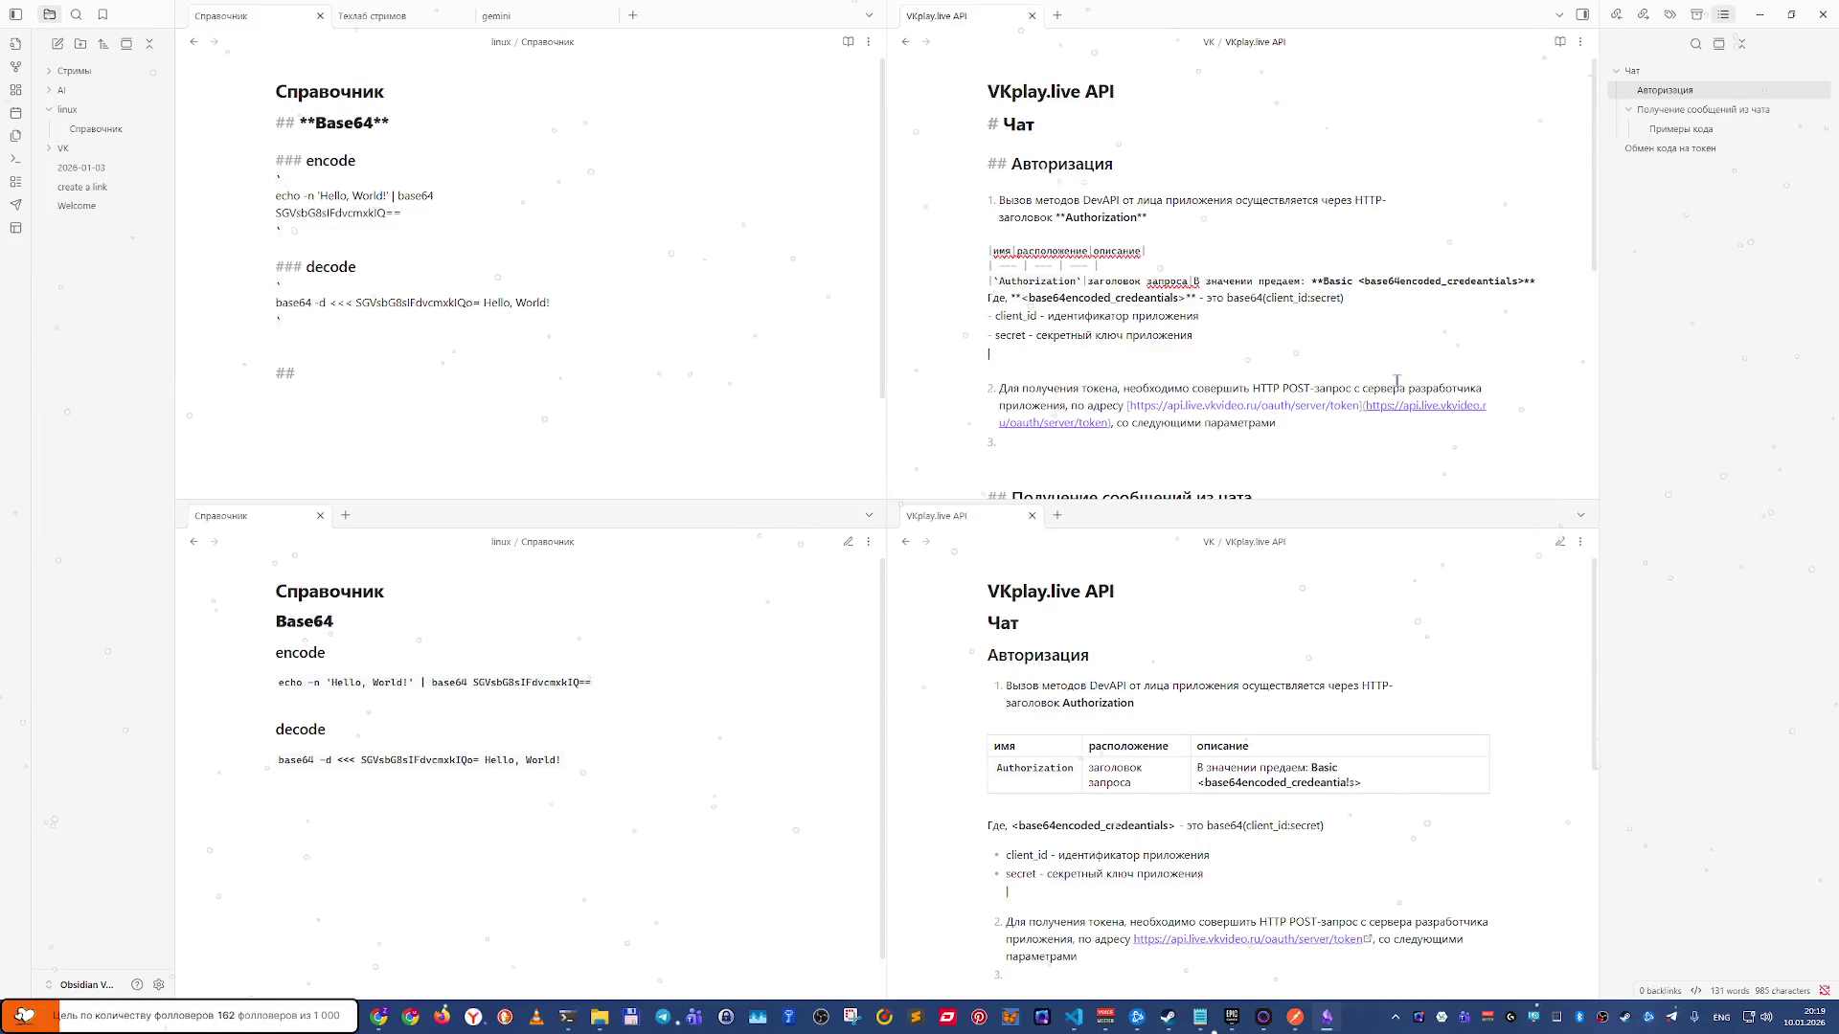
Step: Join the 'Где, <base64encoded_credeantials>...' line into the Authorization row, discarding the tried \ and \n markers
key(BackSpace)
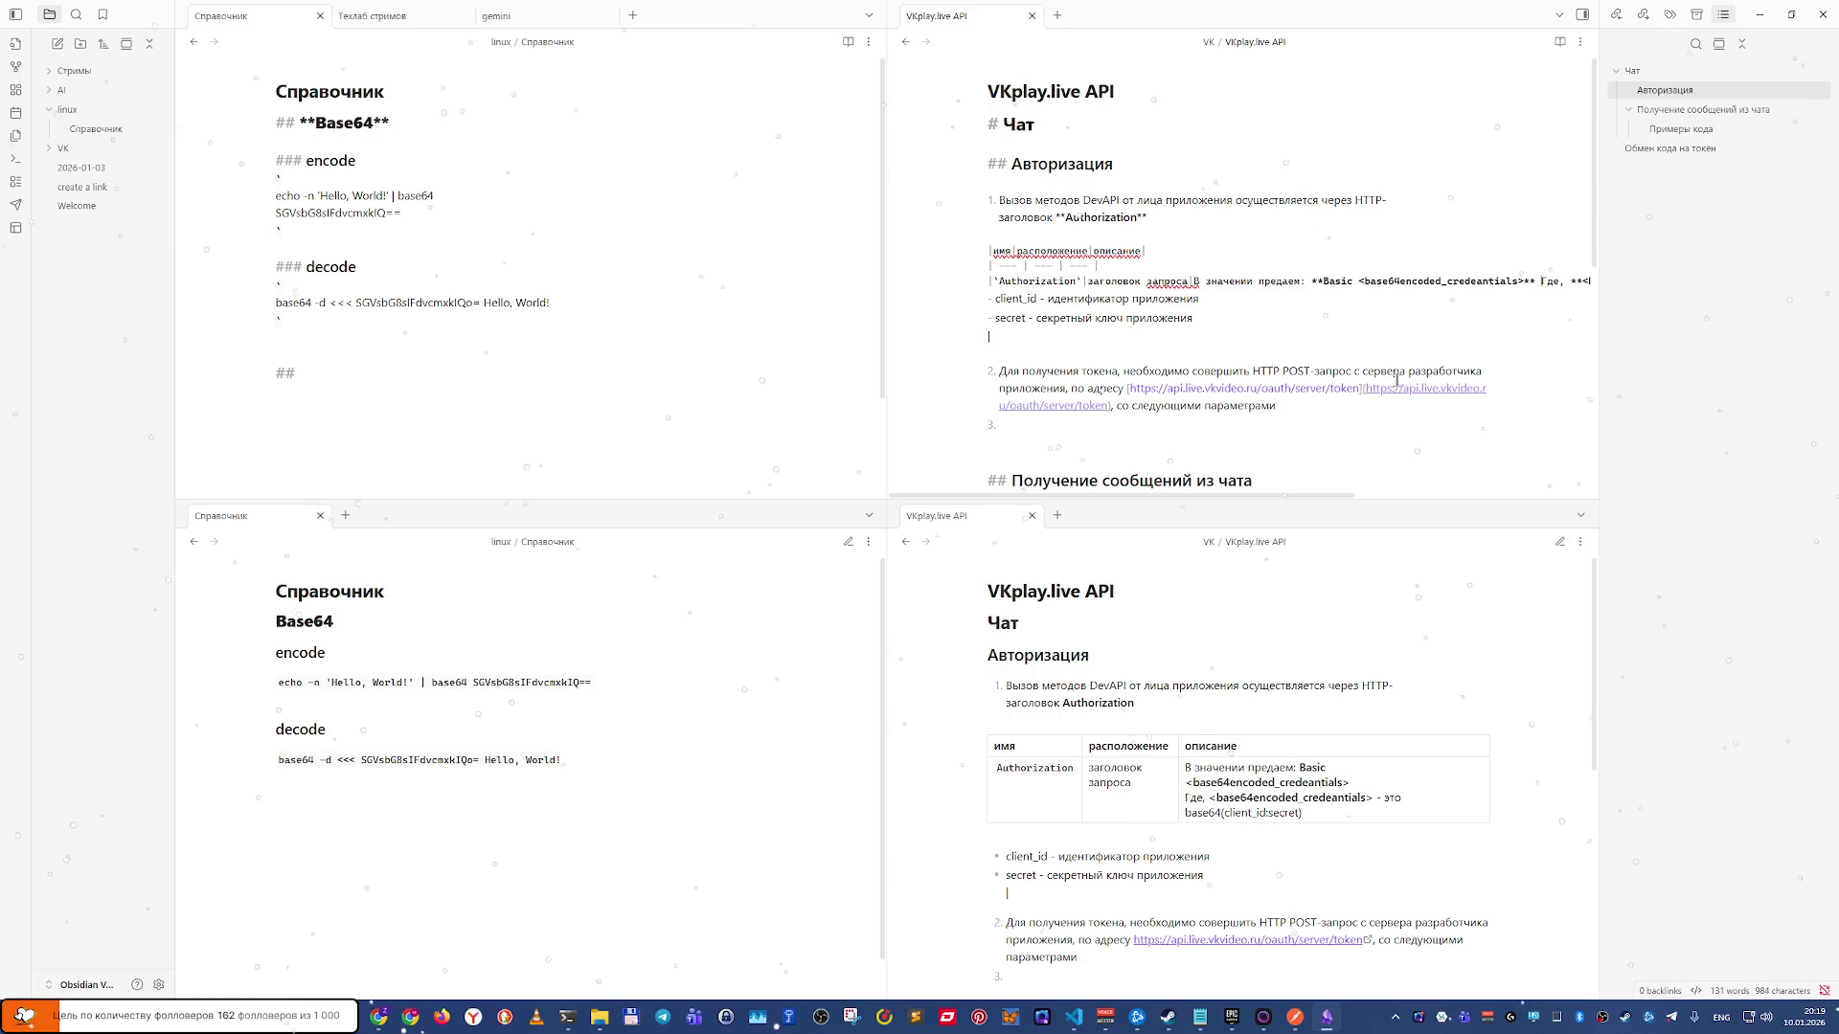
scroll(1397, 378, right, 5)
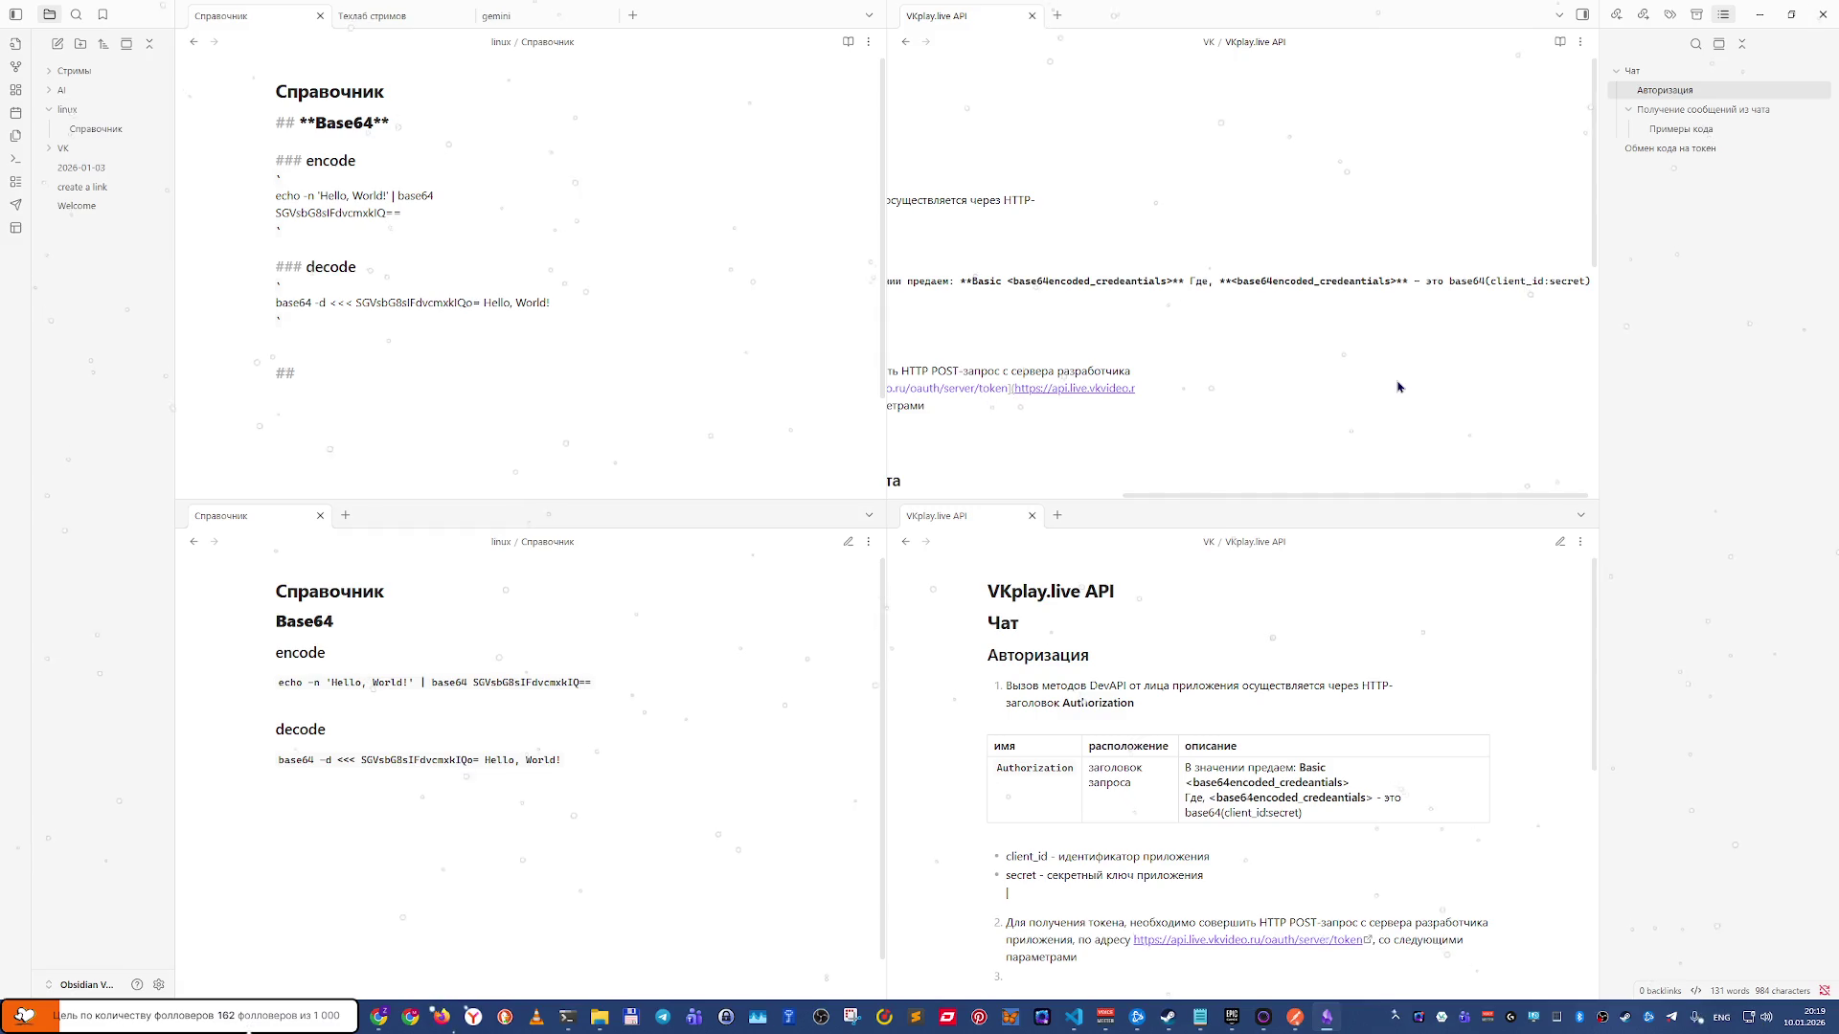
text(\)
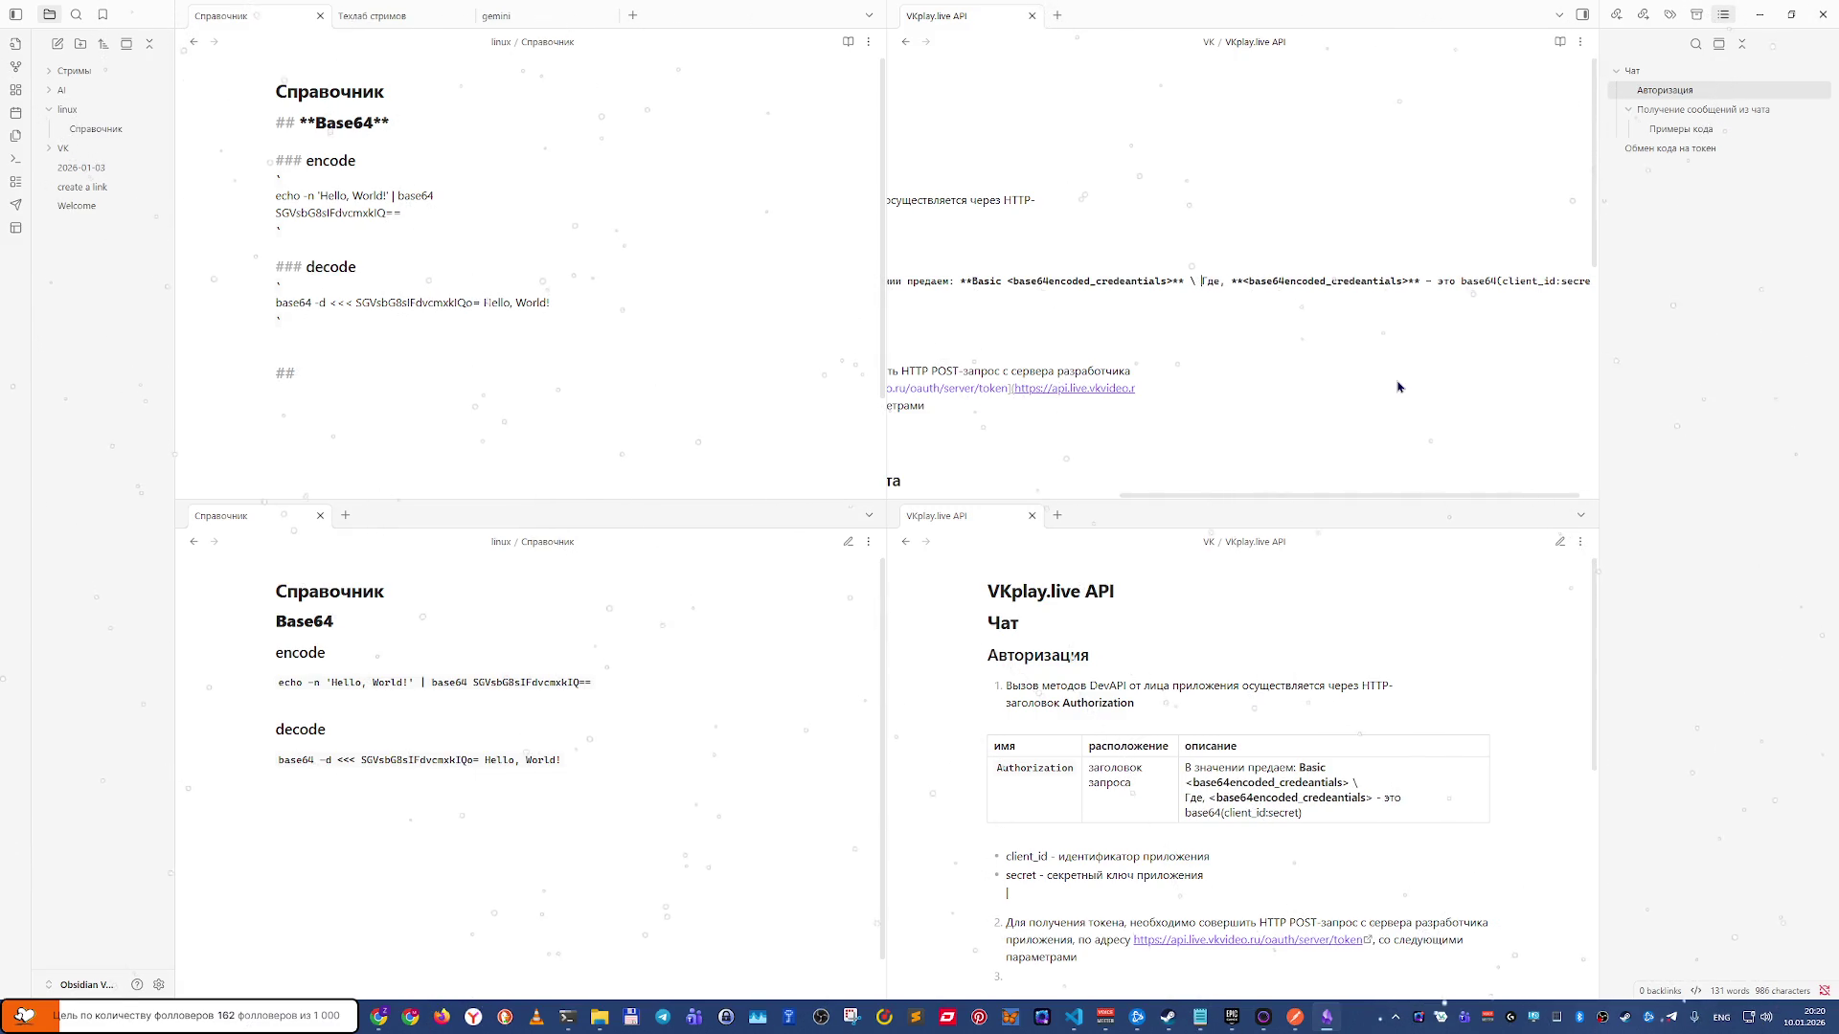
text( \)
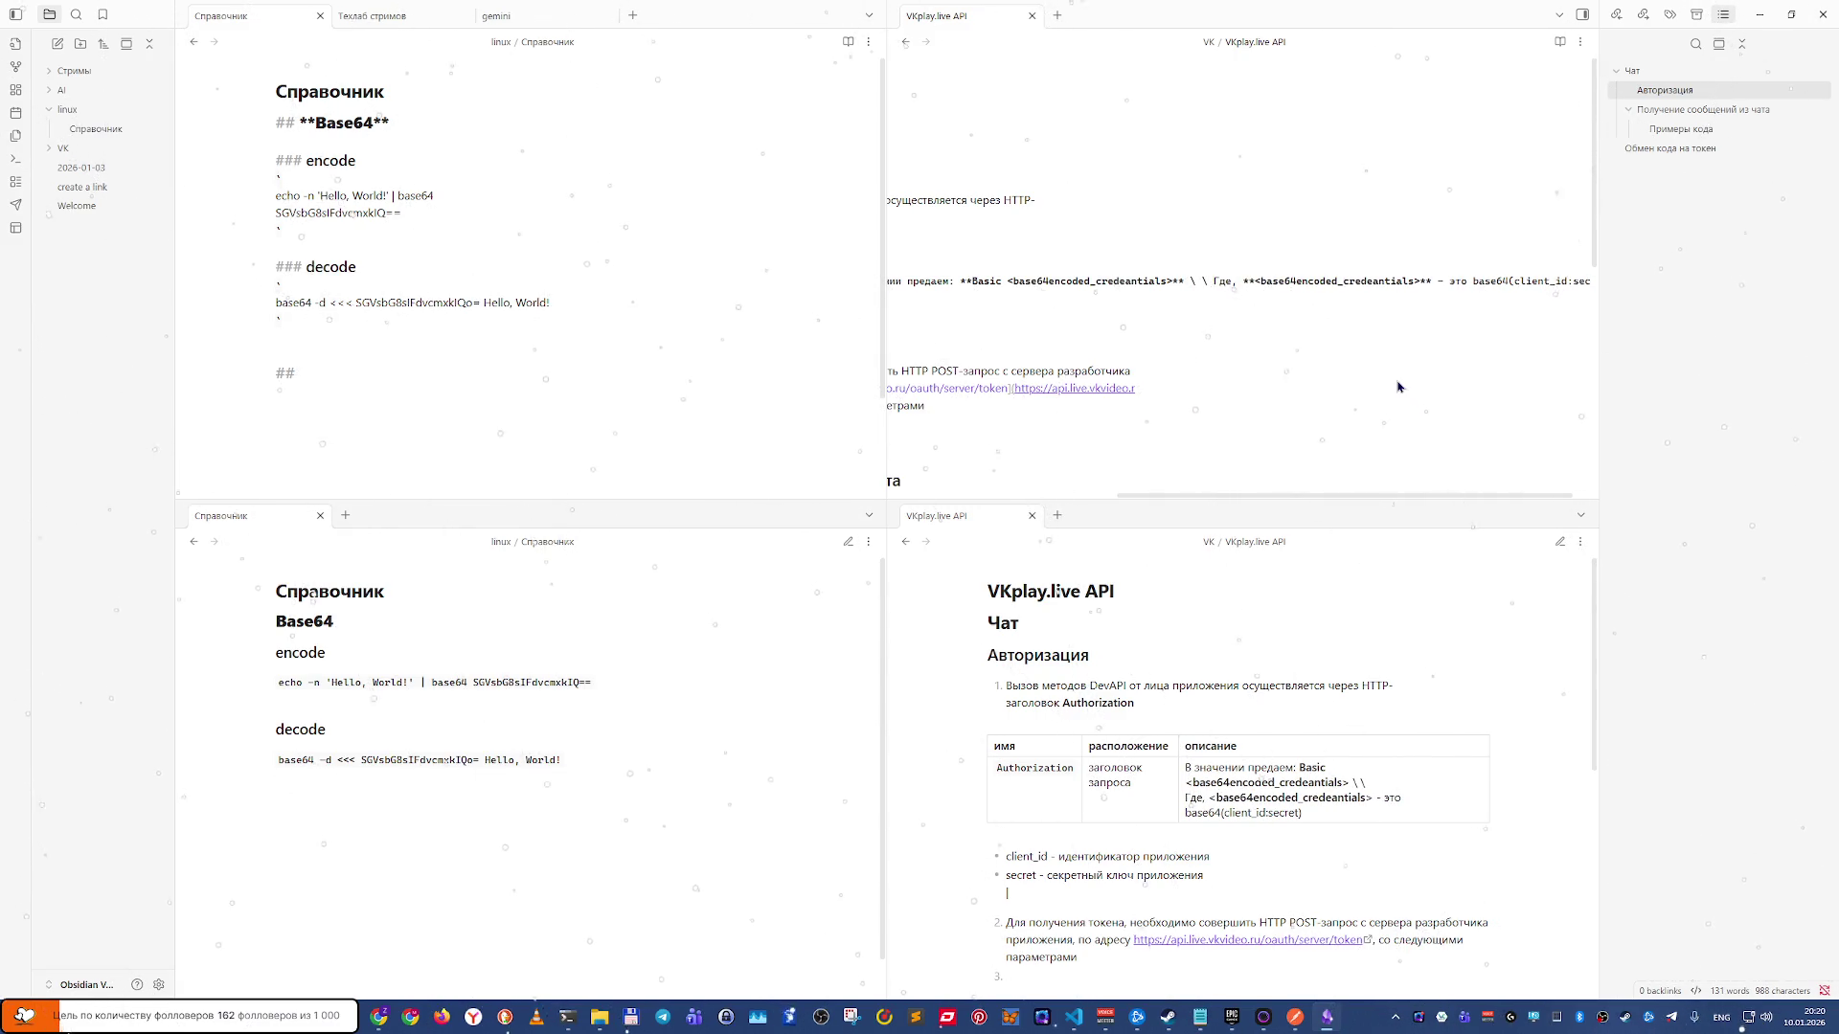
key(BackSpace)
key(BackSpace)
key(BackSpace)
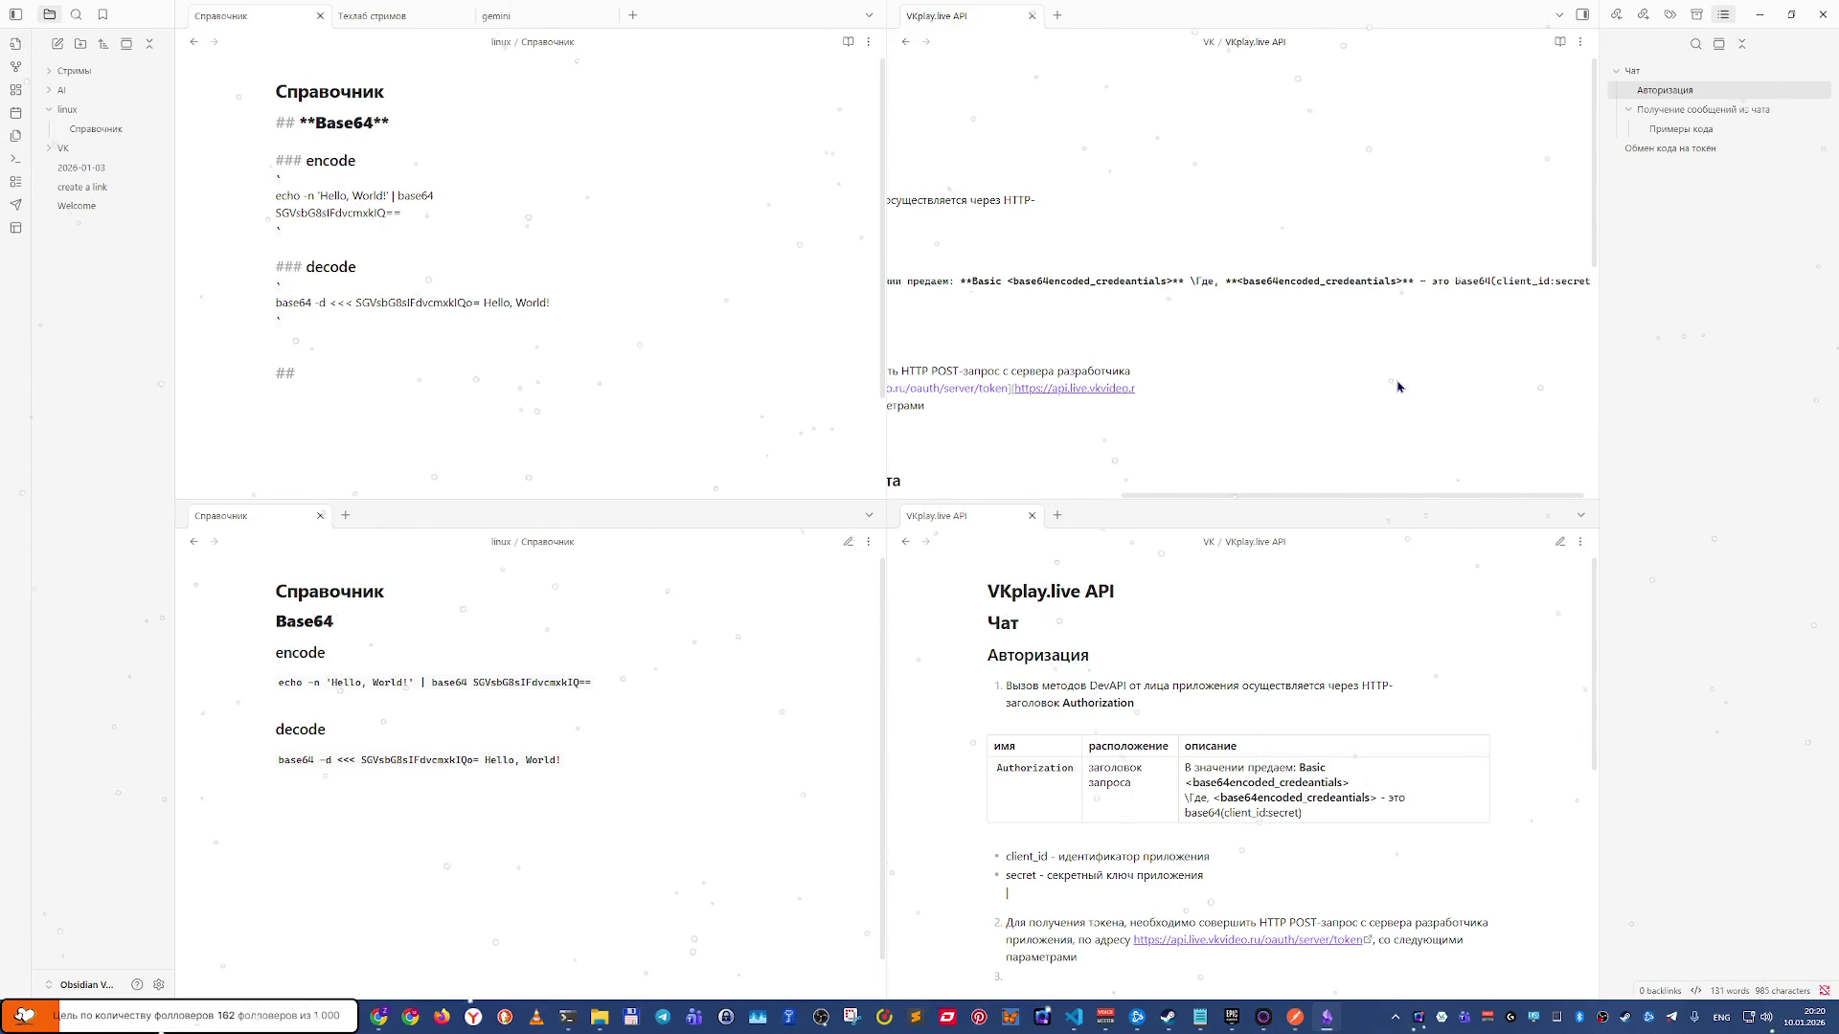
text(n)
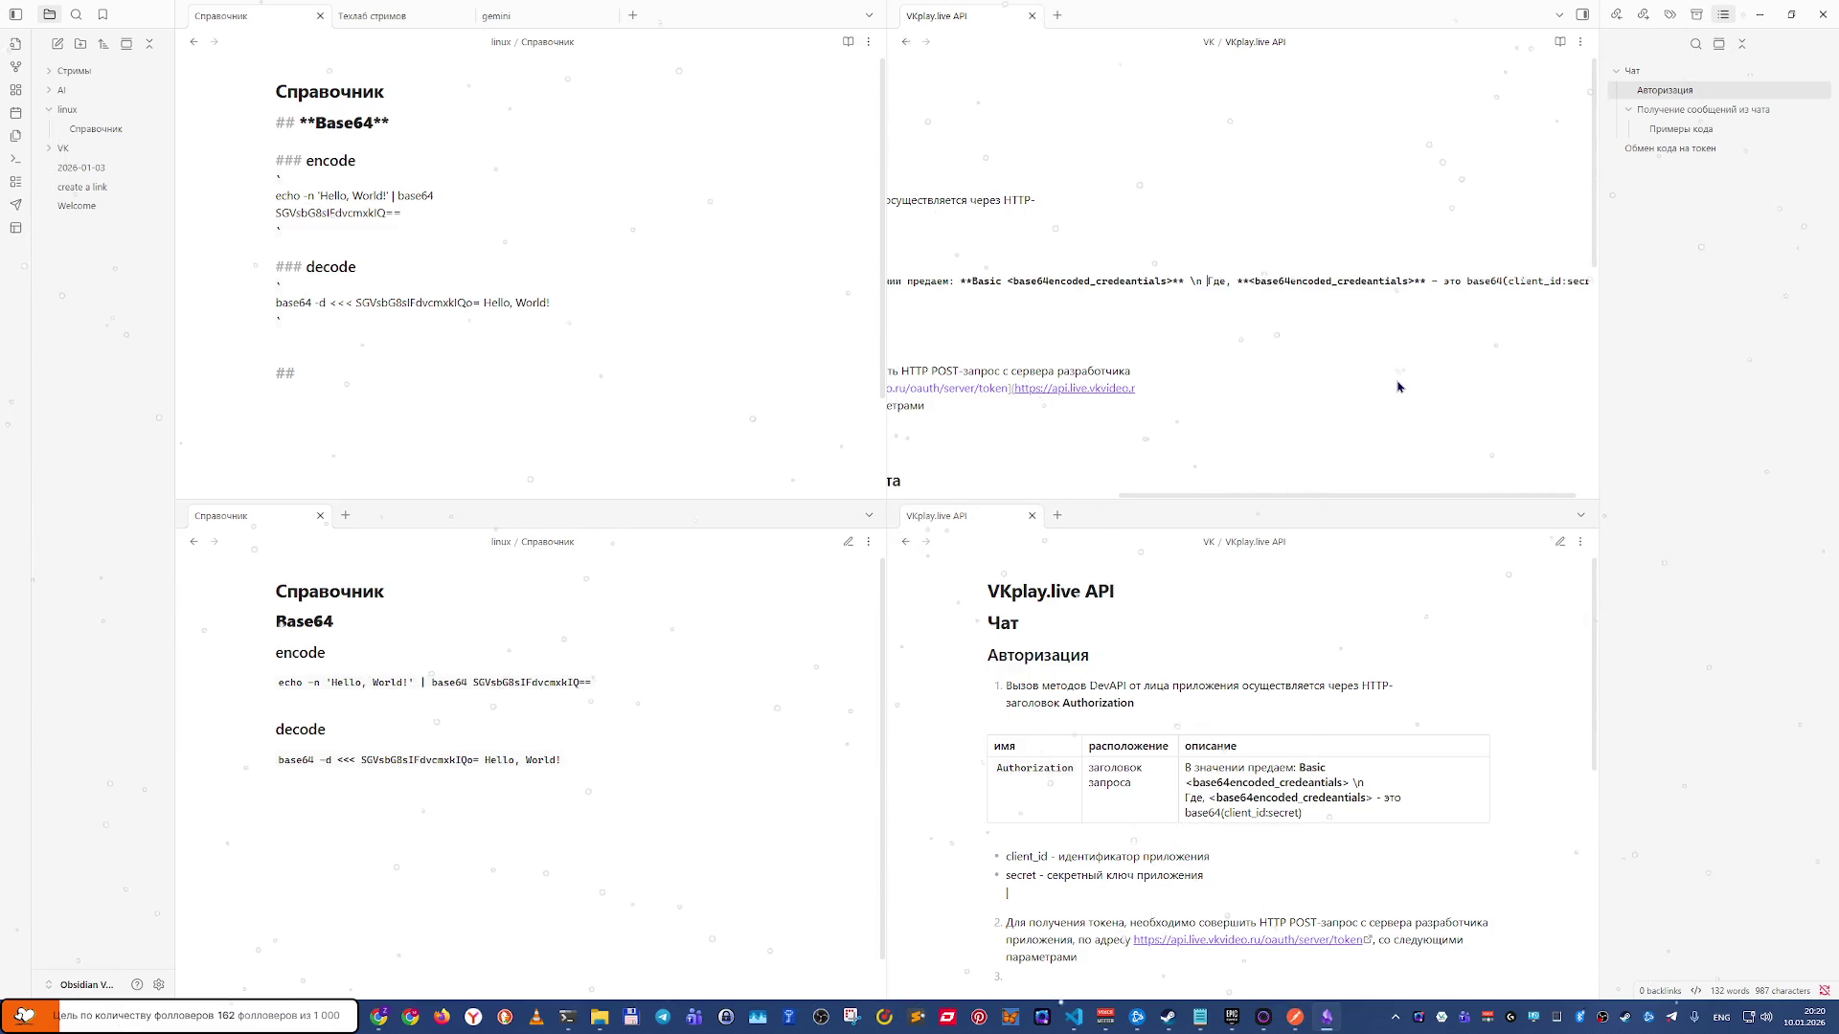
key(BackSpace)
key(BackSpace)
key(BackSpace)
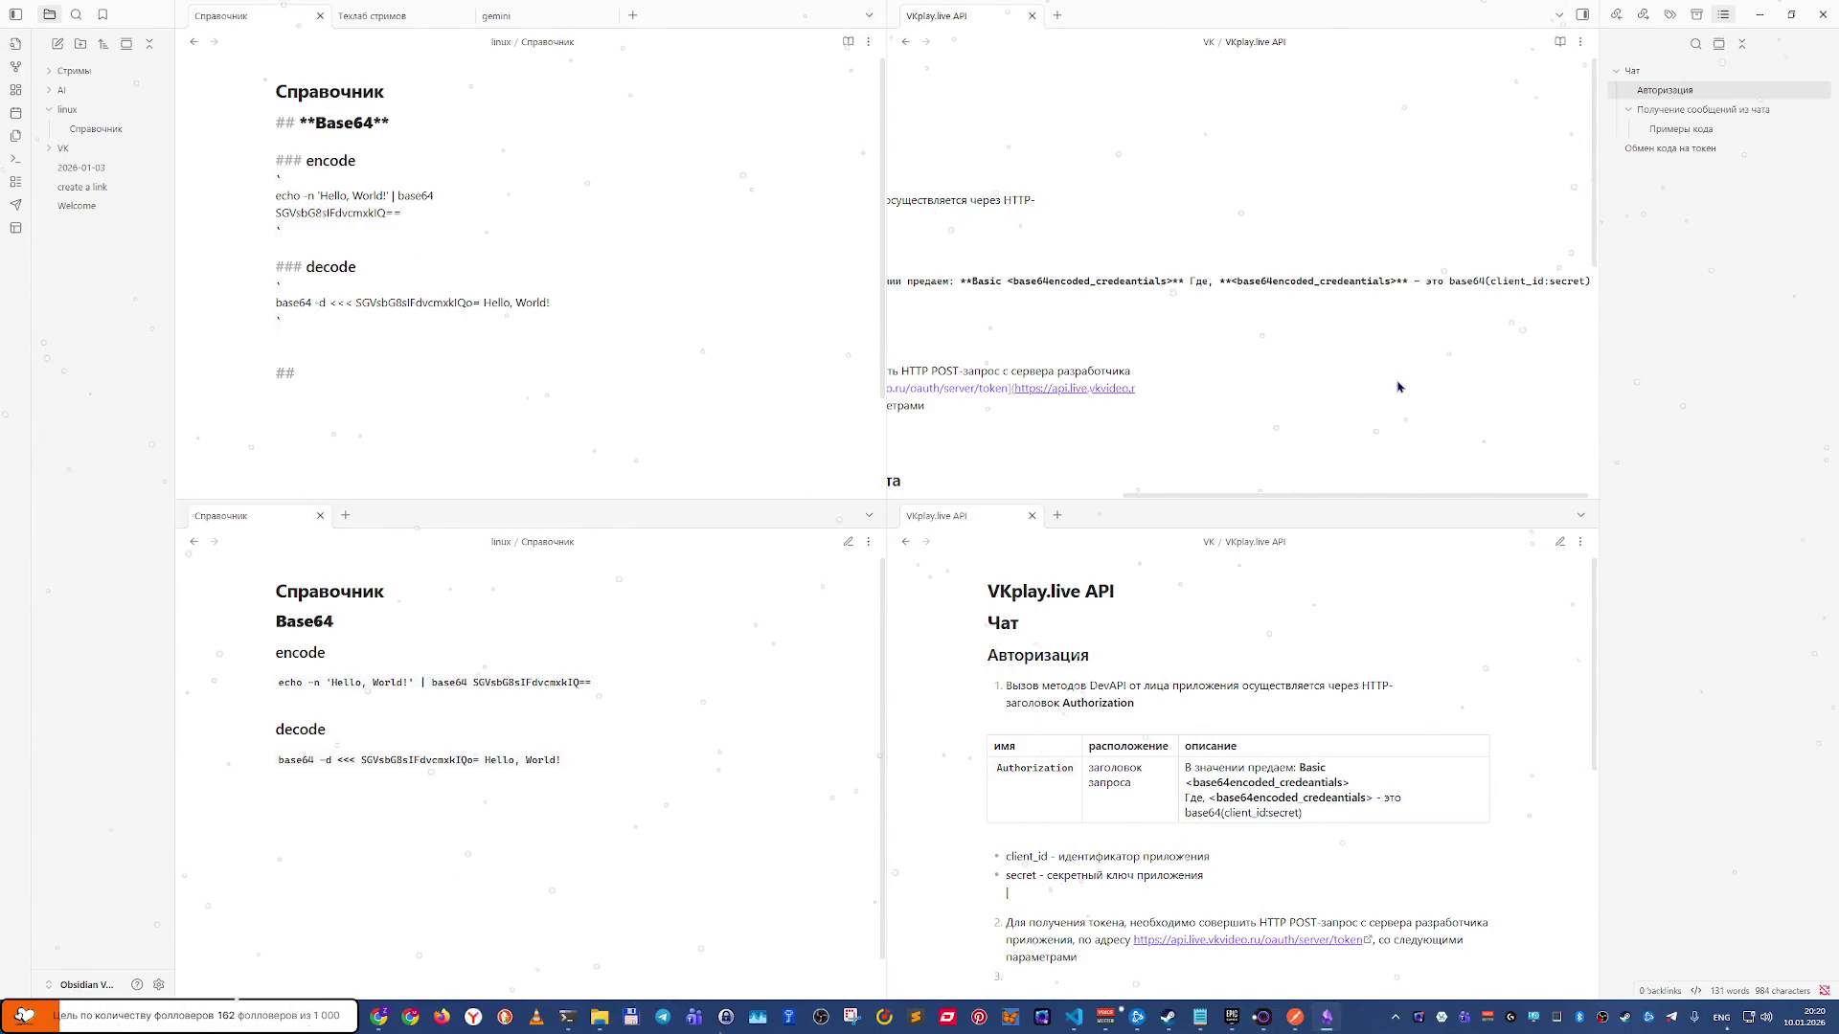
right_click(1189, 281)
mouse_move(1231, 380)
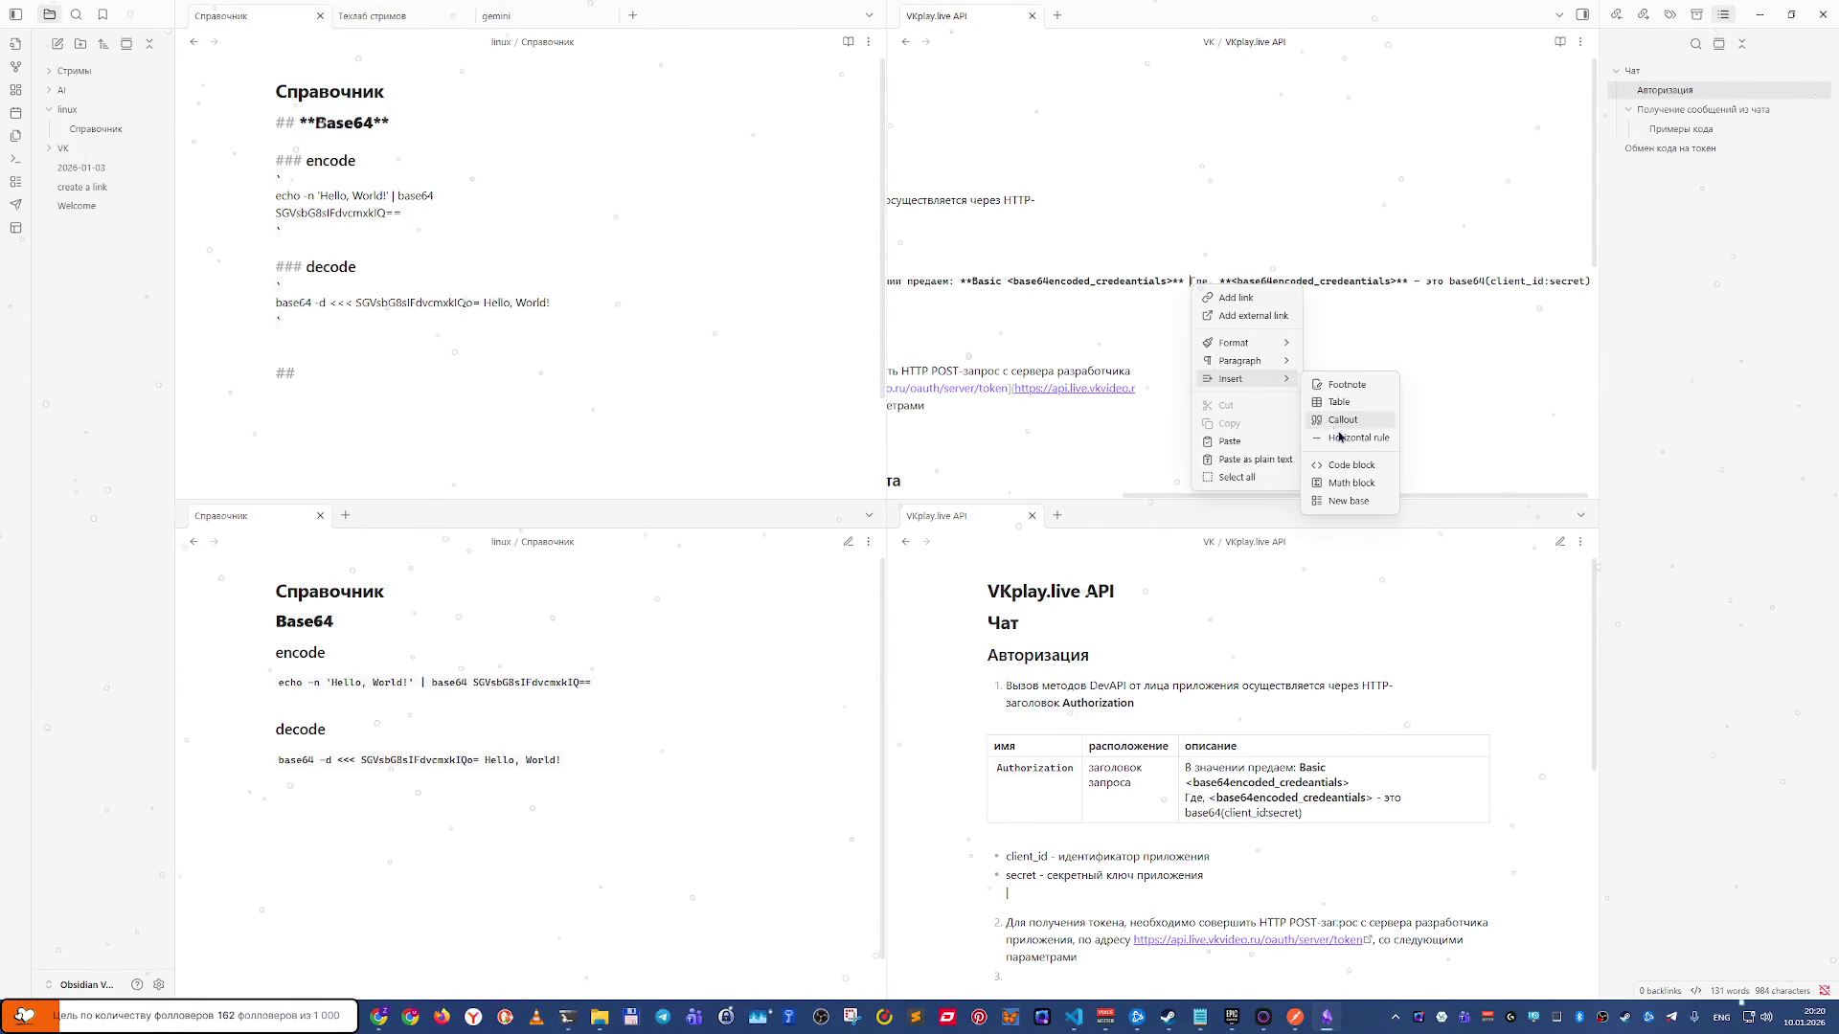
click(1354, 501)
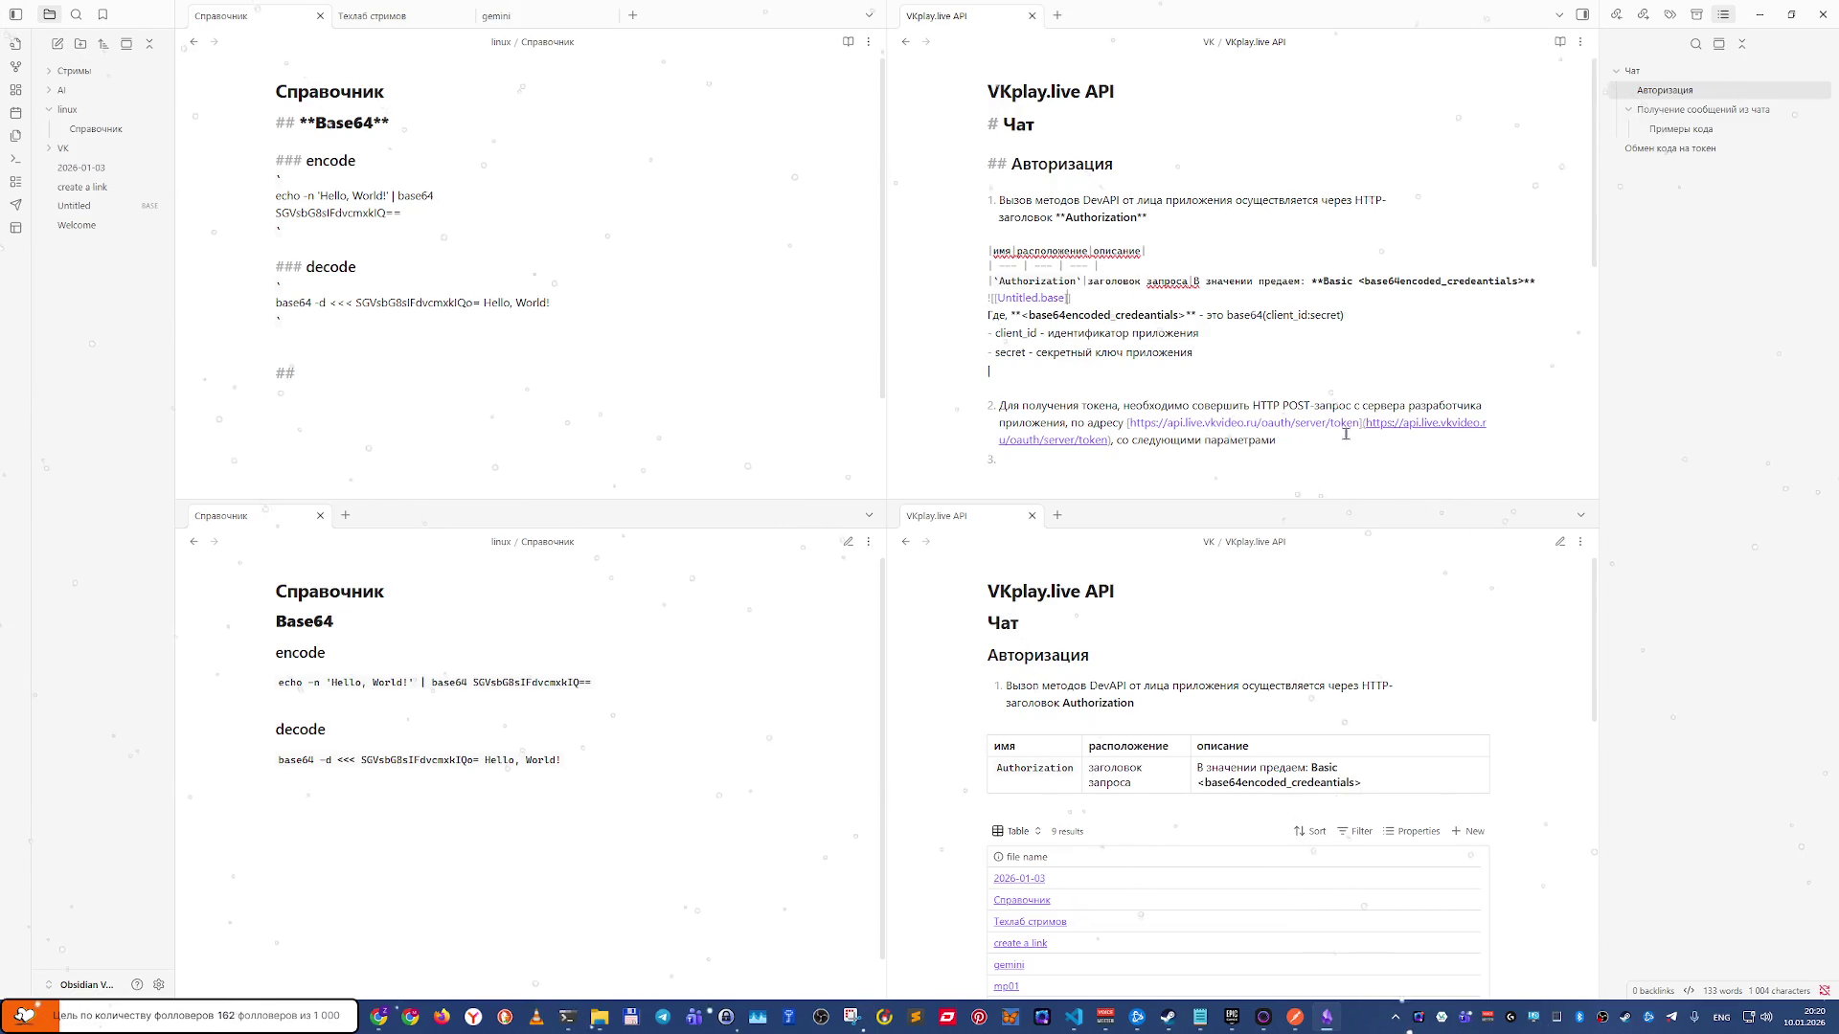
key(ctrl+z)
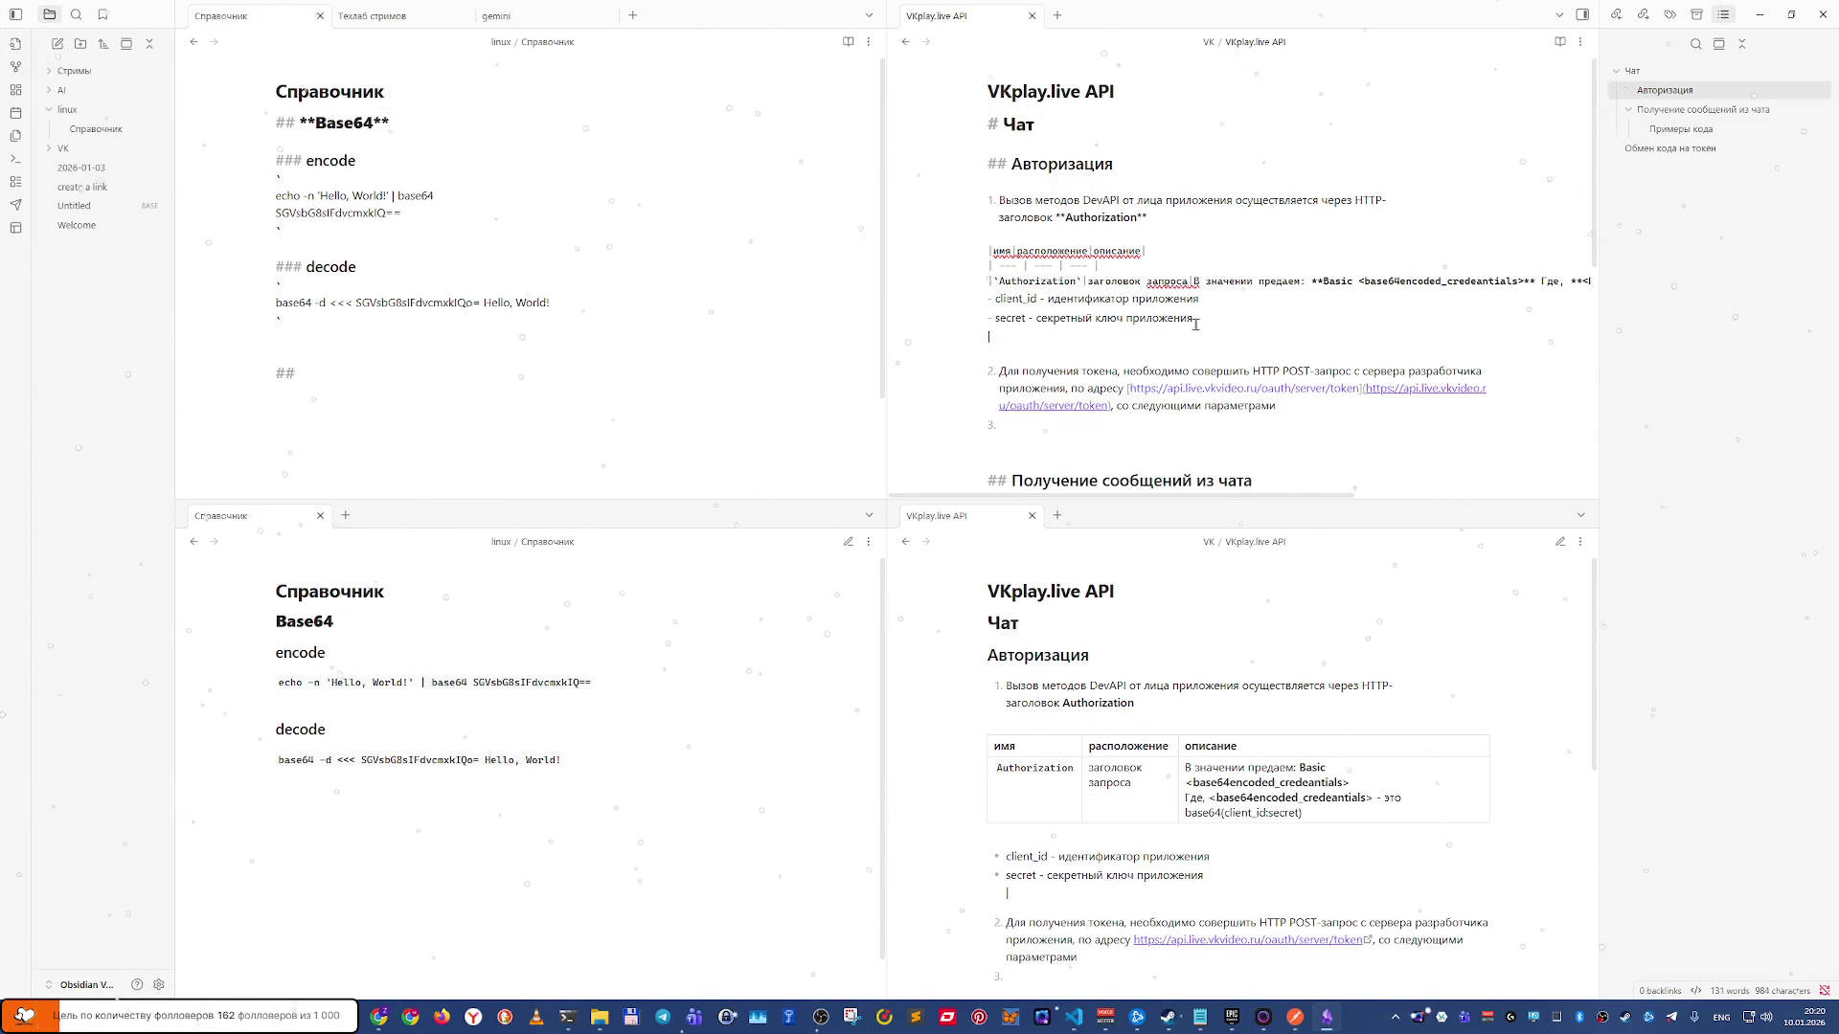
right_click(1546, 280)
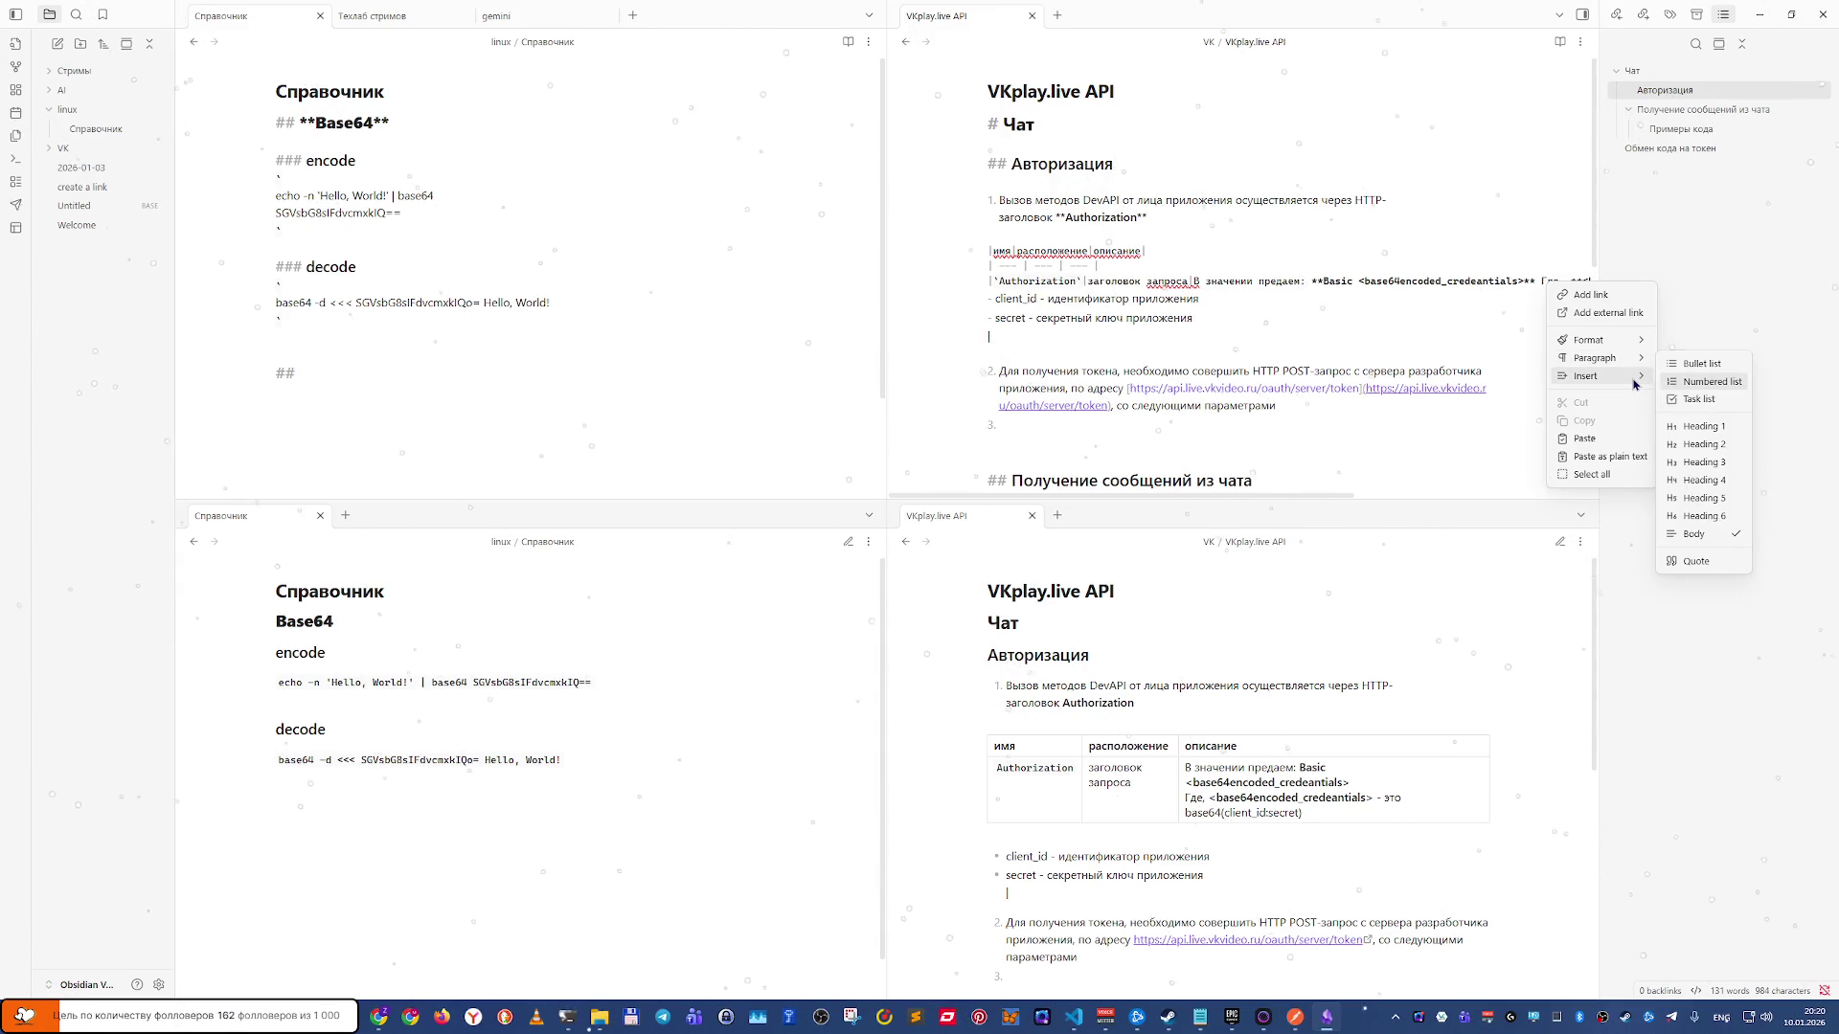
mouse_move(1595, 374)
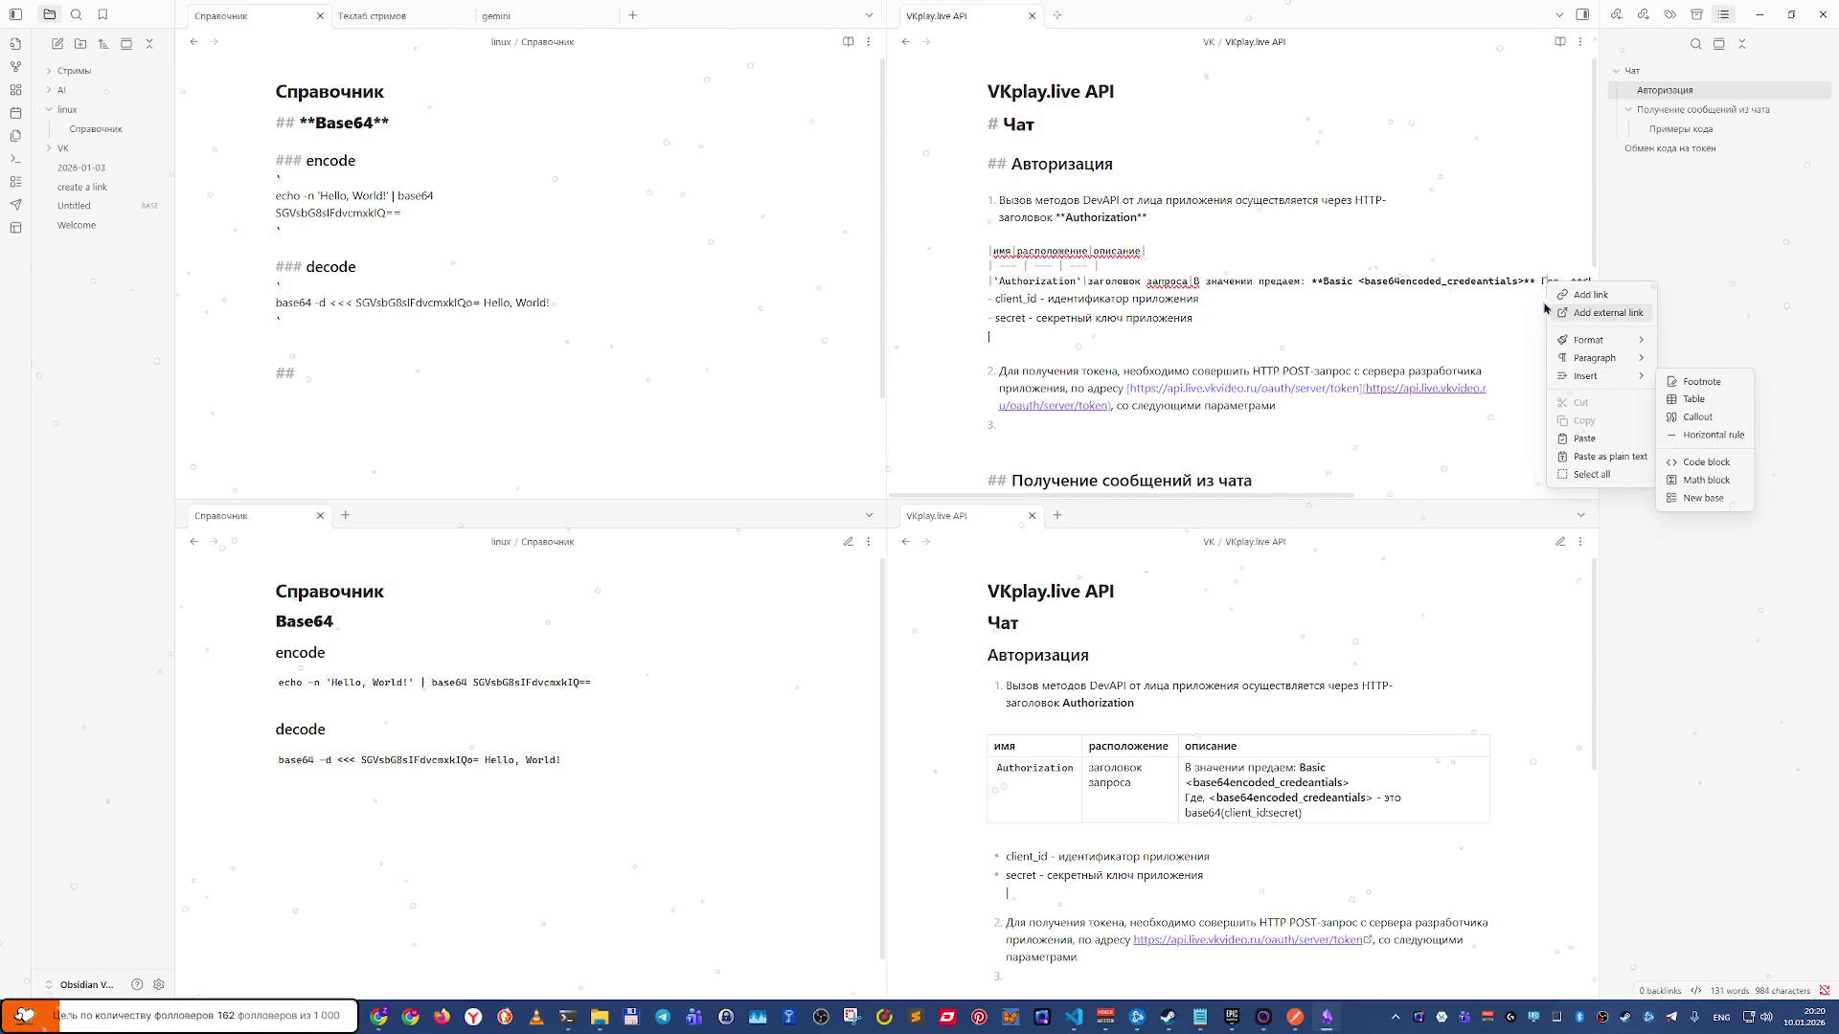
Step: Dismiss the note's editing menu and leave Obsidian for the browser via the Windows task overview
click(1542, 283)
right_click(1542, 282)
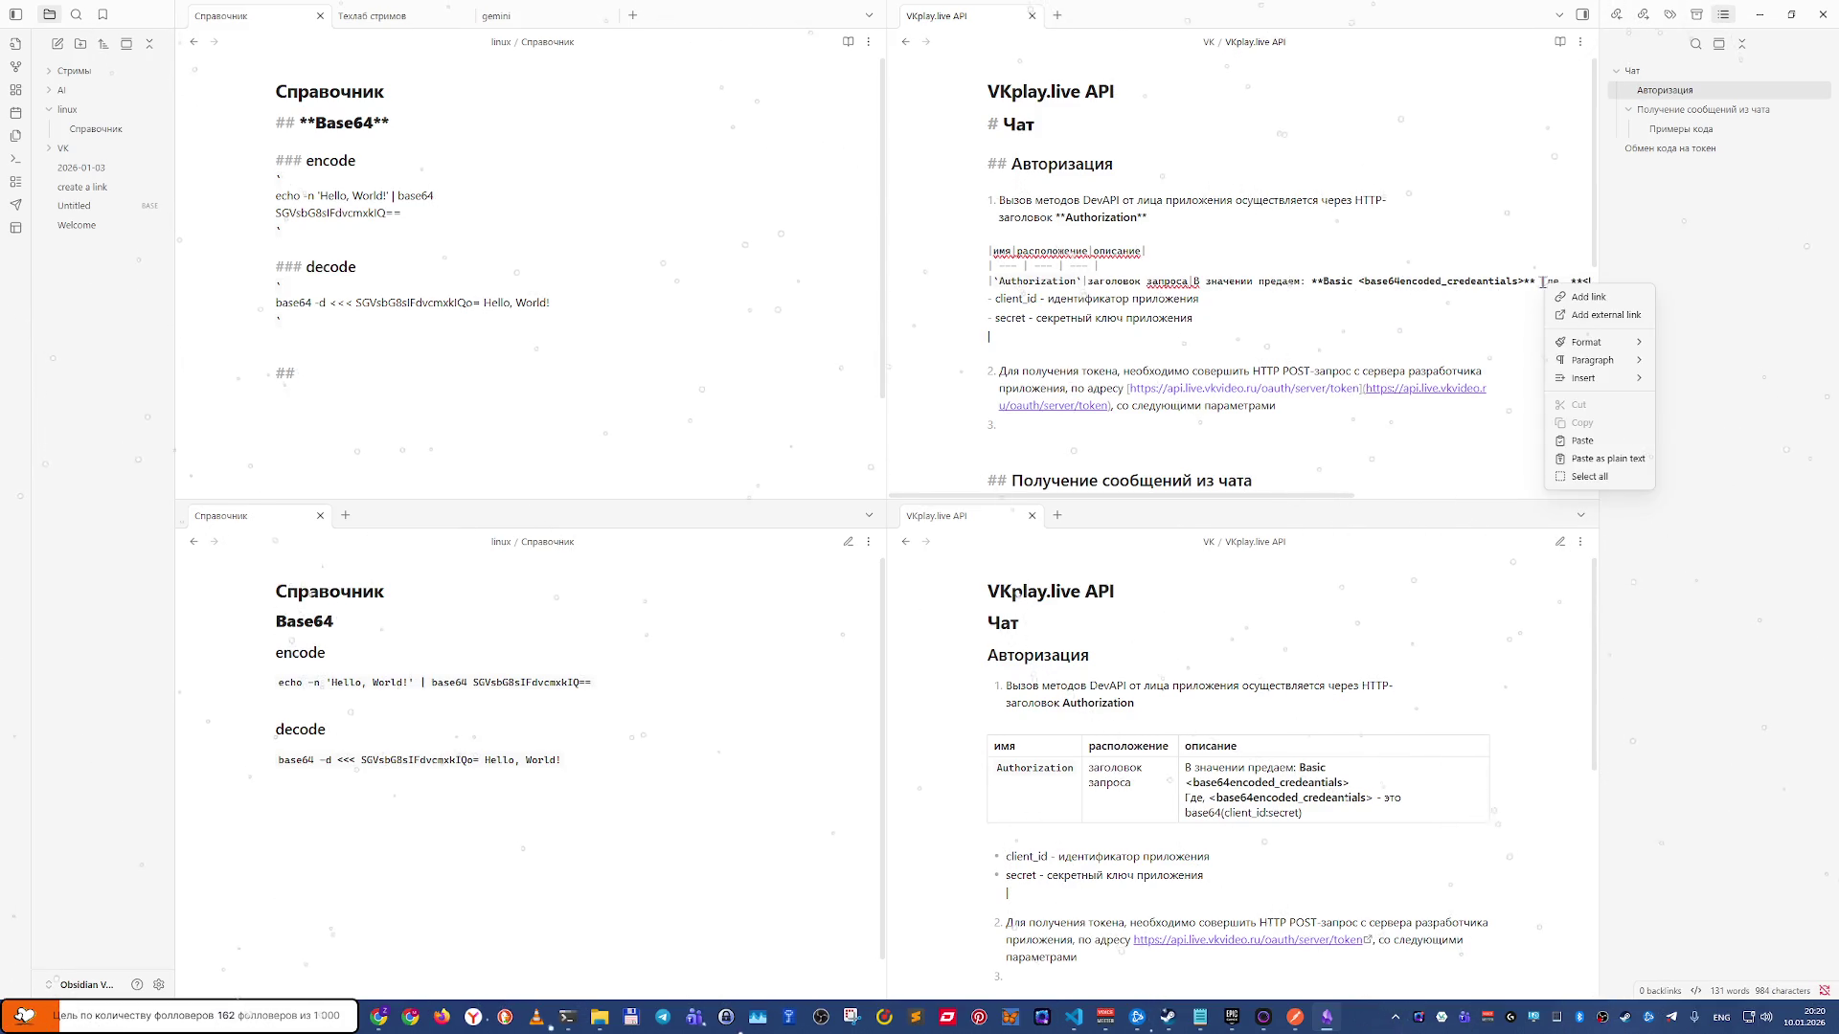
mouse_move(1587, 340)
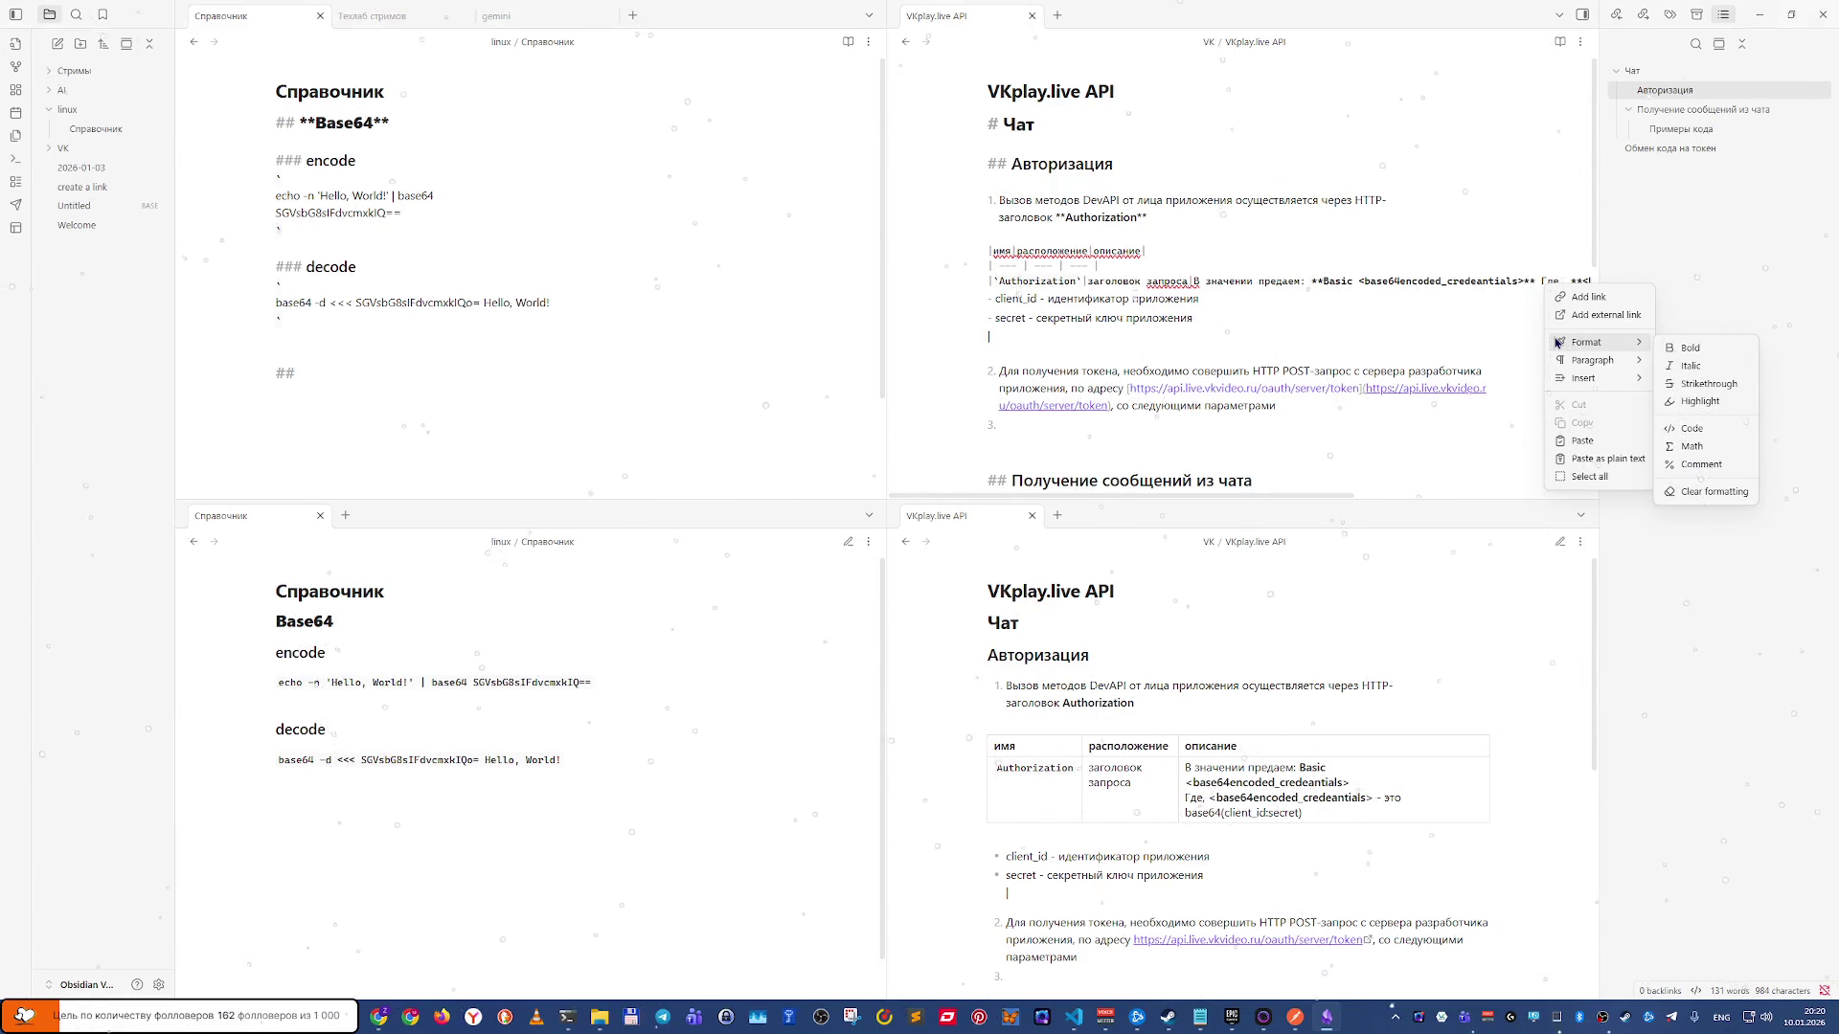
key(super+Tab)
key(Escape)
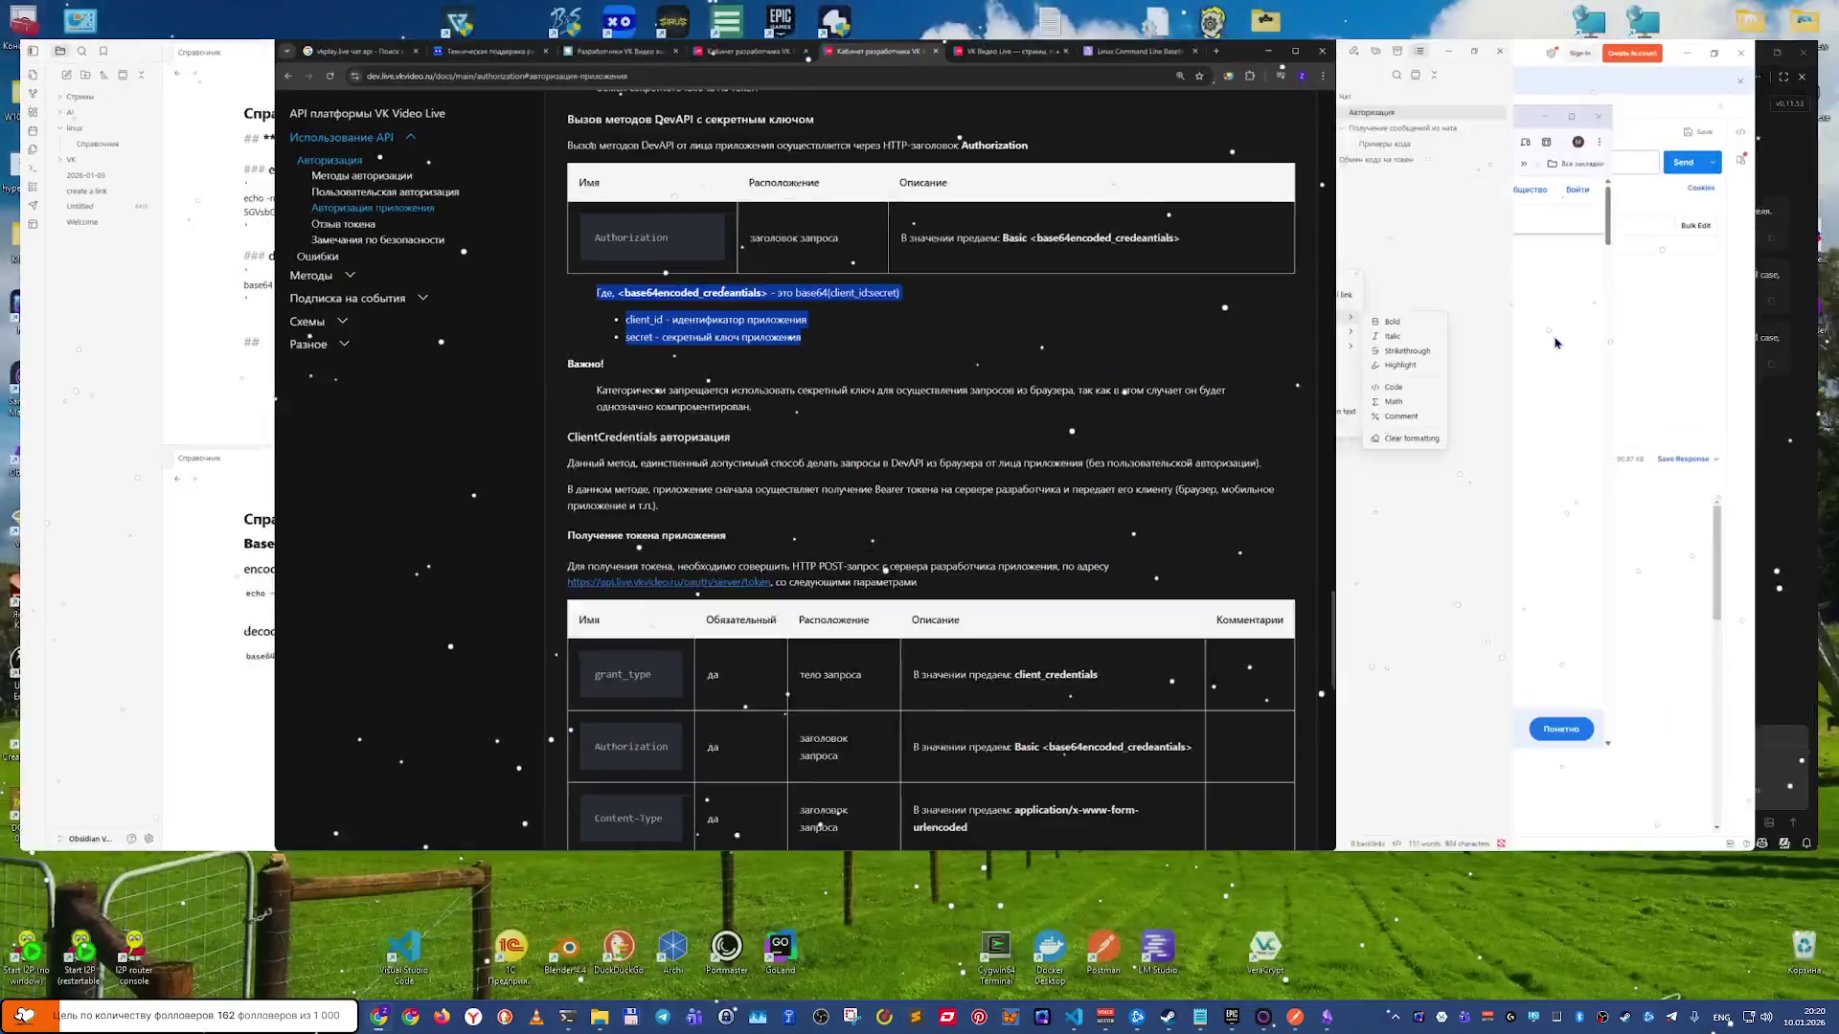
Step: Search Google for 'md newline in table' in a new Chrome tab
key(ctrl+t)
text(md )
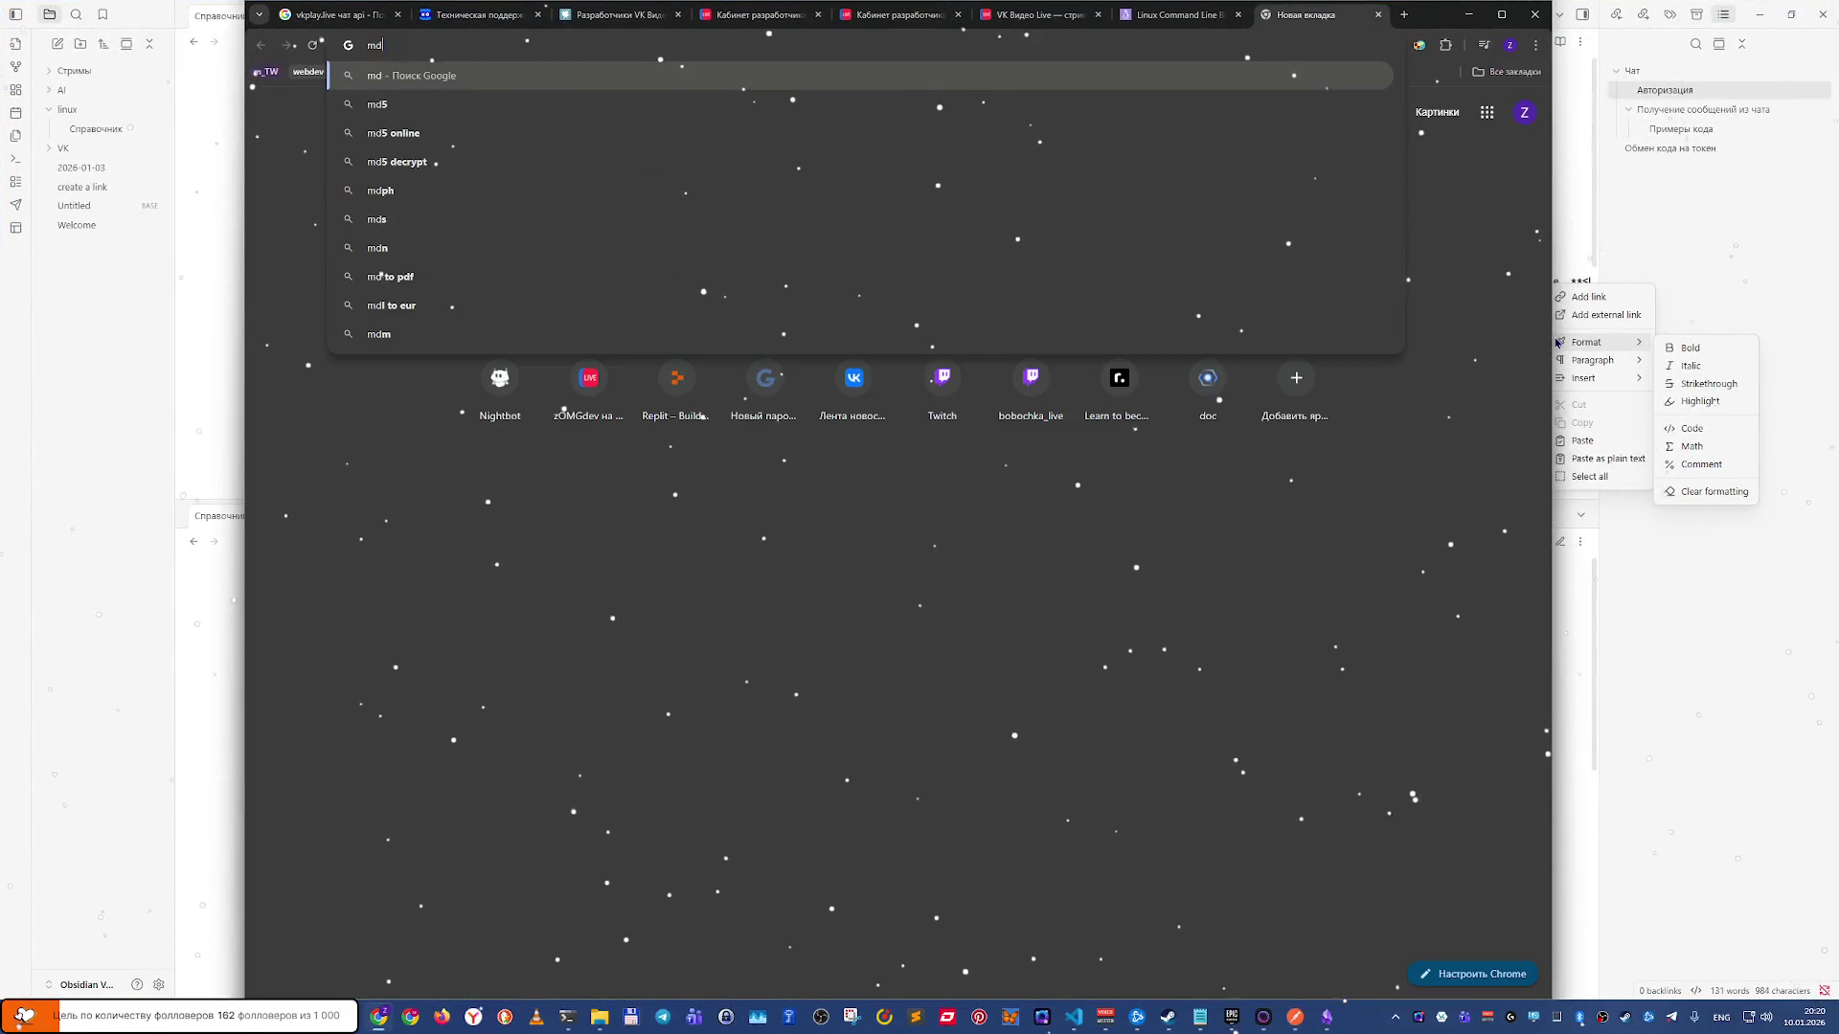
text(newli)
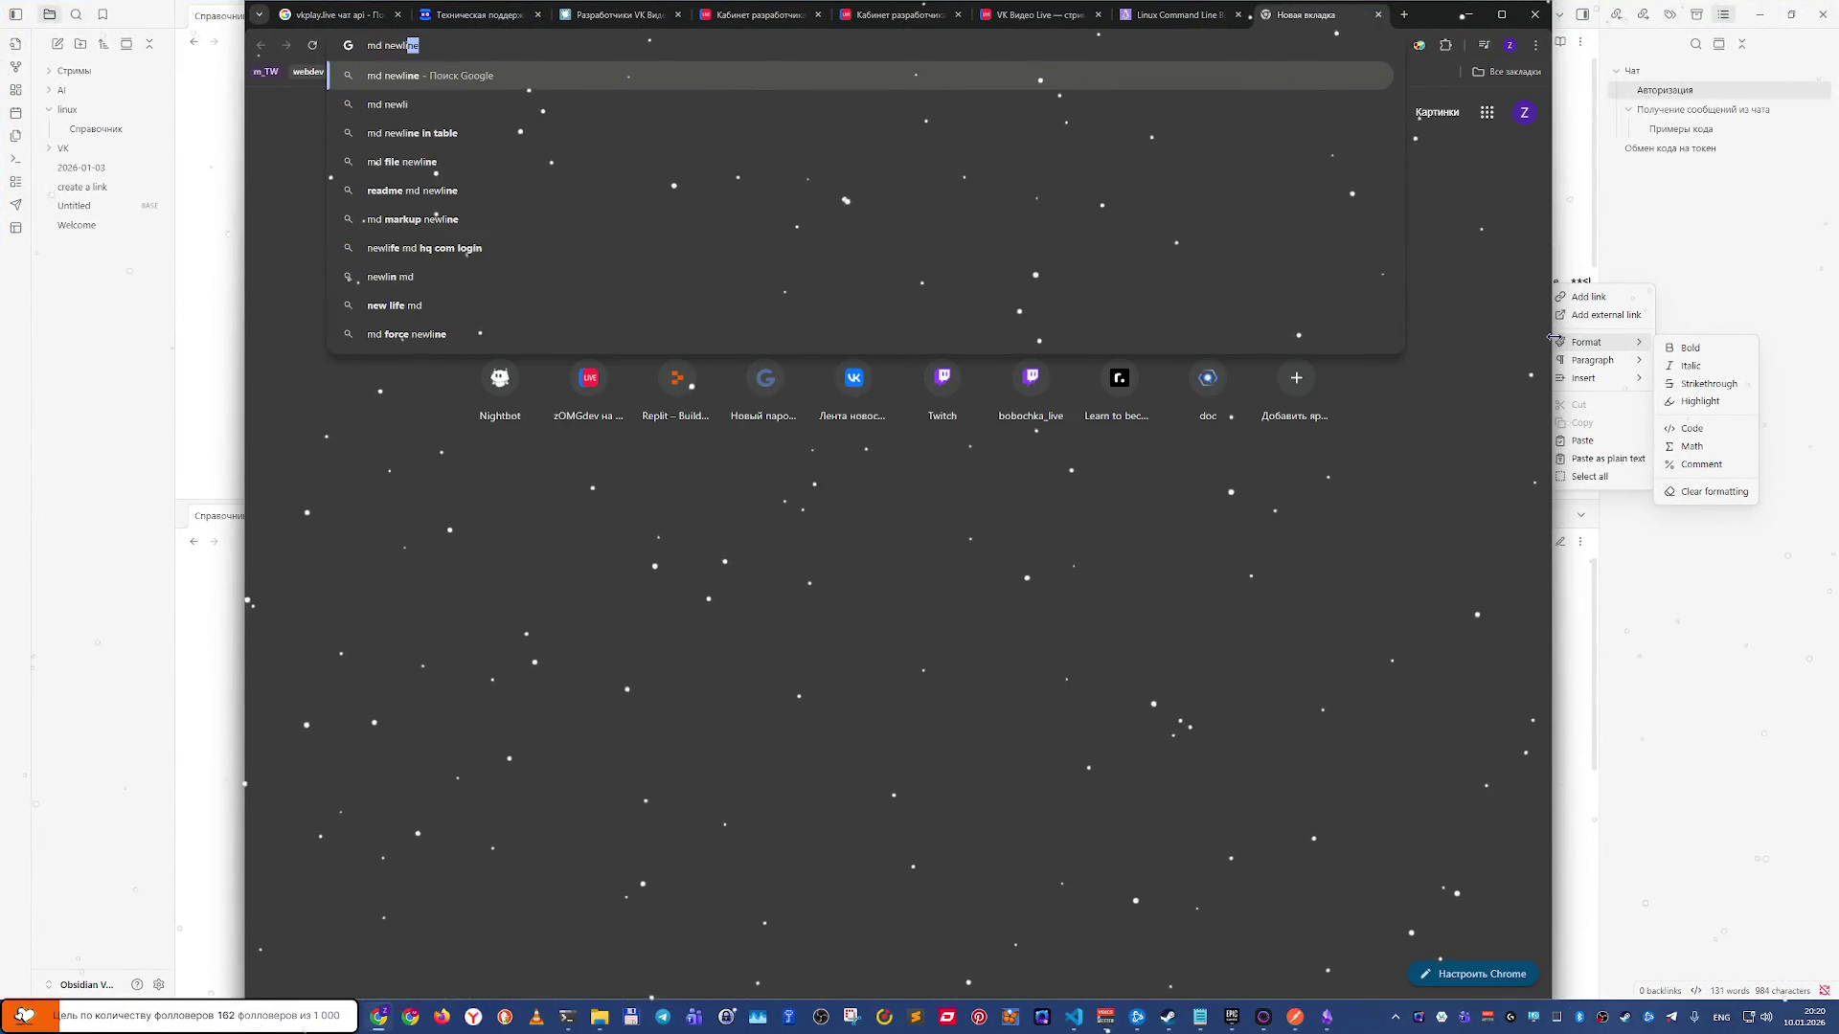
text(ne)
key(Down)
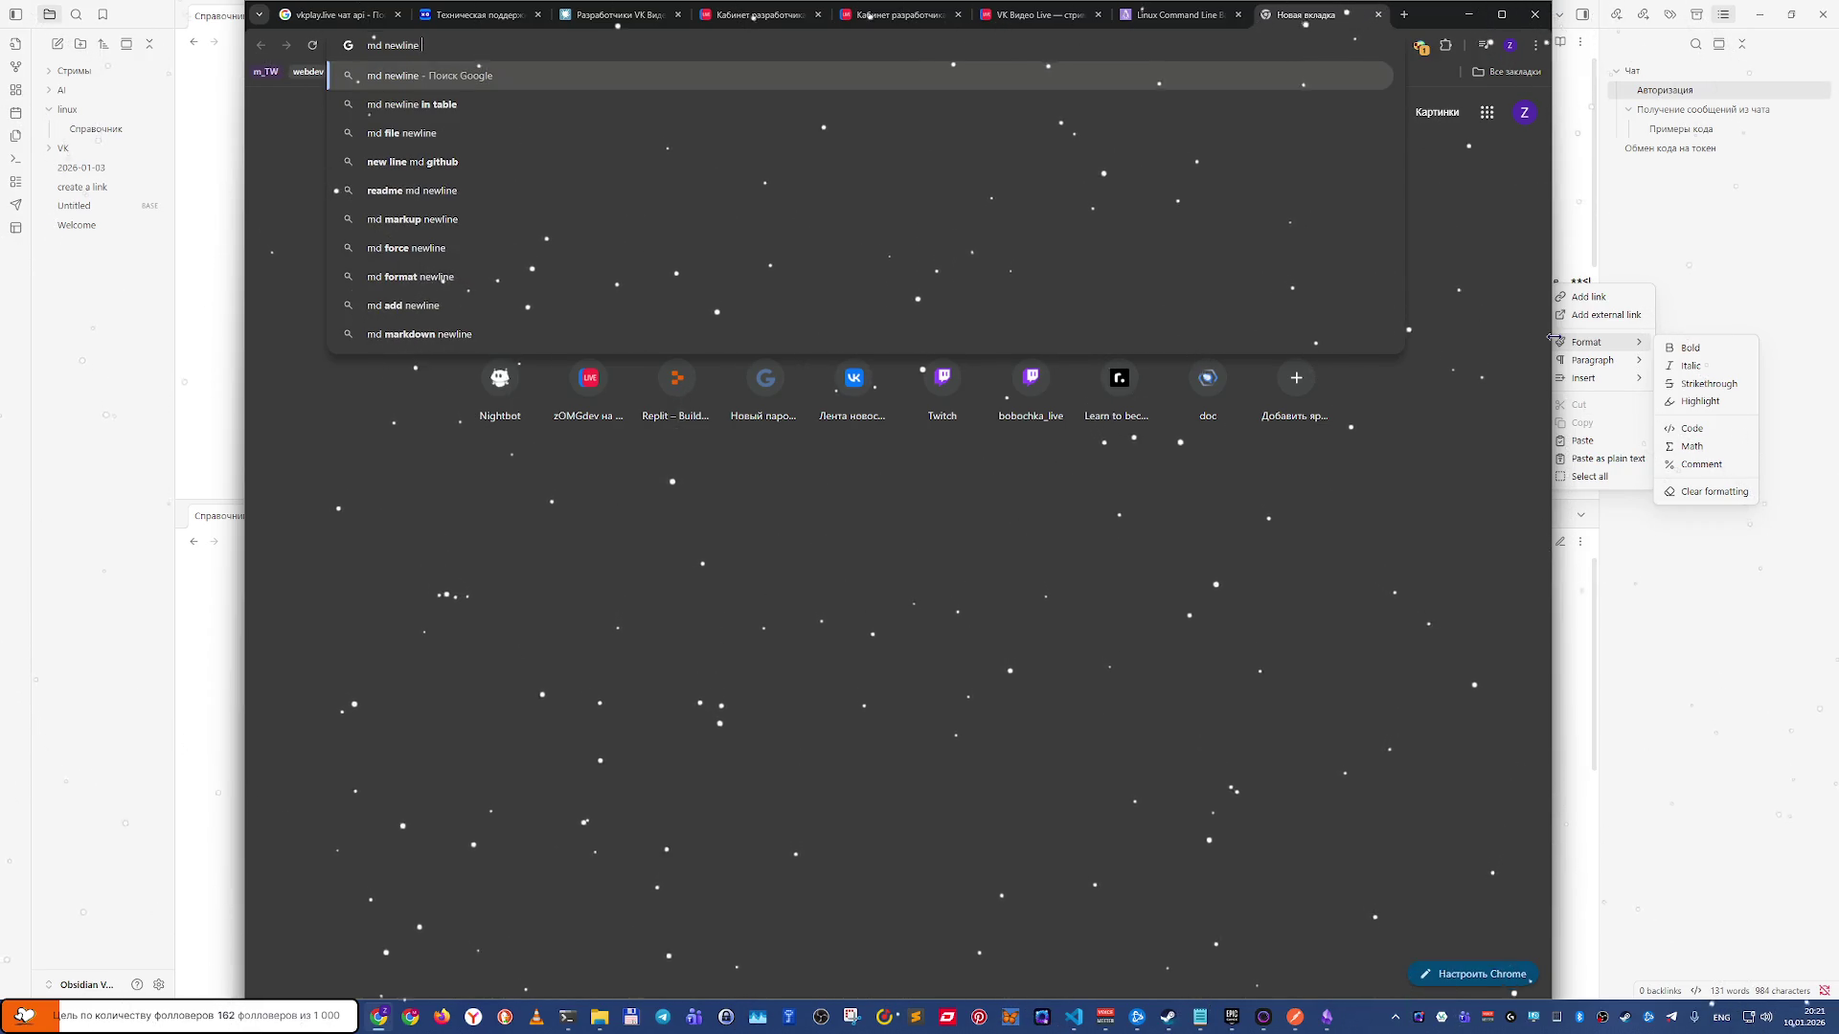
key(Down)
key(Return)
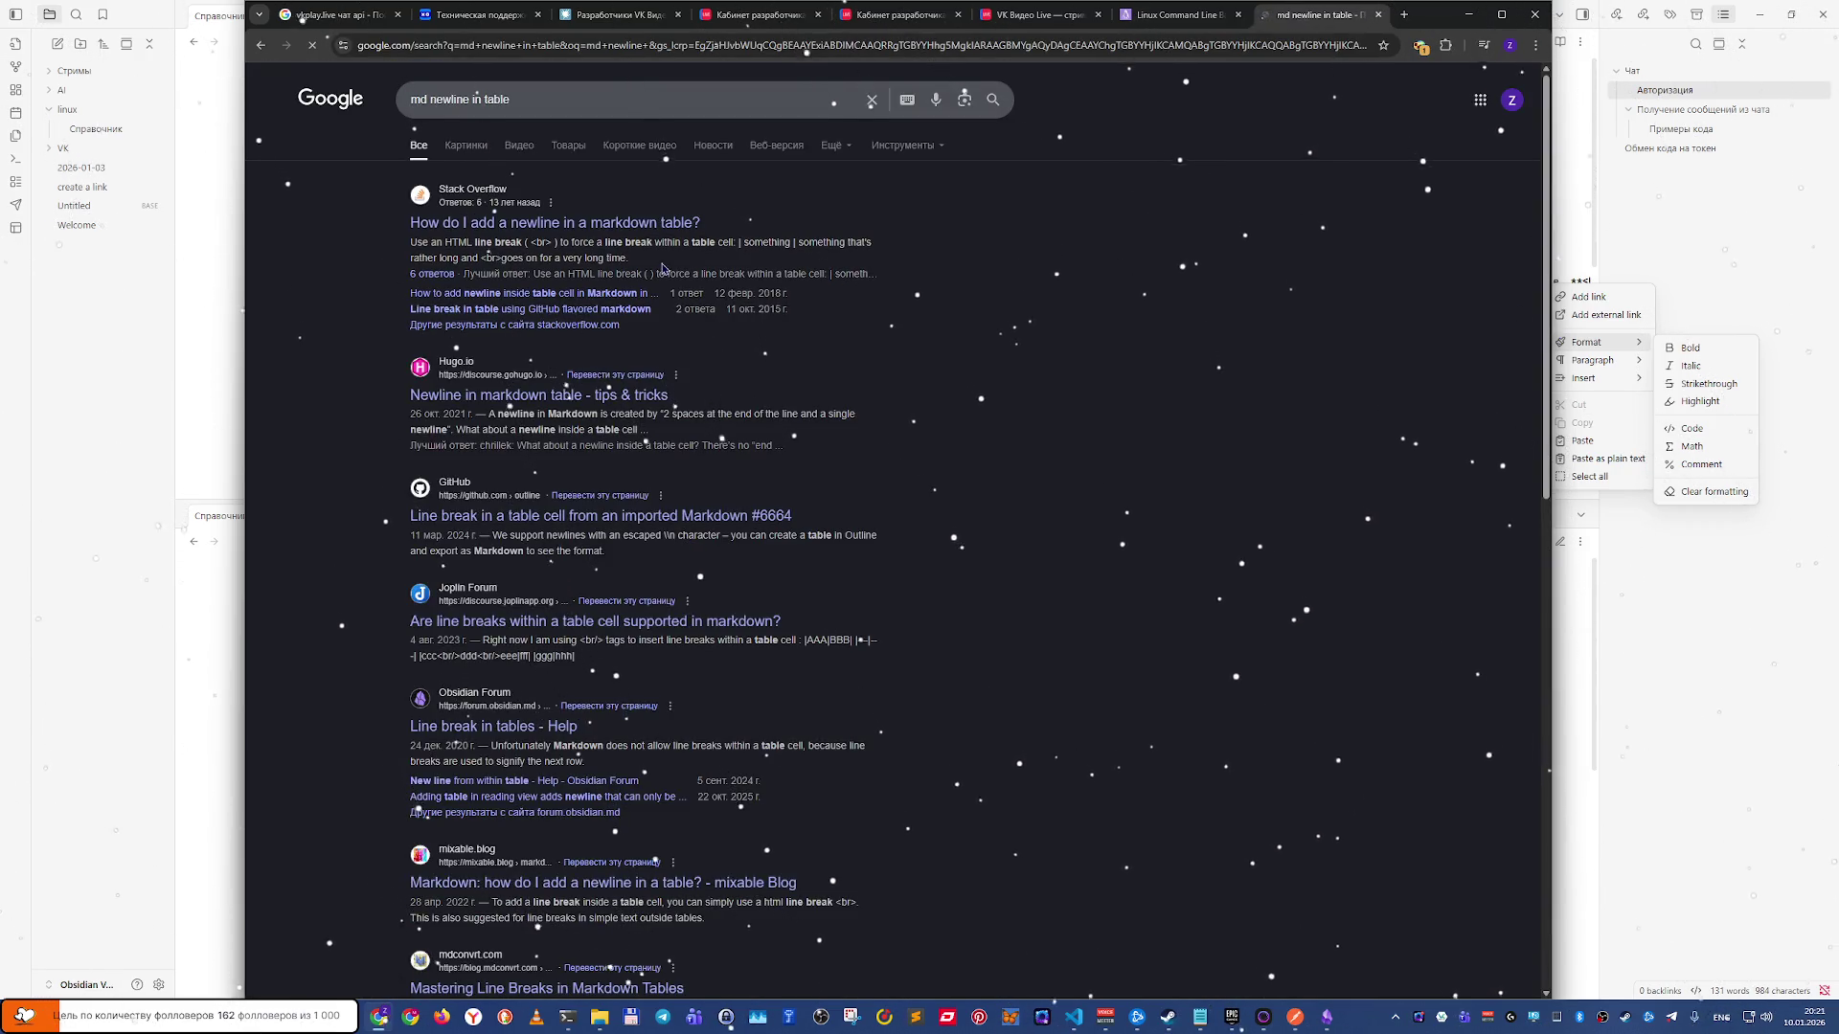
Step: Read the Hugo forum thread, keep the Stack Overflow answer in a background tab, and return to Obsidian
click(557, 408)
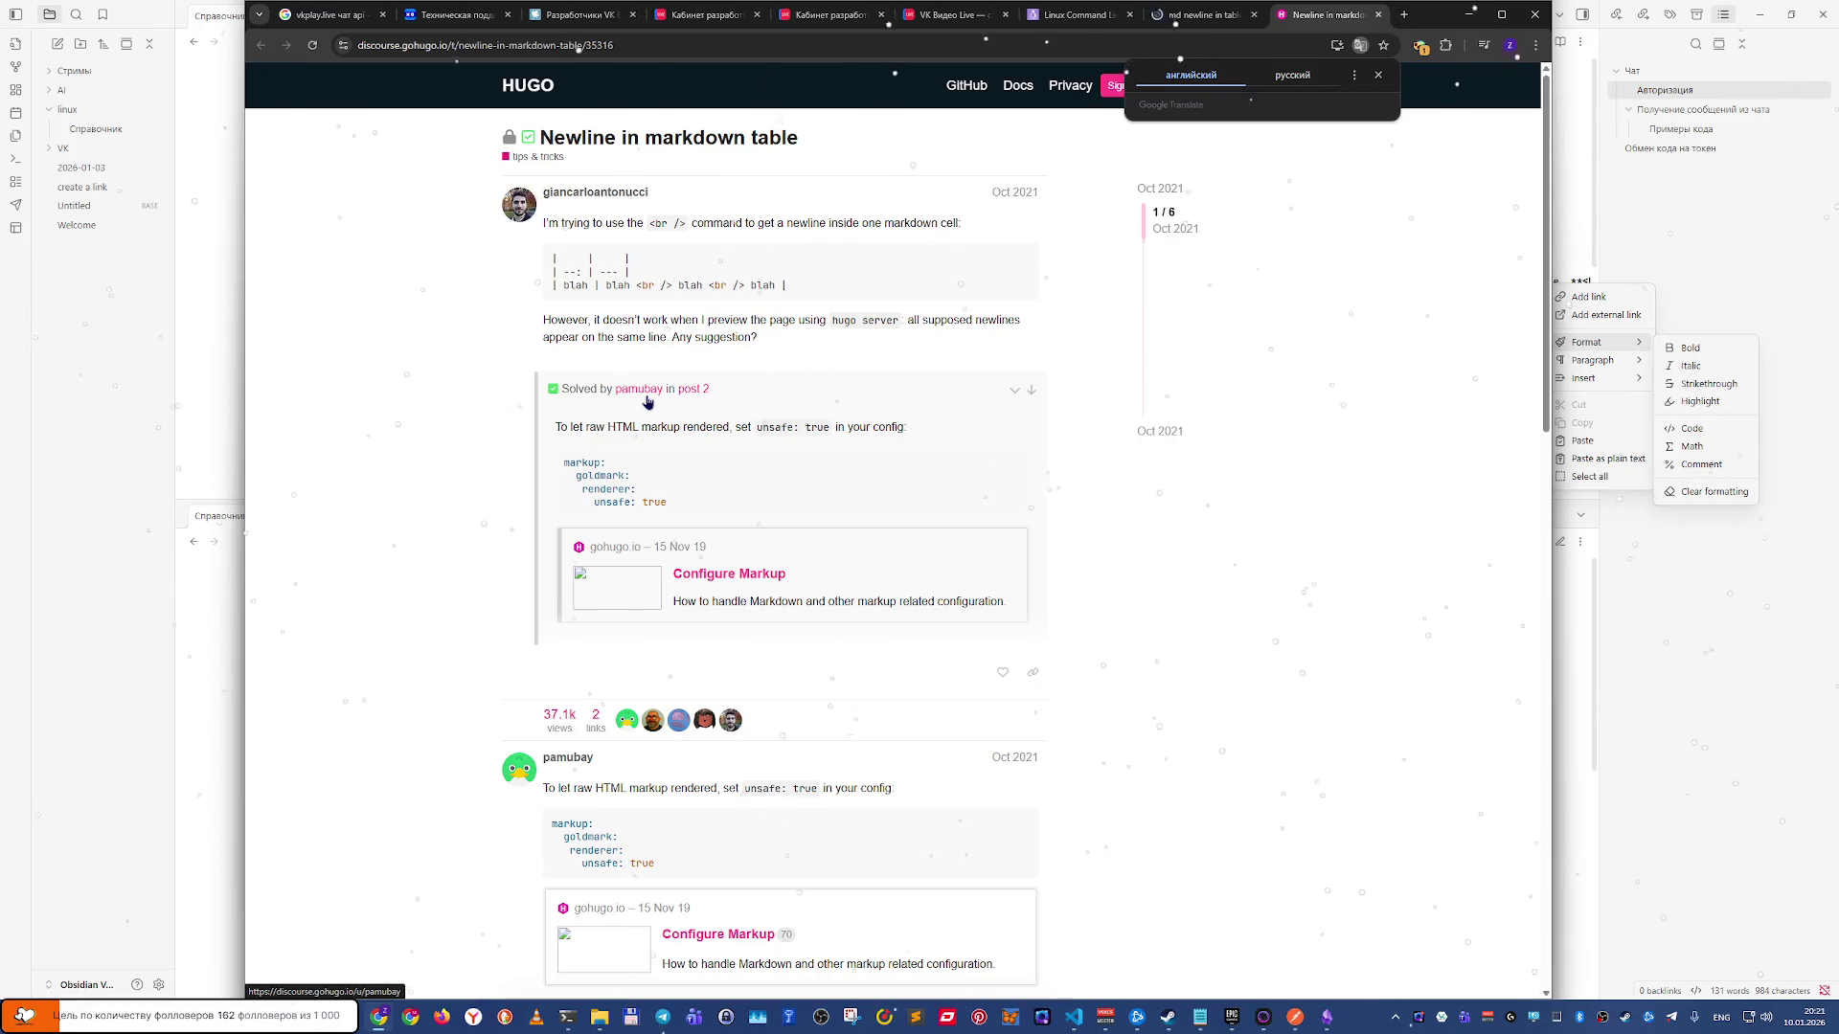
scroll(646, 402, down, 2)
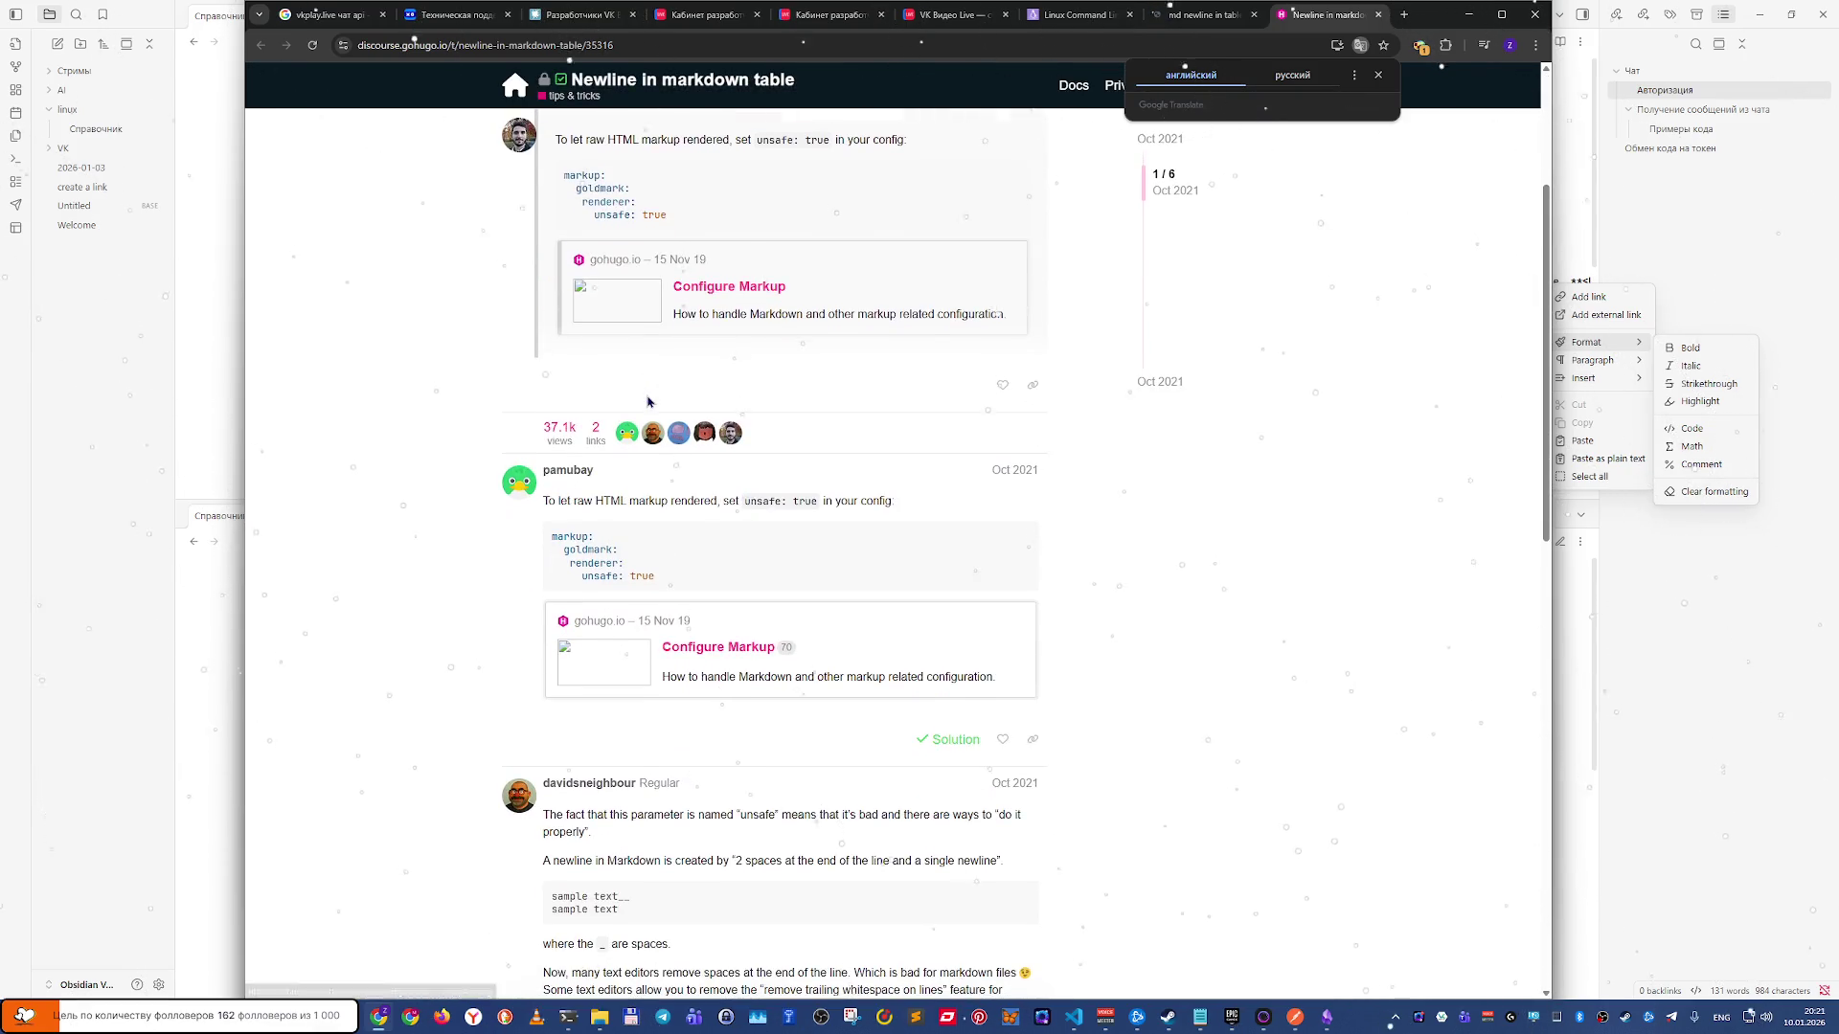
scroll(647, 402, down, 1)
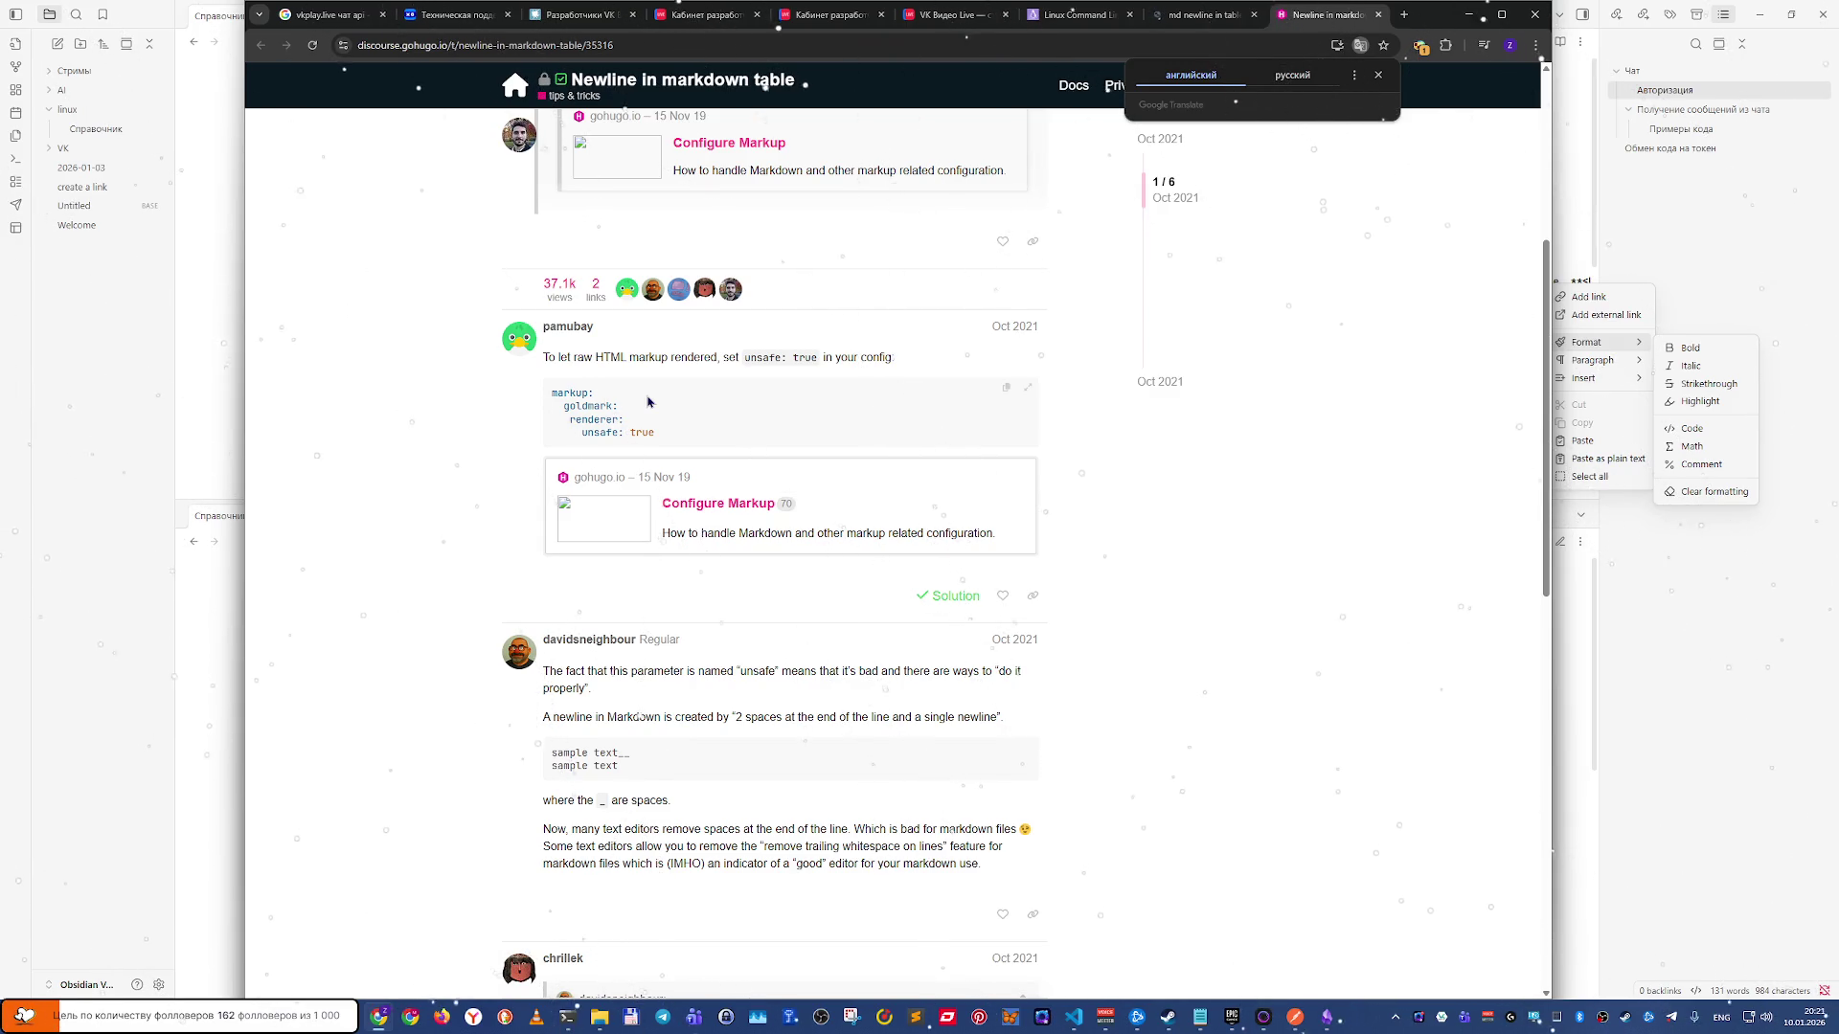
scroll(648, 402, down, 2)
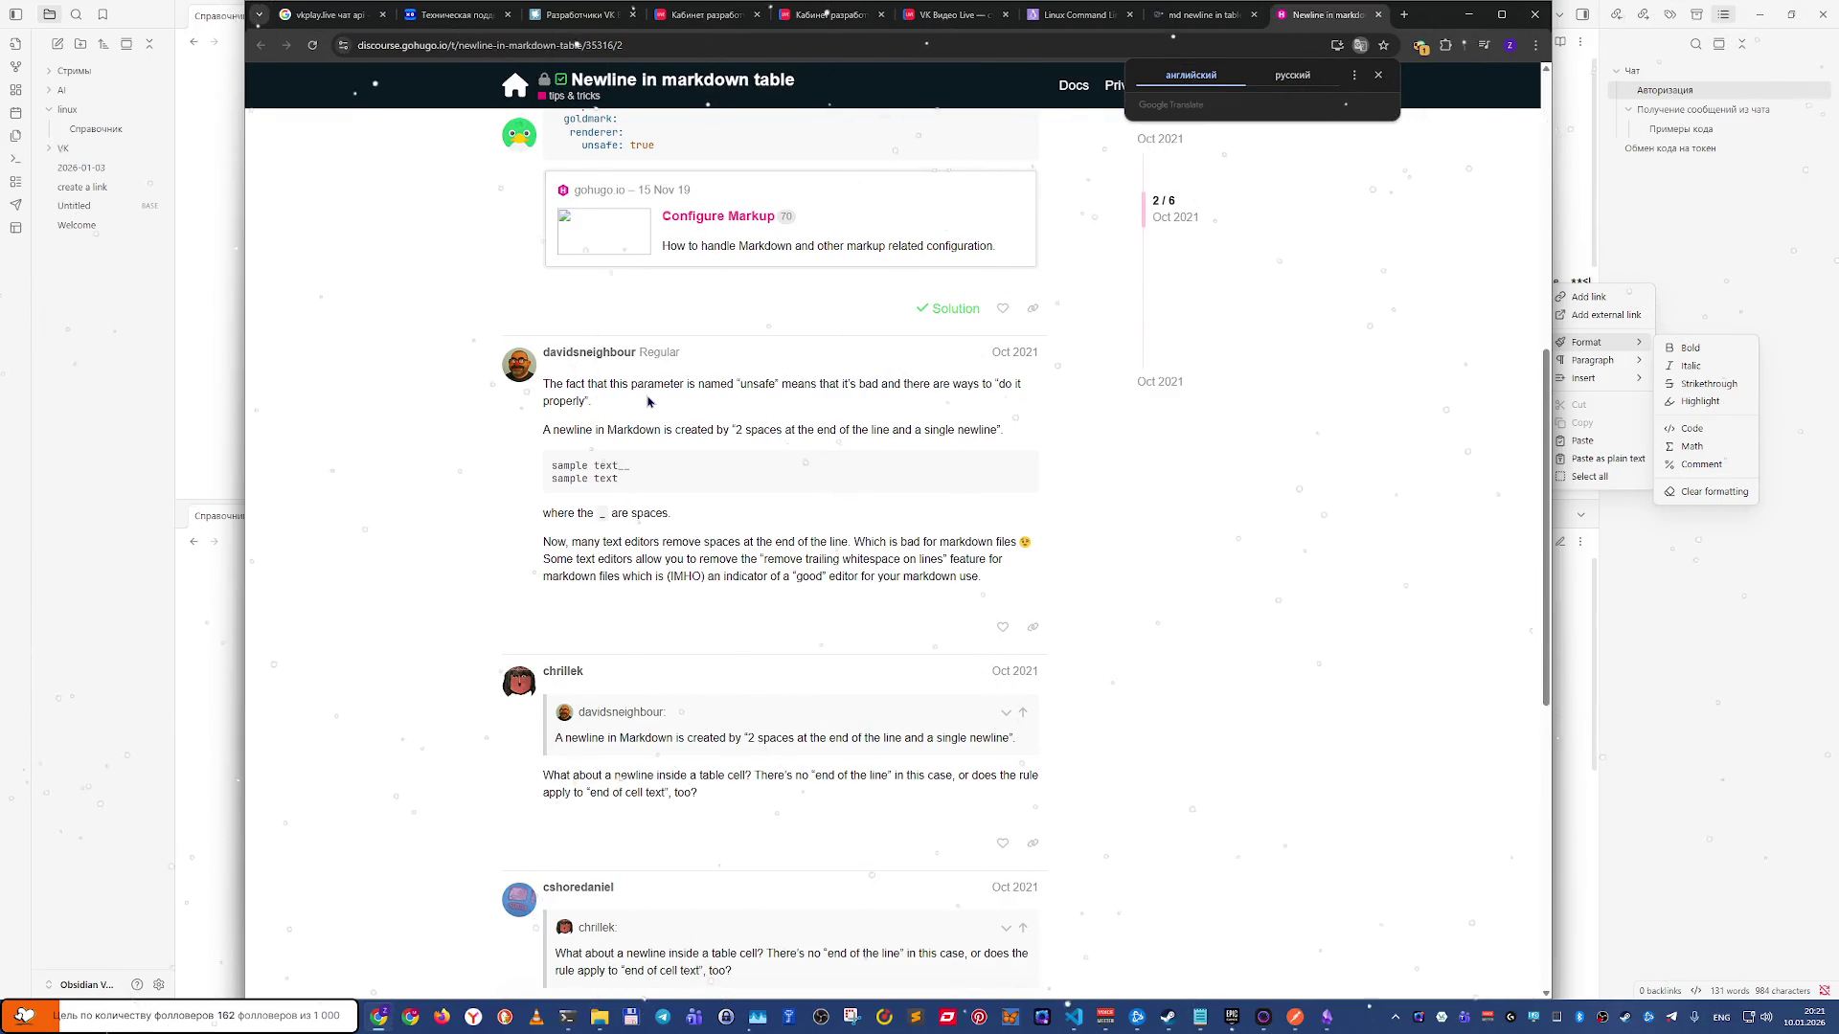
key(ctrl+w)
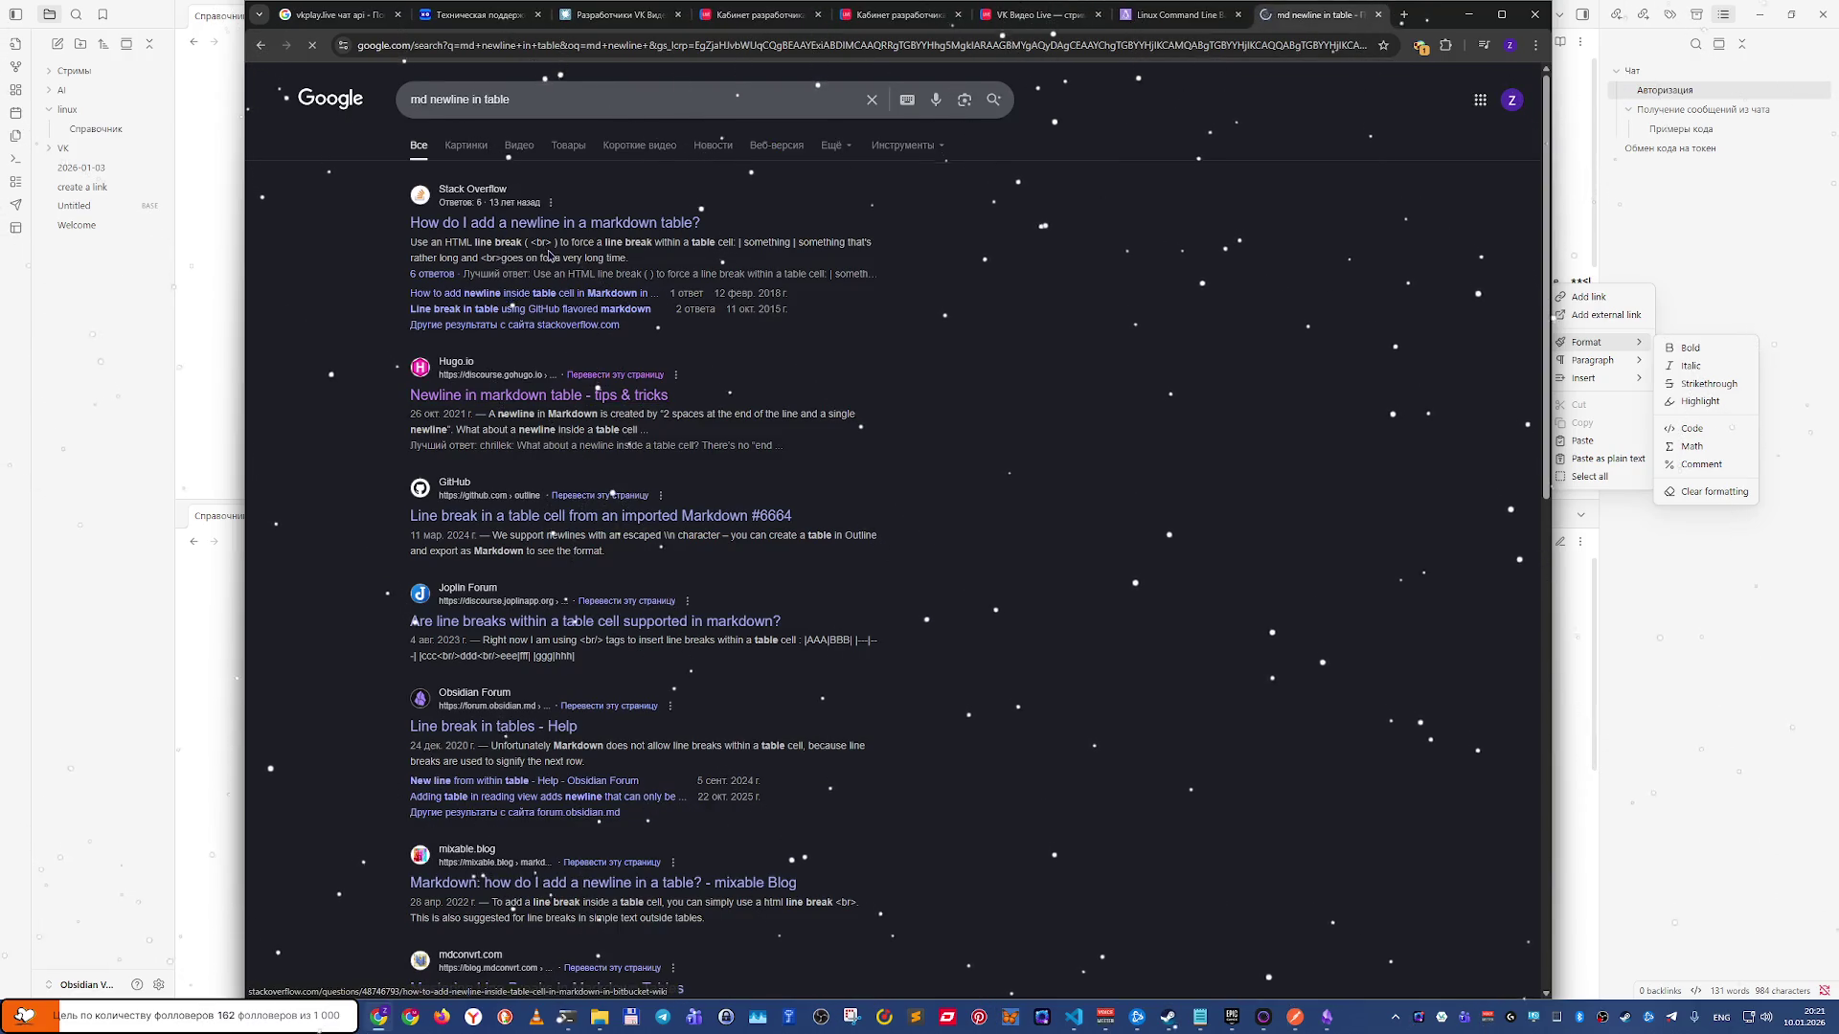
middle_click(582, 226)
key(alt+Tab)
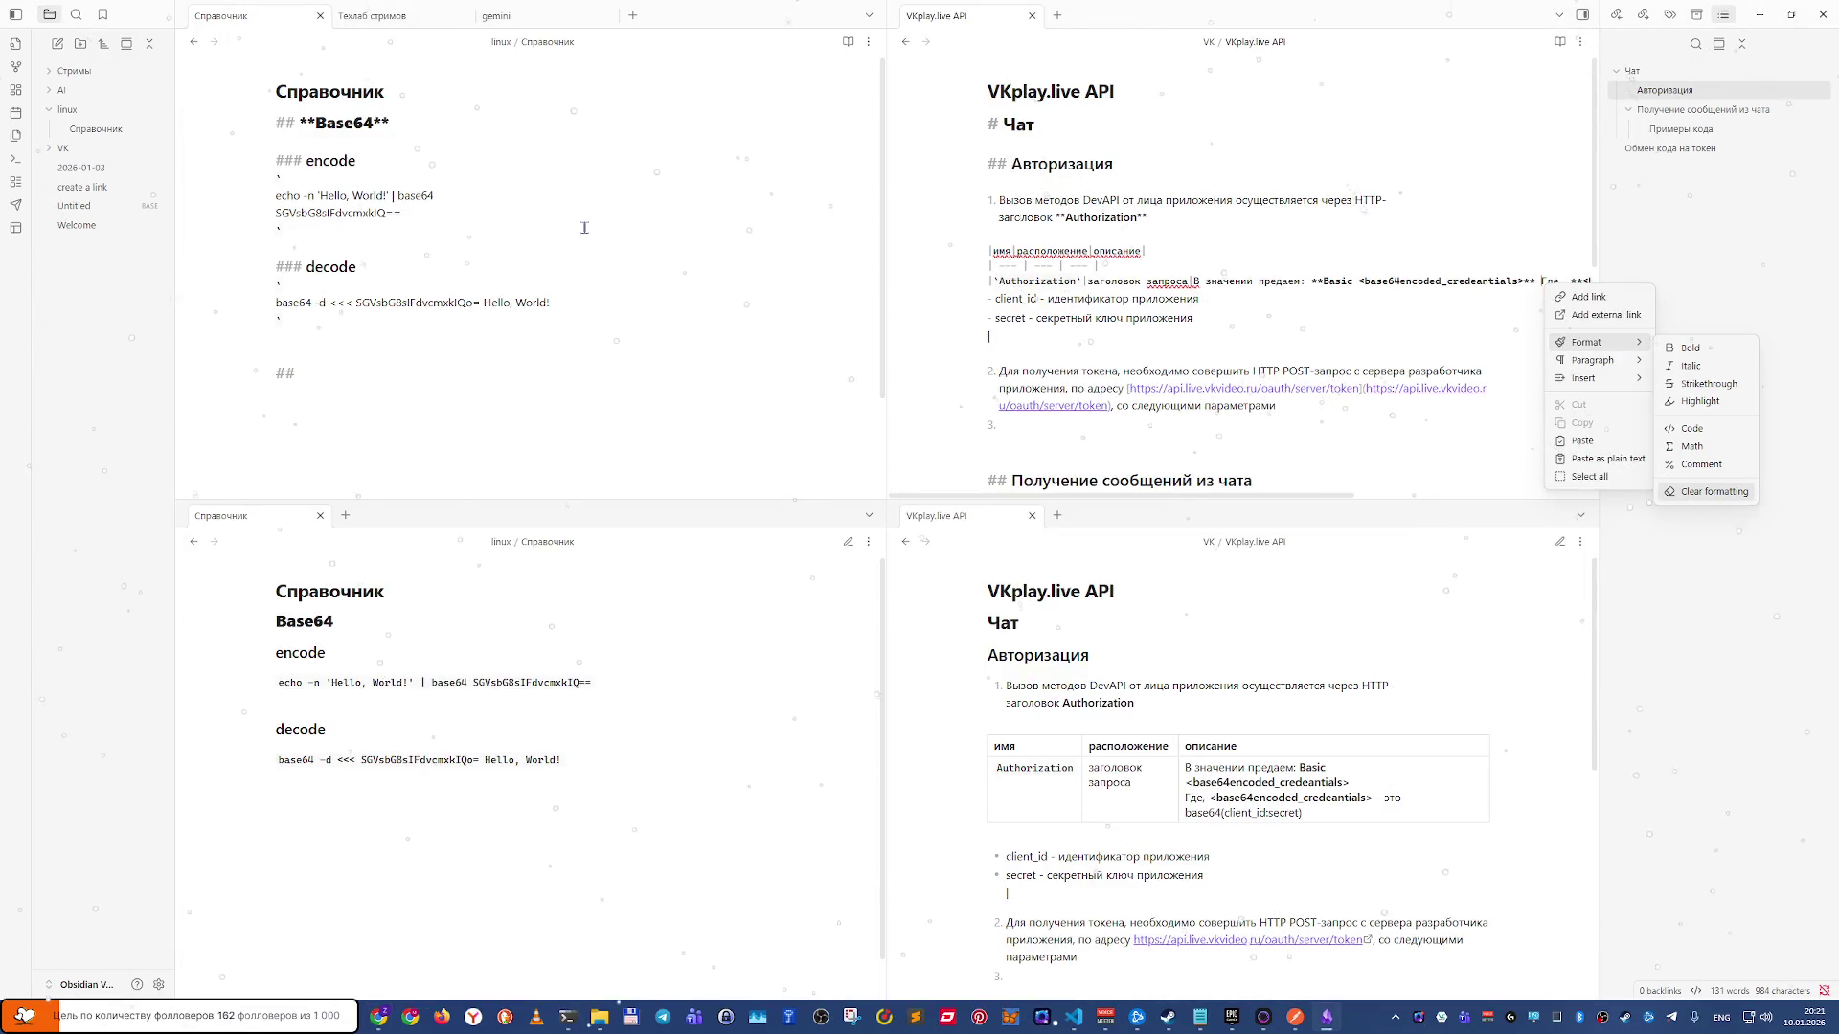
Step: Insert a <br> break before 'Где' in the Authorization row, without a stray space after it
key(Escape)
key(Escape)
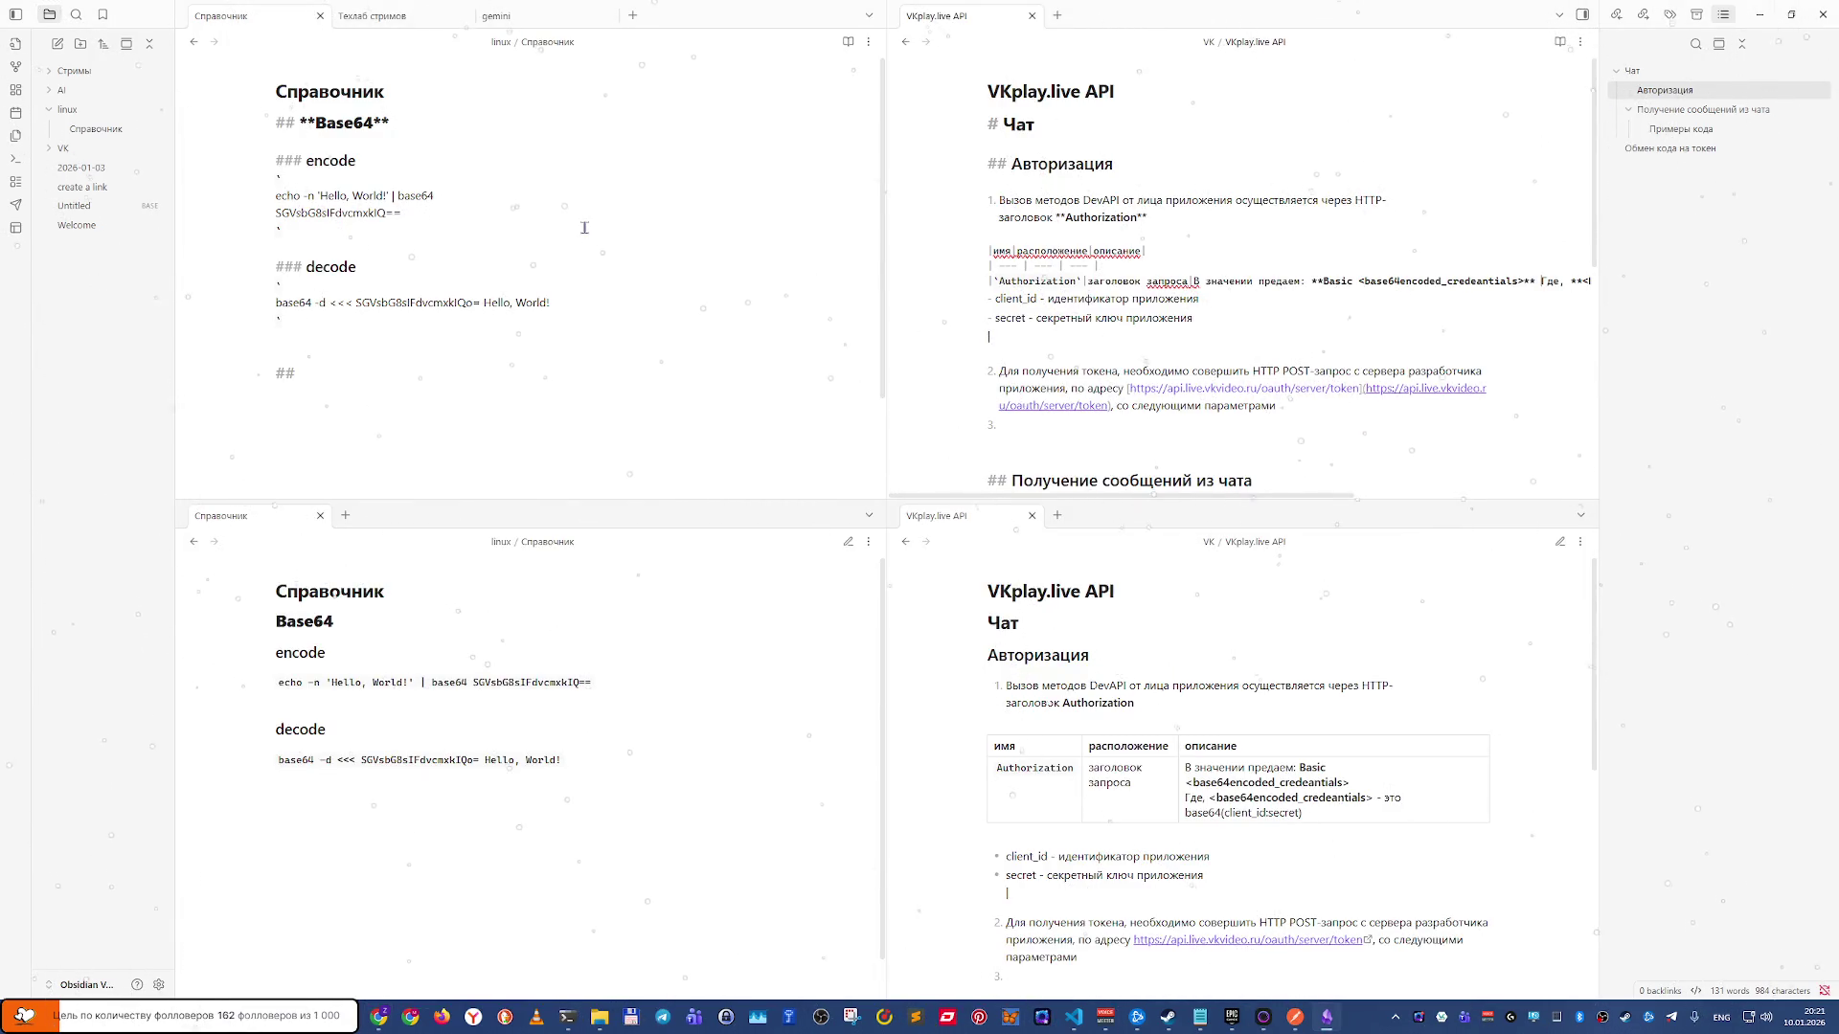
text(<>)
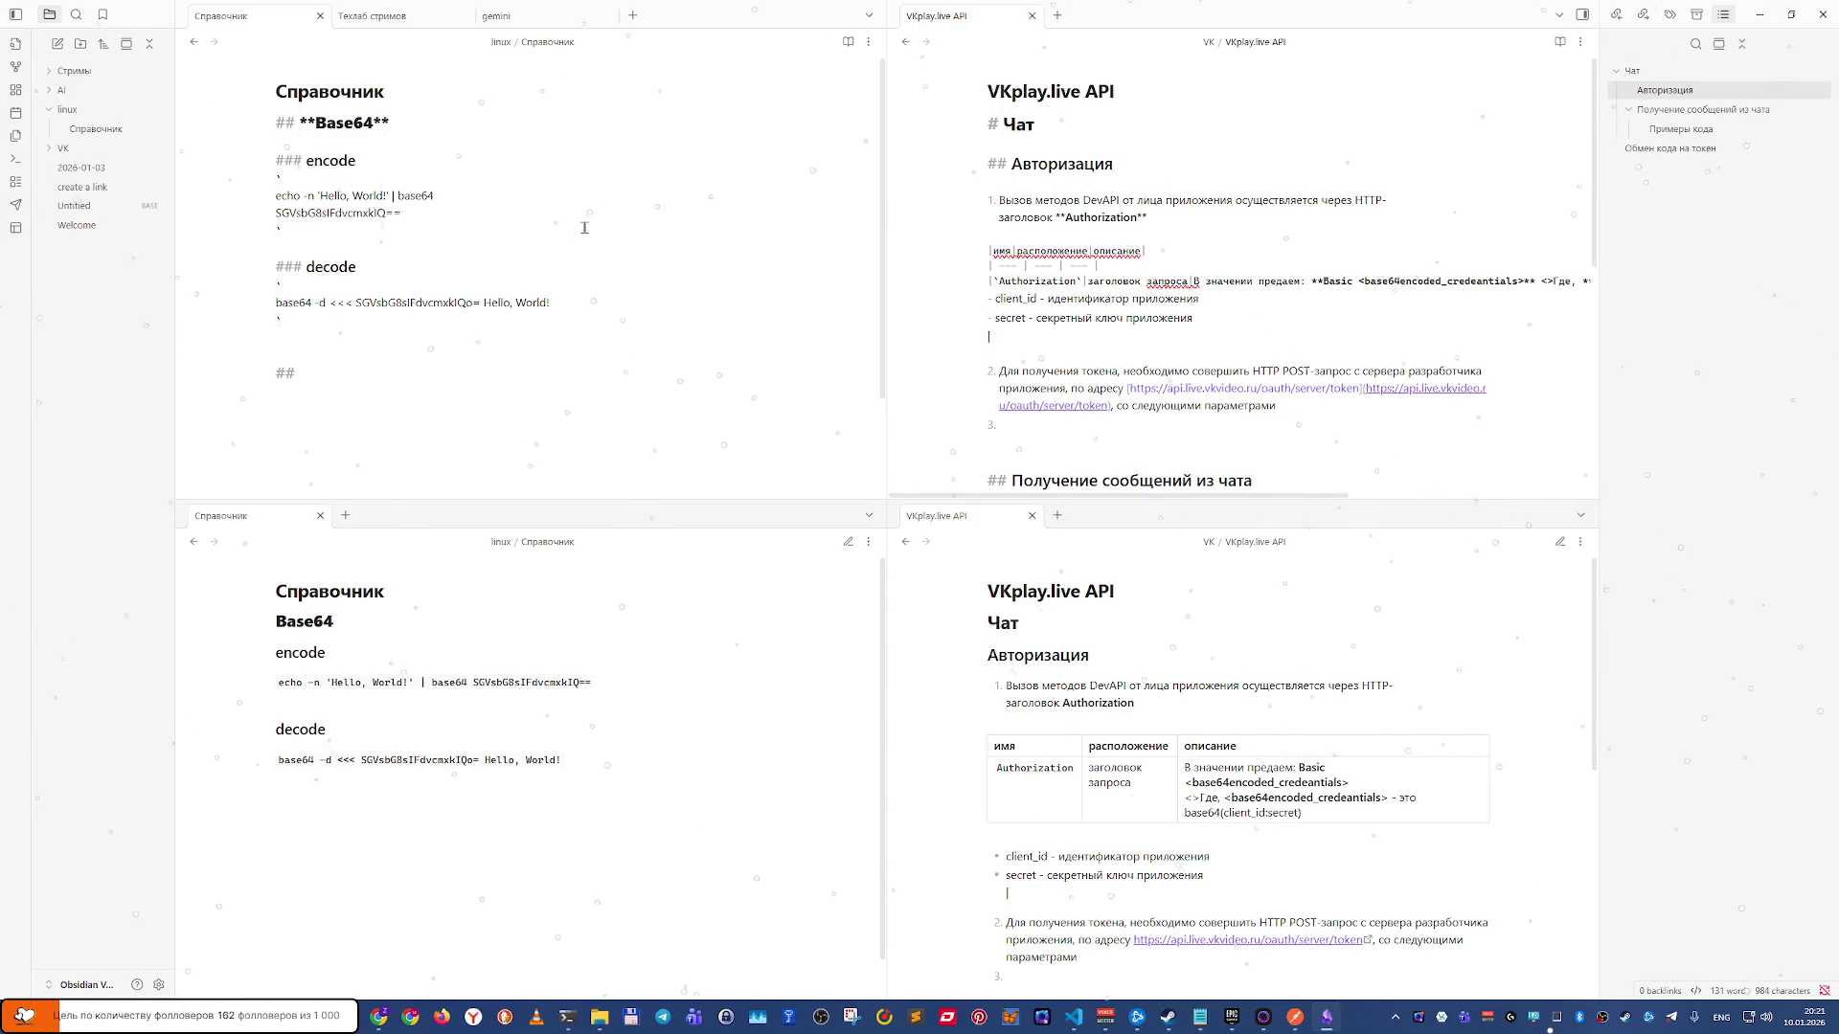
text(br /)
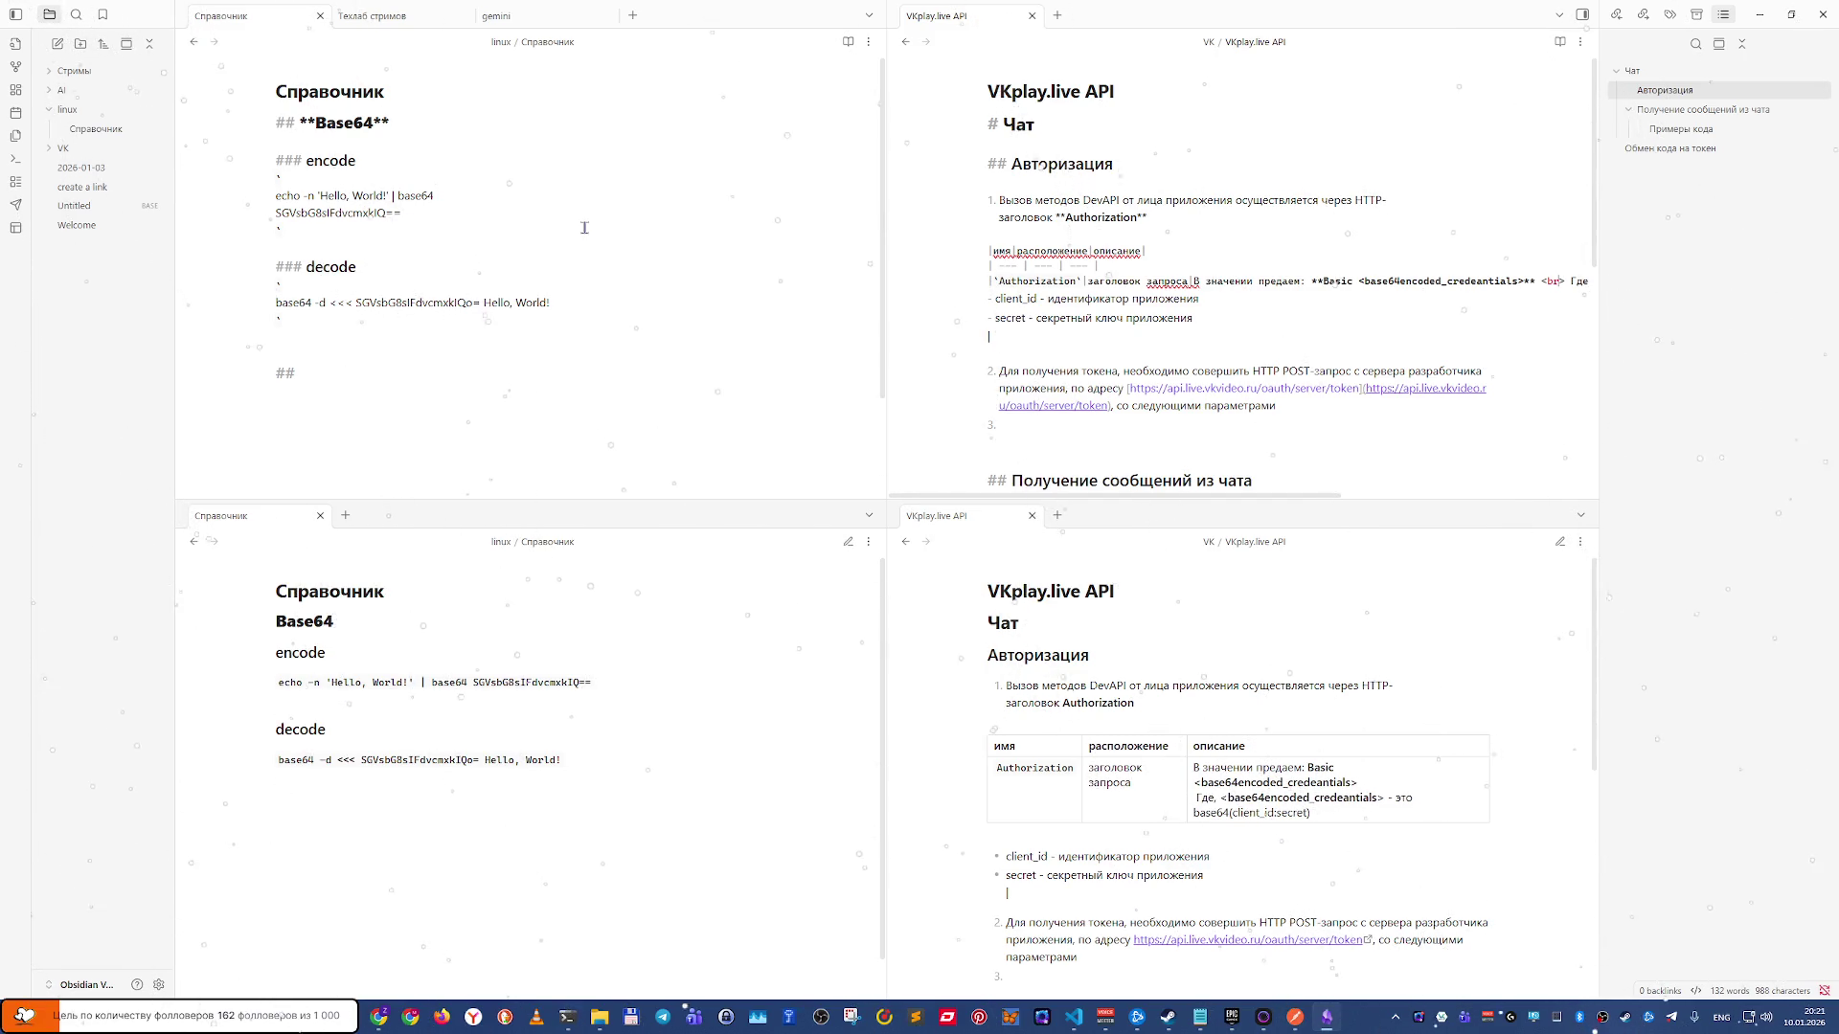
key(BackSpace)
key(BackSpace)
drag(1600, 415, 1666, 420)
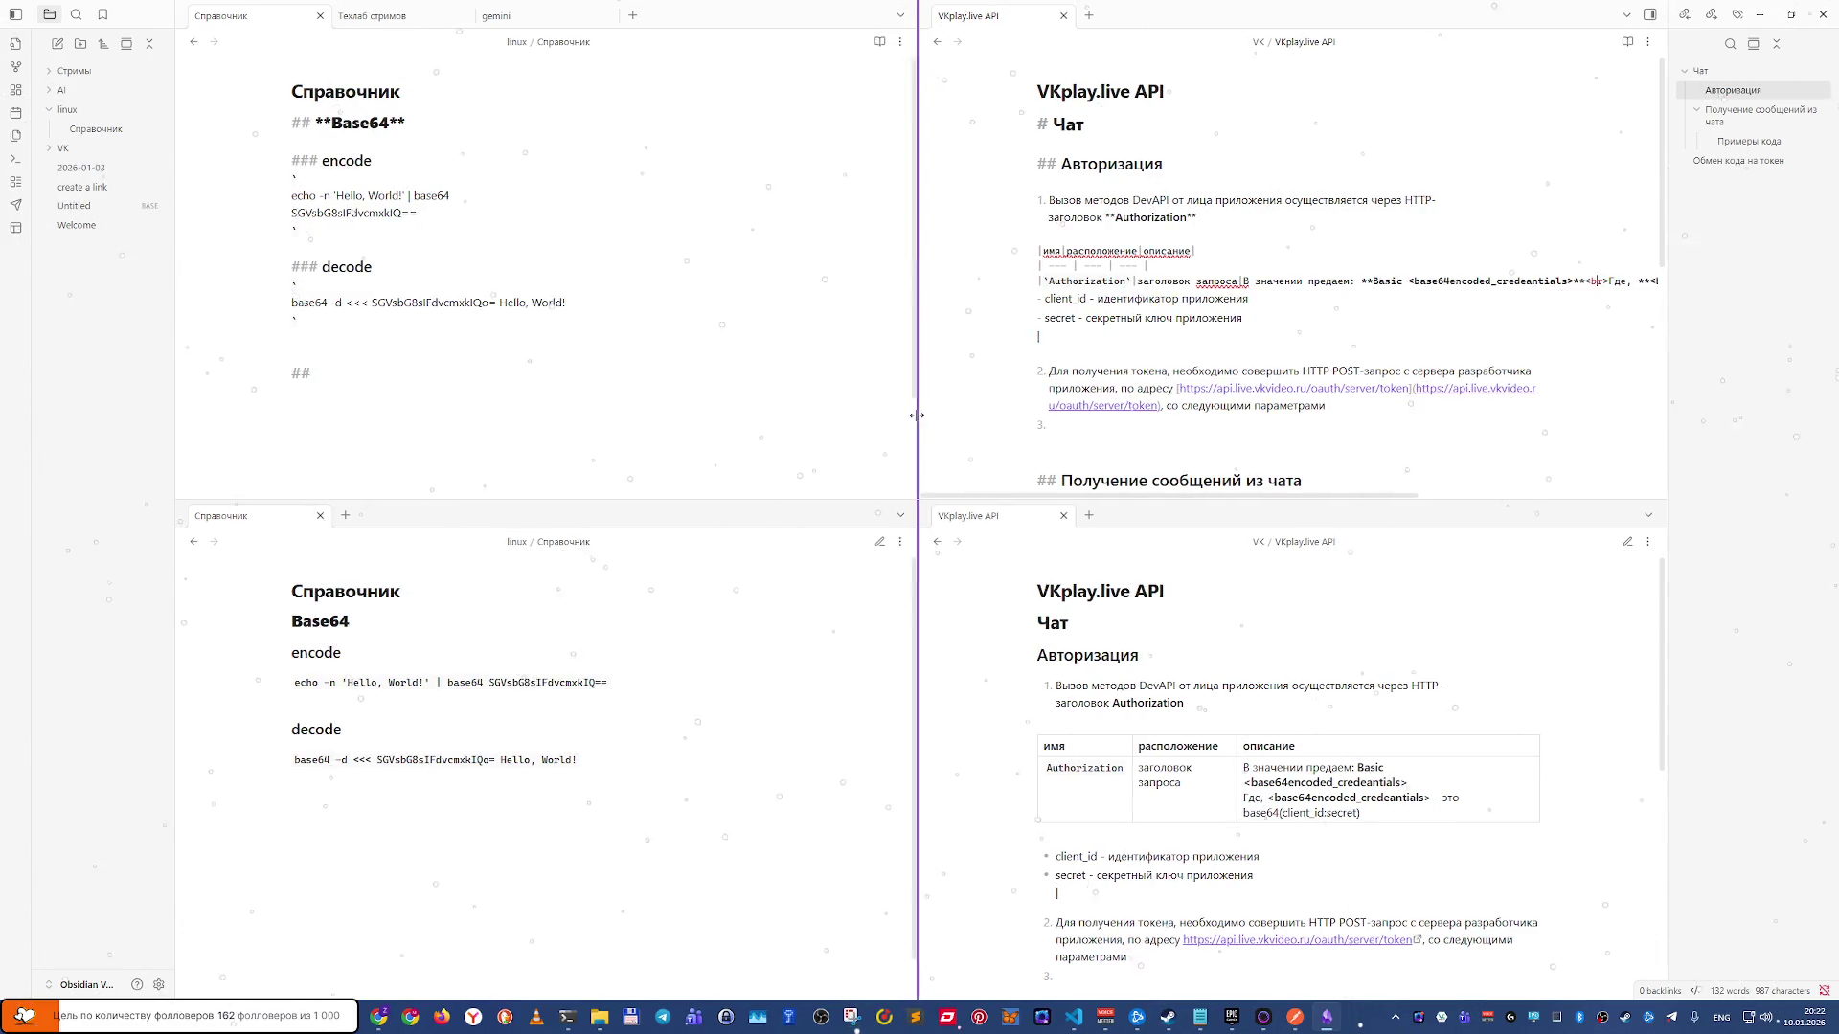
Step: Resize the pane dividers so the right-hand VKplay.live API panes are wider
mouse_move(921, 415)
mouse_down()
mouse_move(854, 419)
mouse_move(892, 419)
mouse_up()
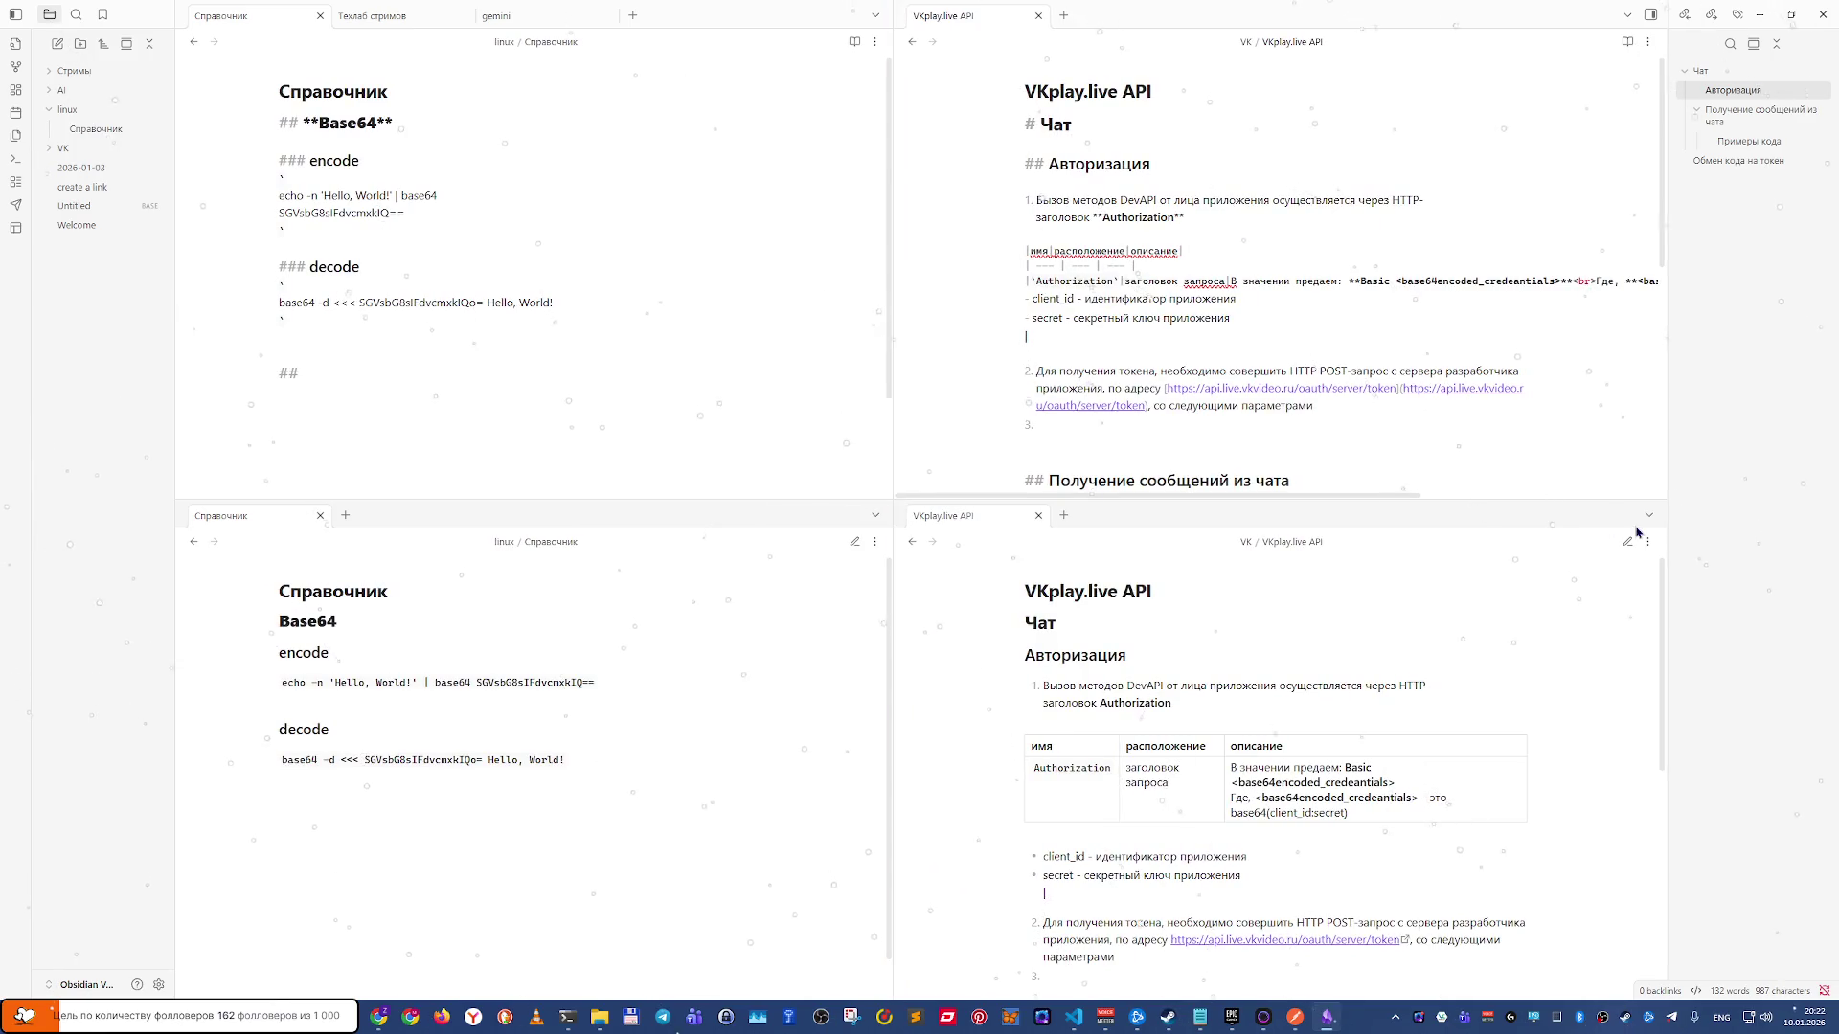
drag(1668, 522, 1584, 522)
click(1566, 516)
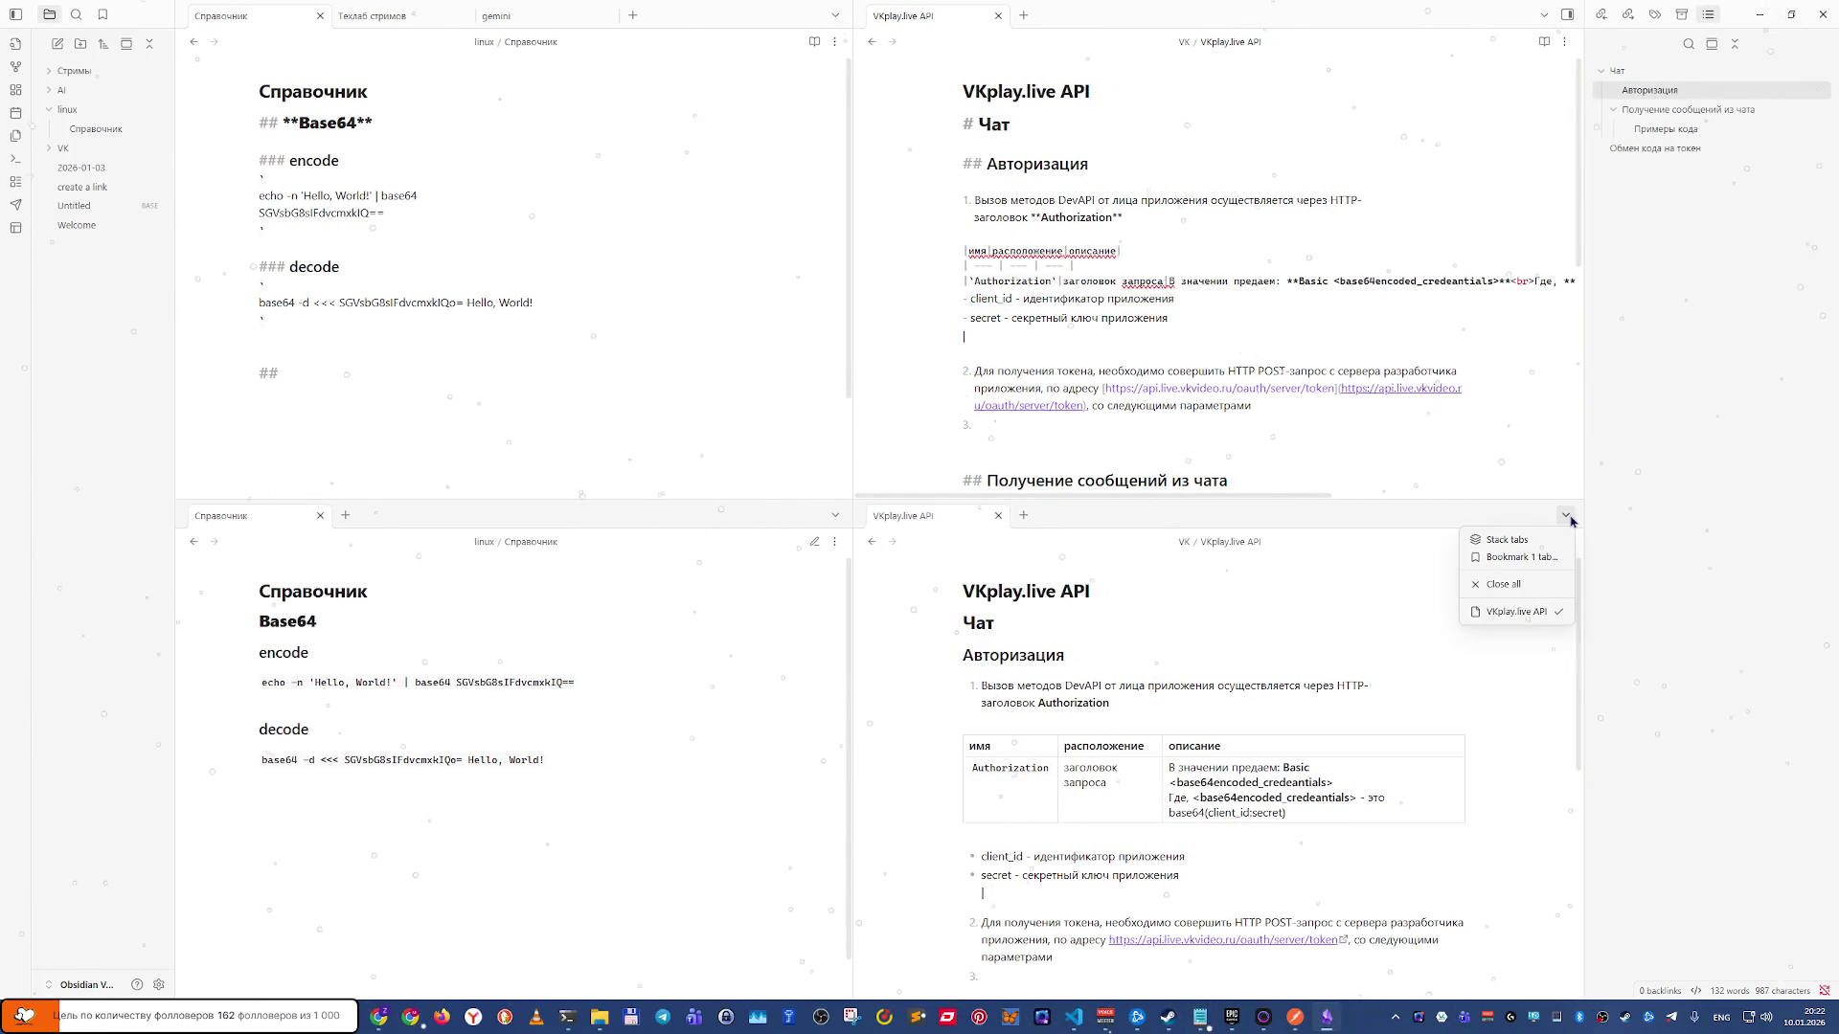
click(1569, 519)
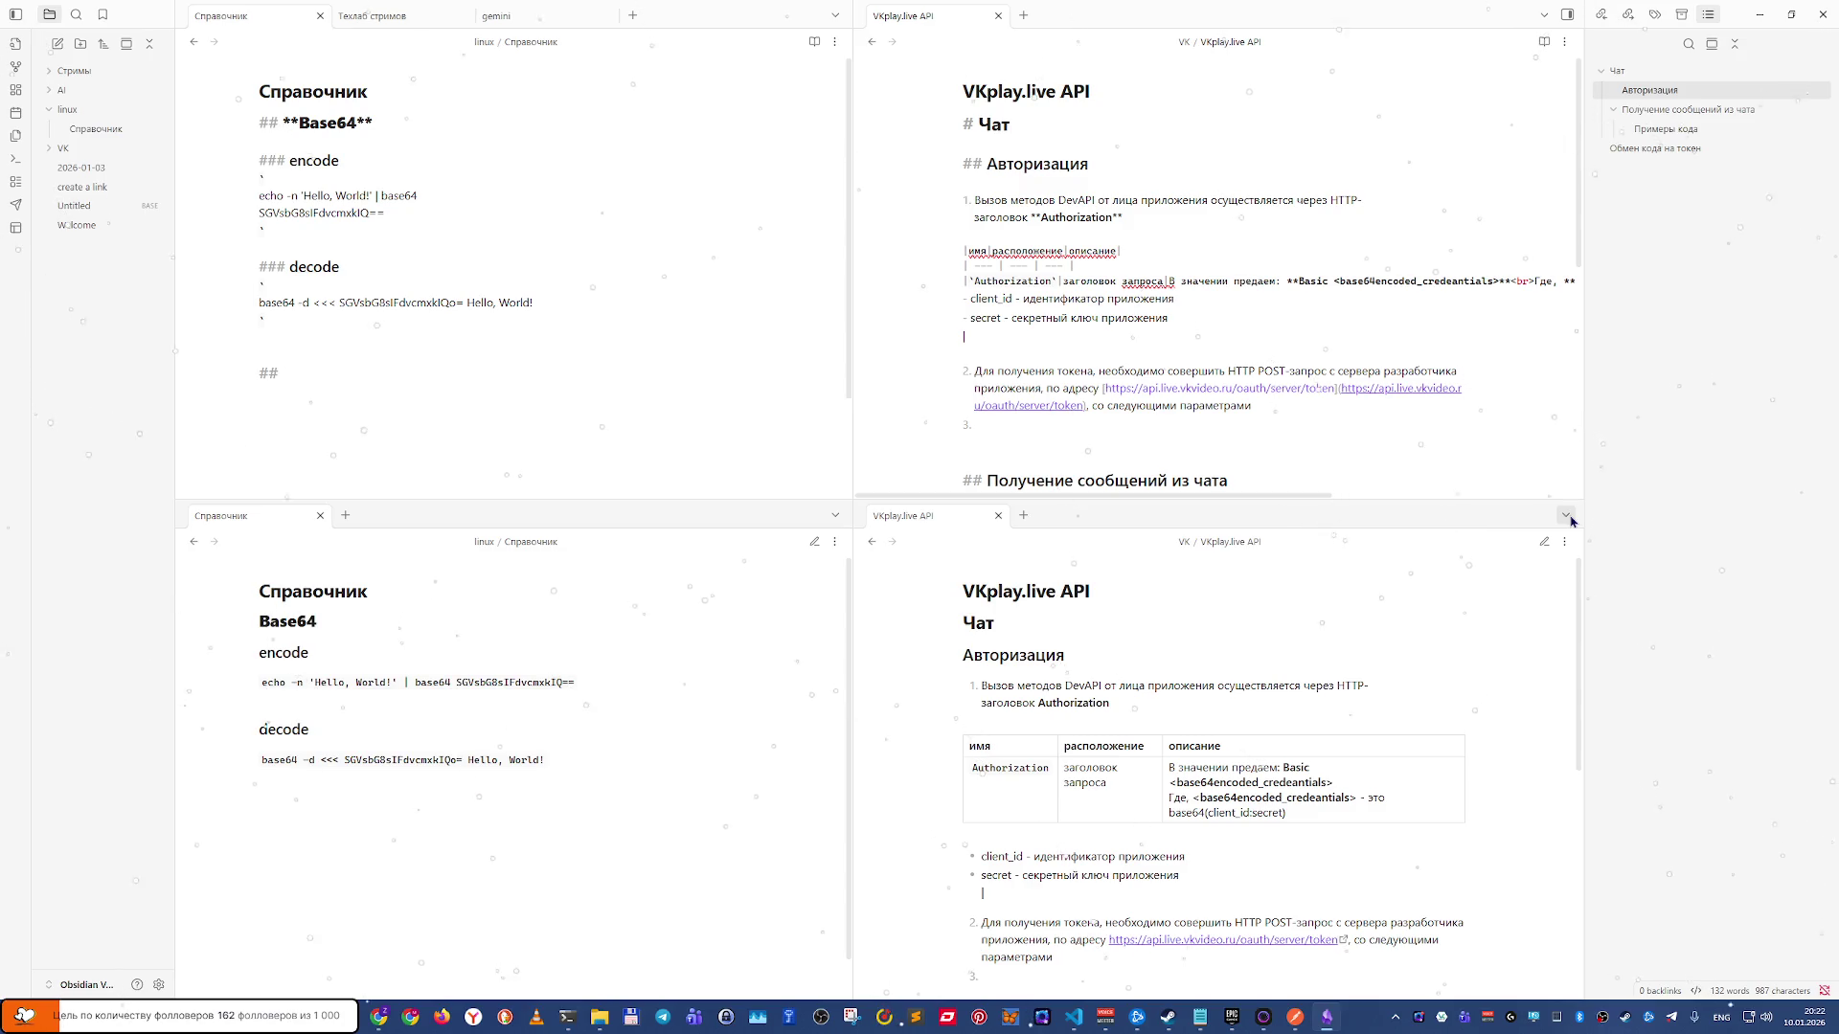
click(1570, 518)
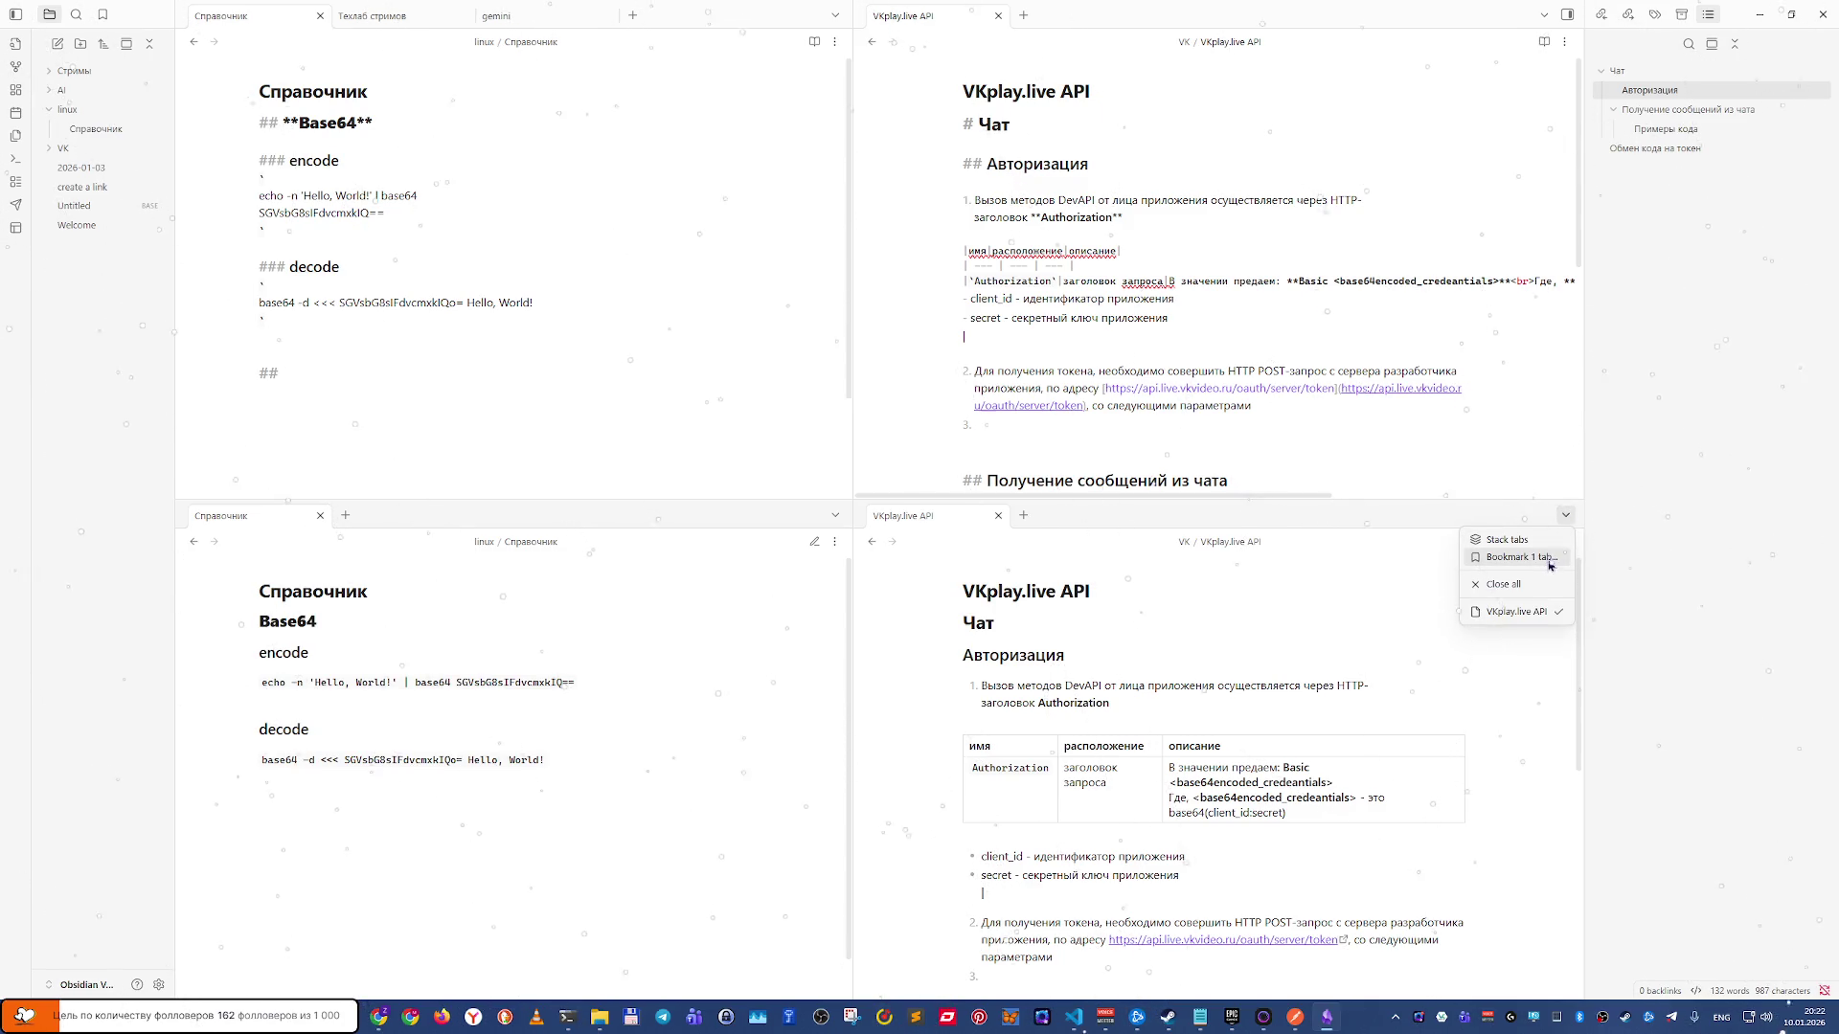
Step: Start bookmarking the VKplay.live API tab from the tab list, then cancel it
click(1549, 563)
click(1044, 556)
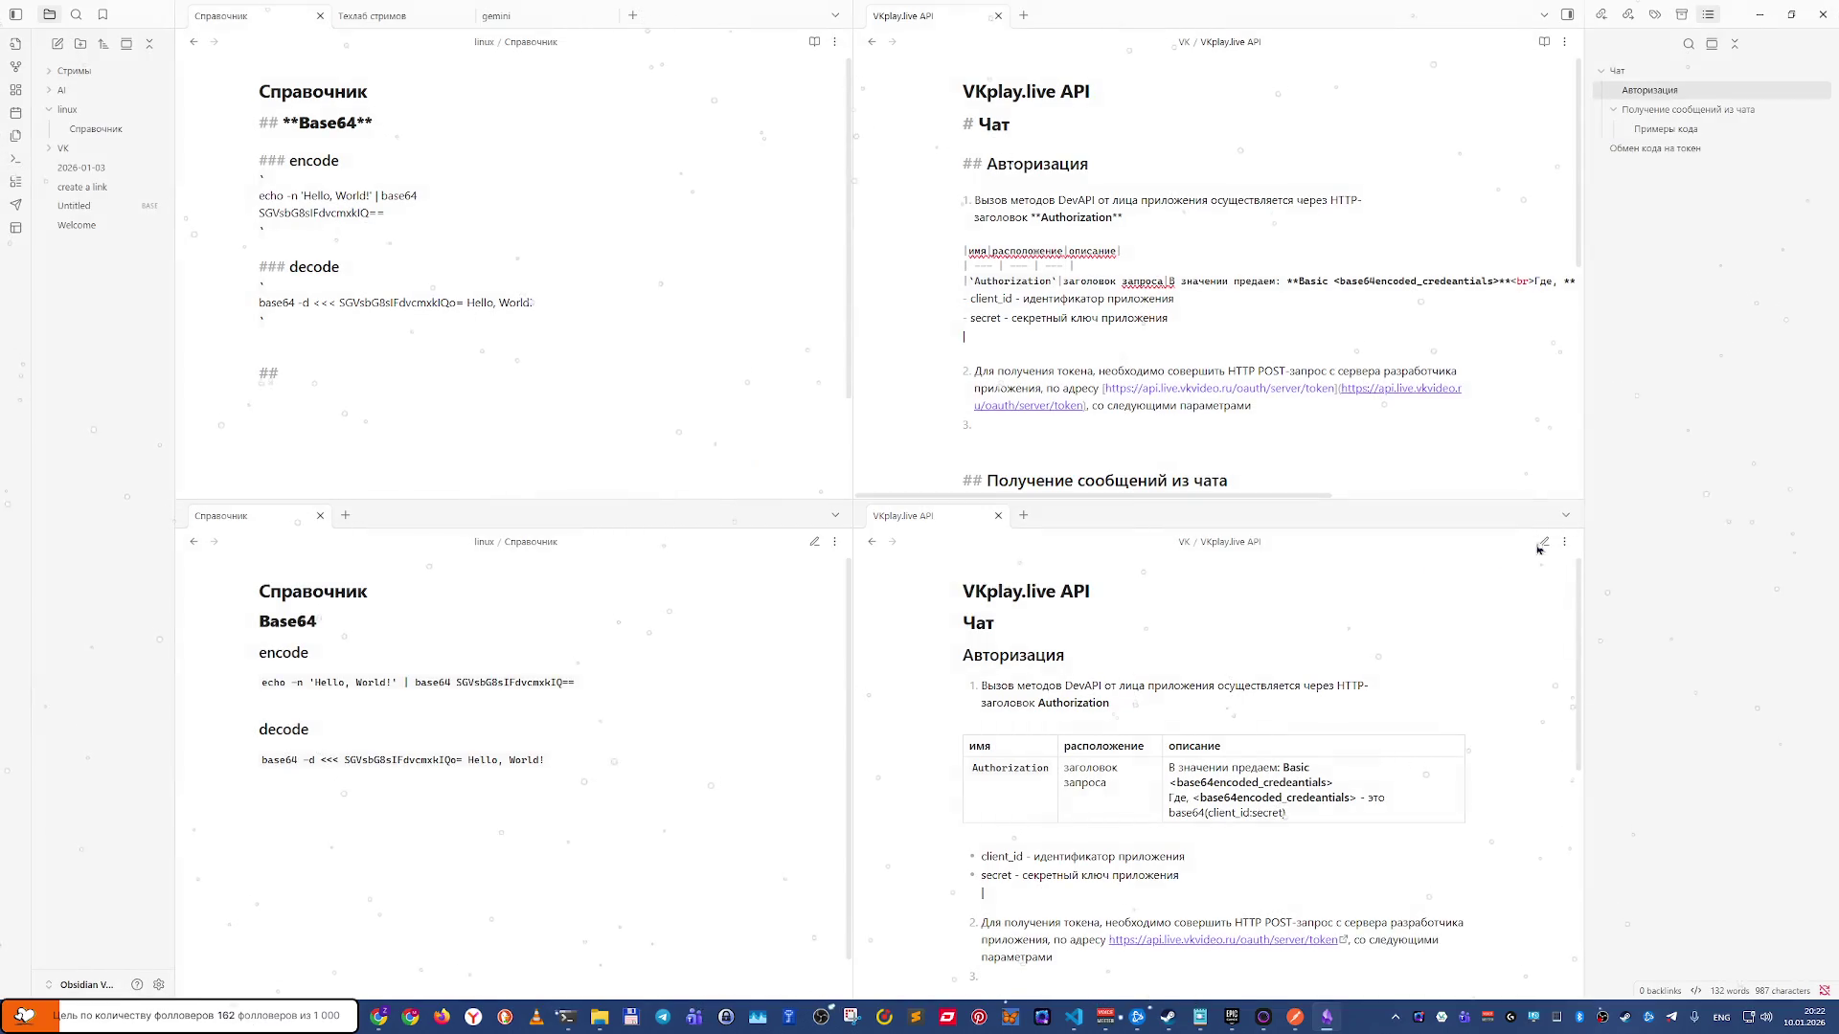
click(1569, 515)
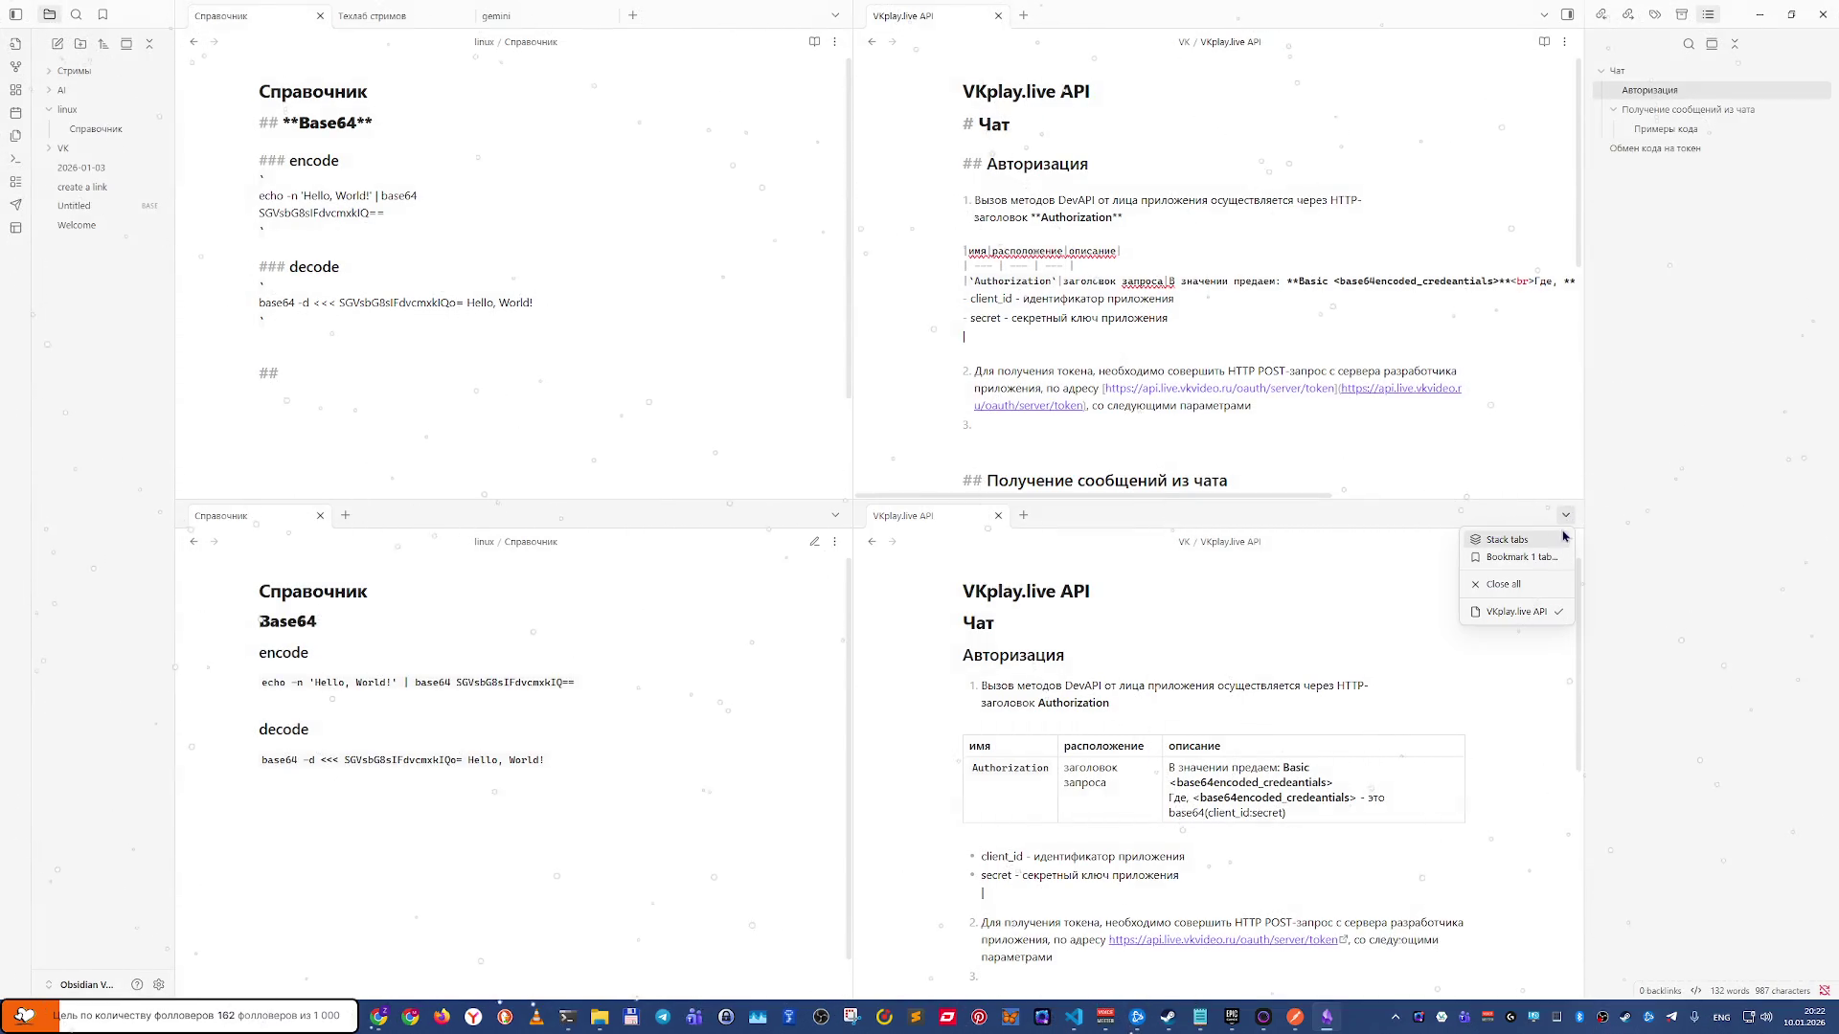
click(1655, 596)
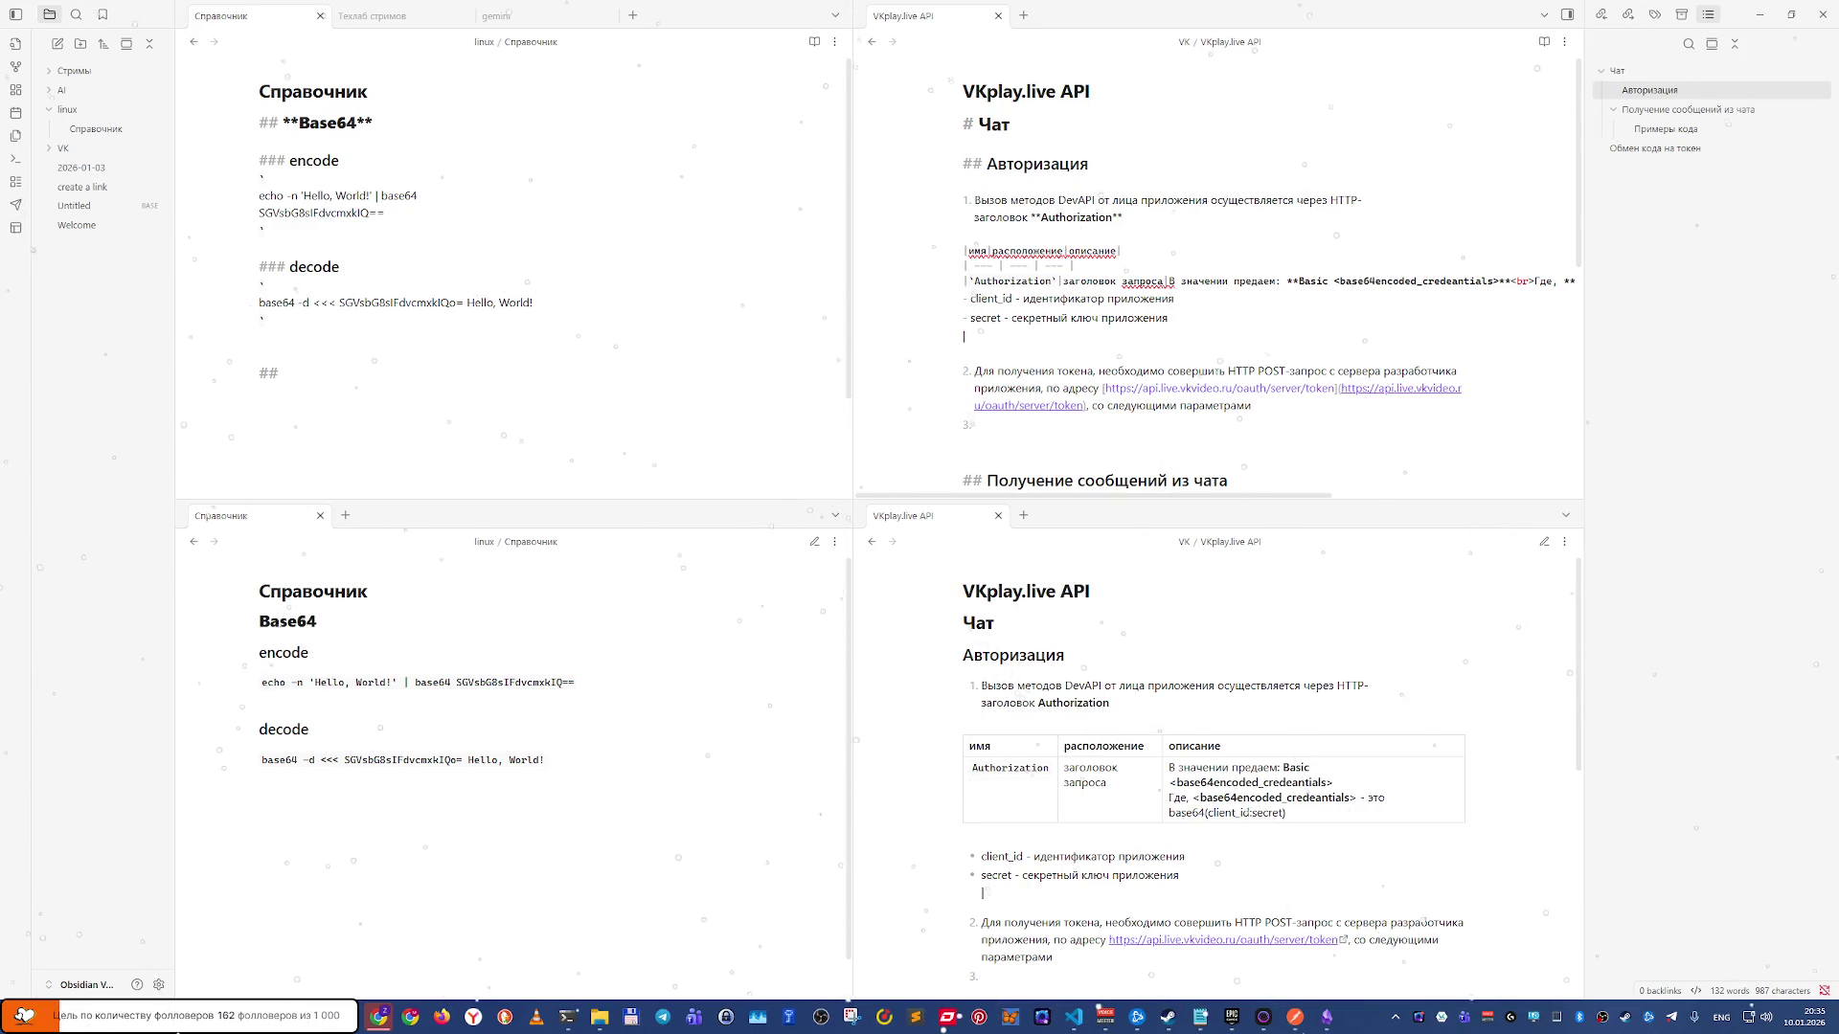
Step: Make Base64 a level-two heading in the Справочник note
key(BackSpace)
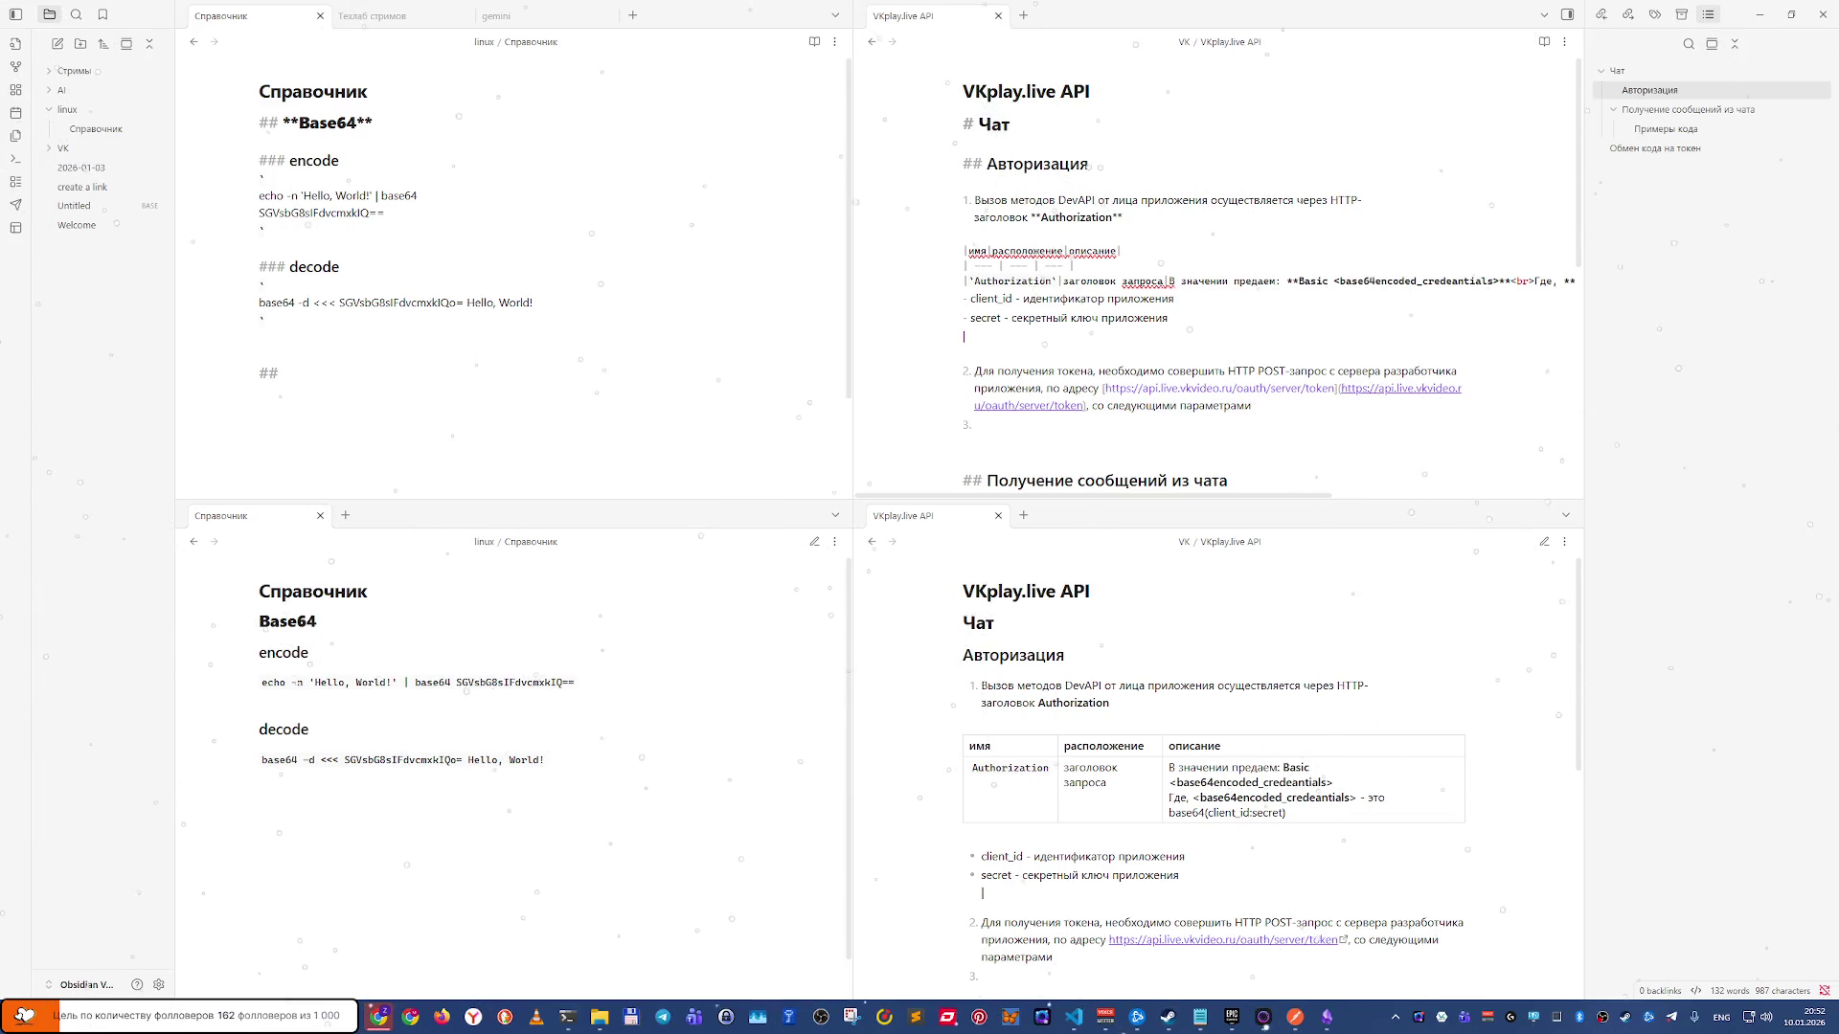
Step: Minimize the Obsidian notes window to reveal the Windows desktop
click(21, 1015)
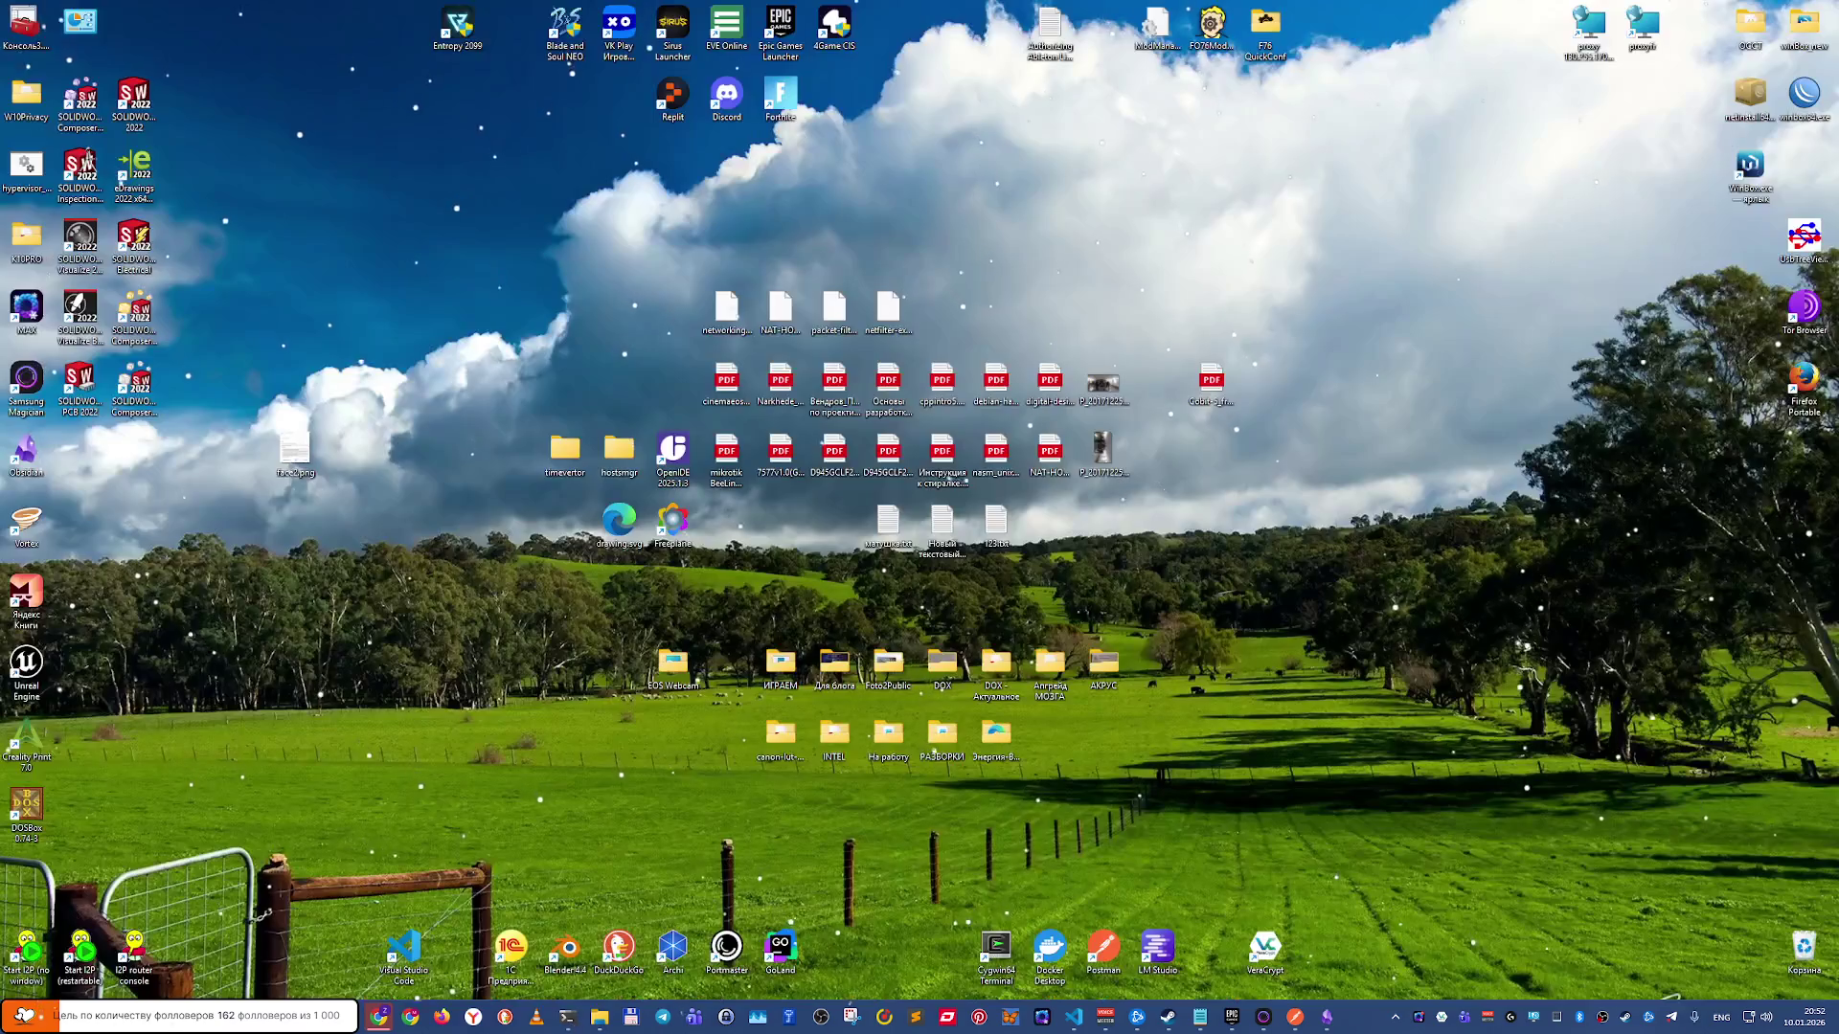
Step: Restore the Obsidian window with the Base64 and VKplay API notes
click(22, 1014)
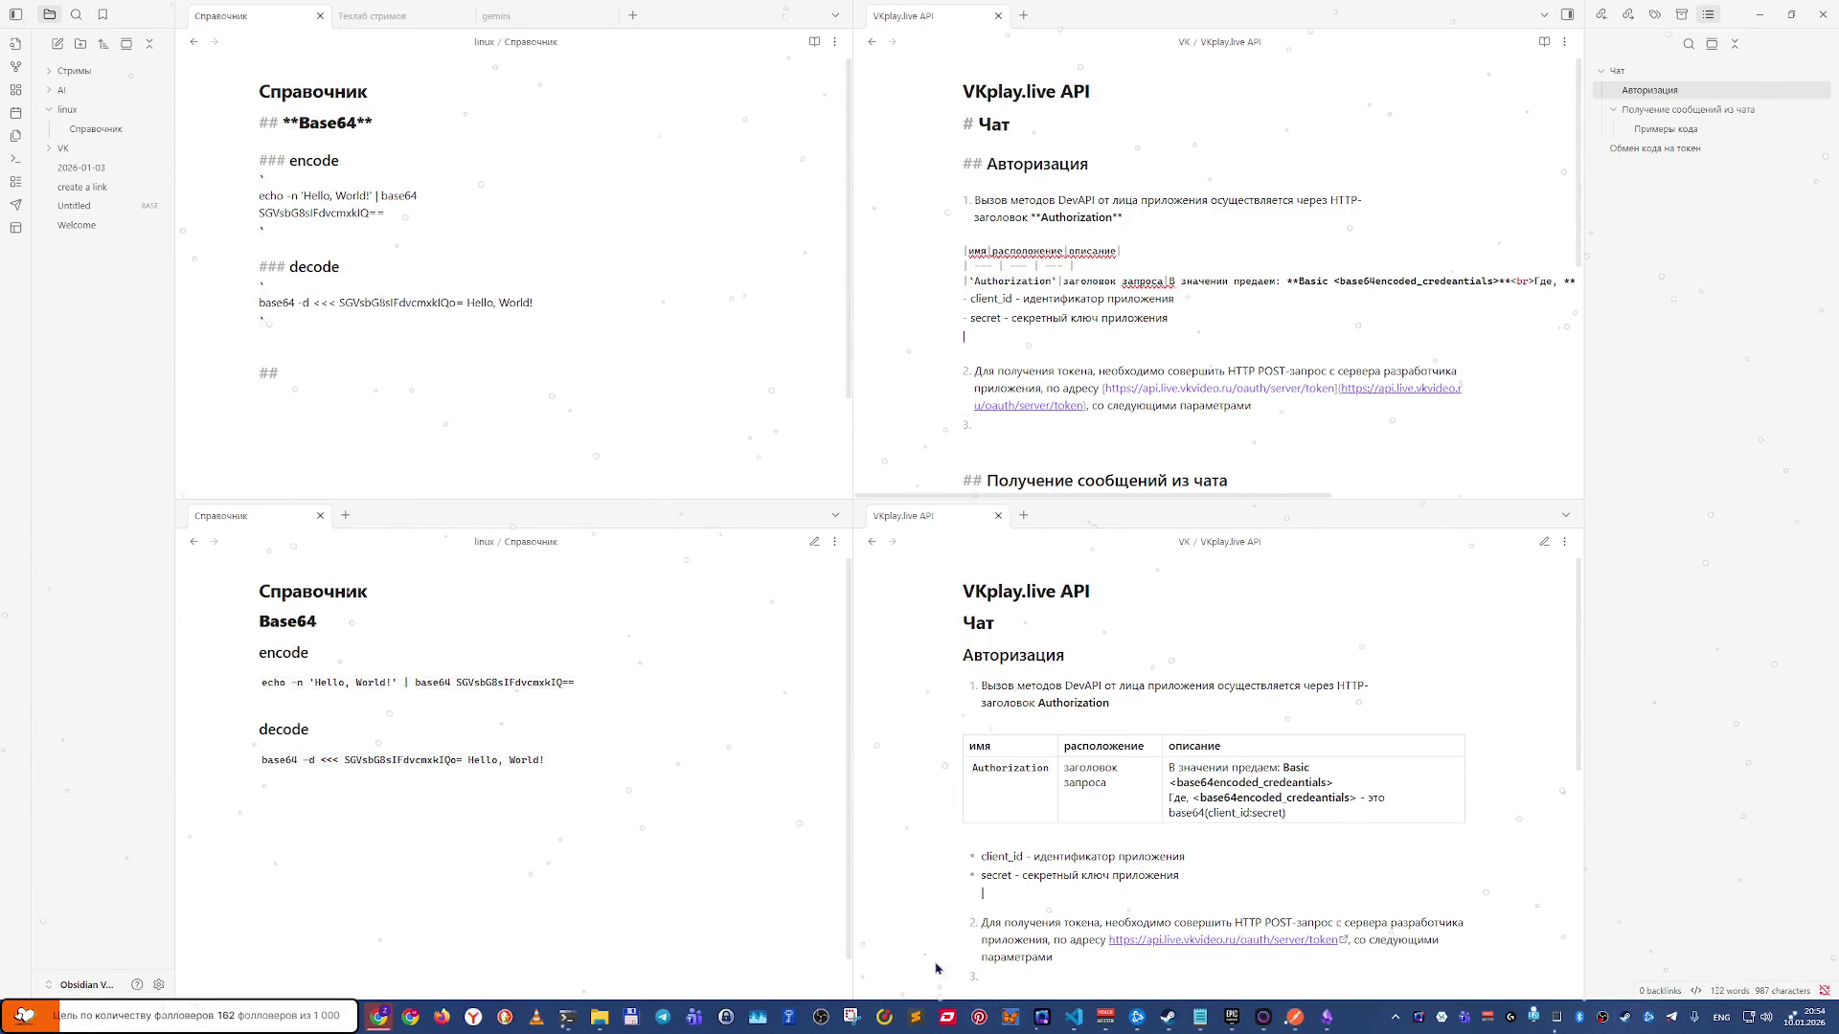
Step: Search Google for "neverhood саундтрек" in a new Chrome tab
click(378, 1016)
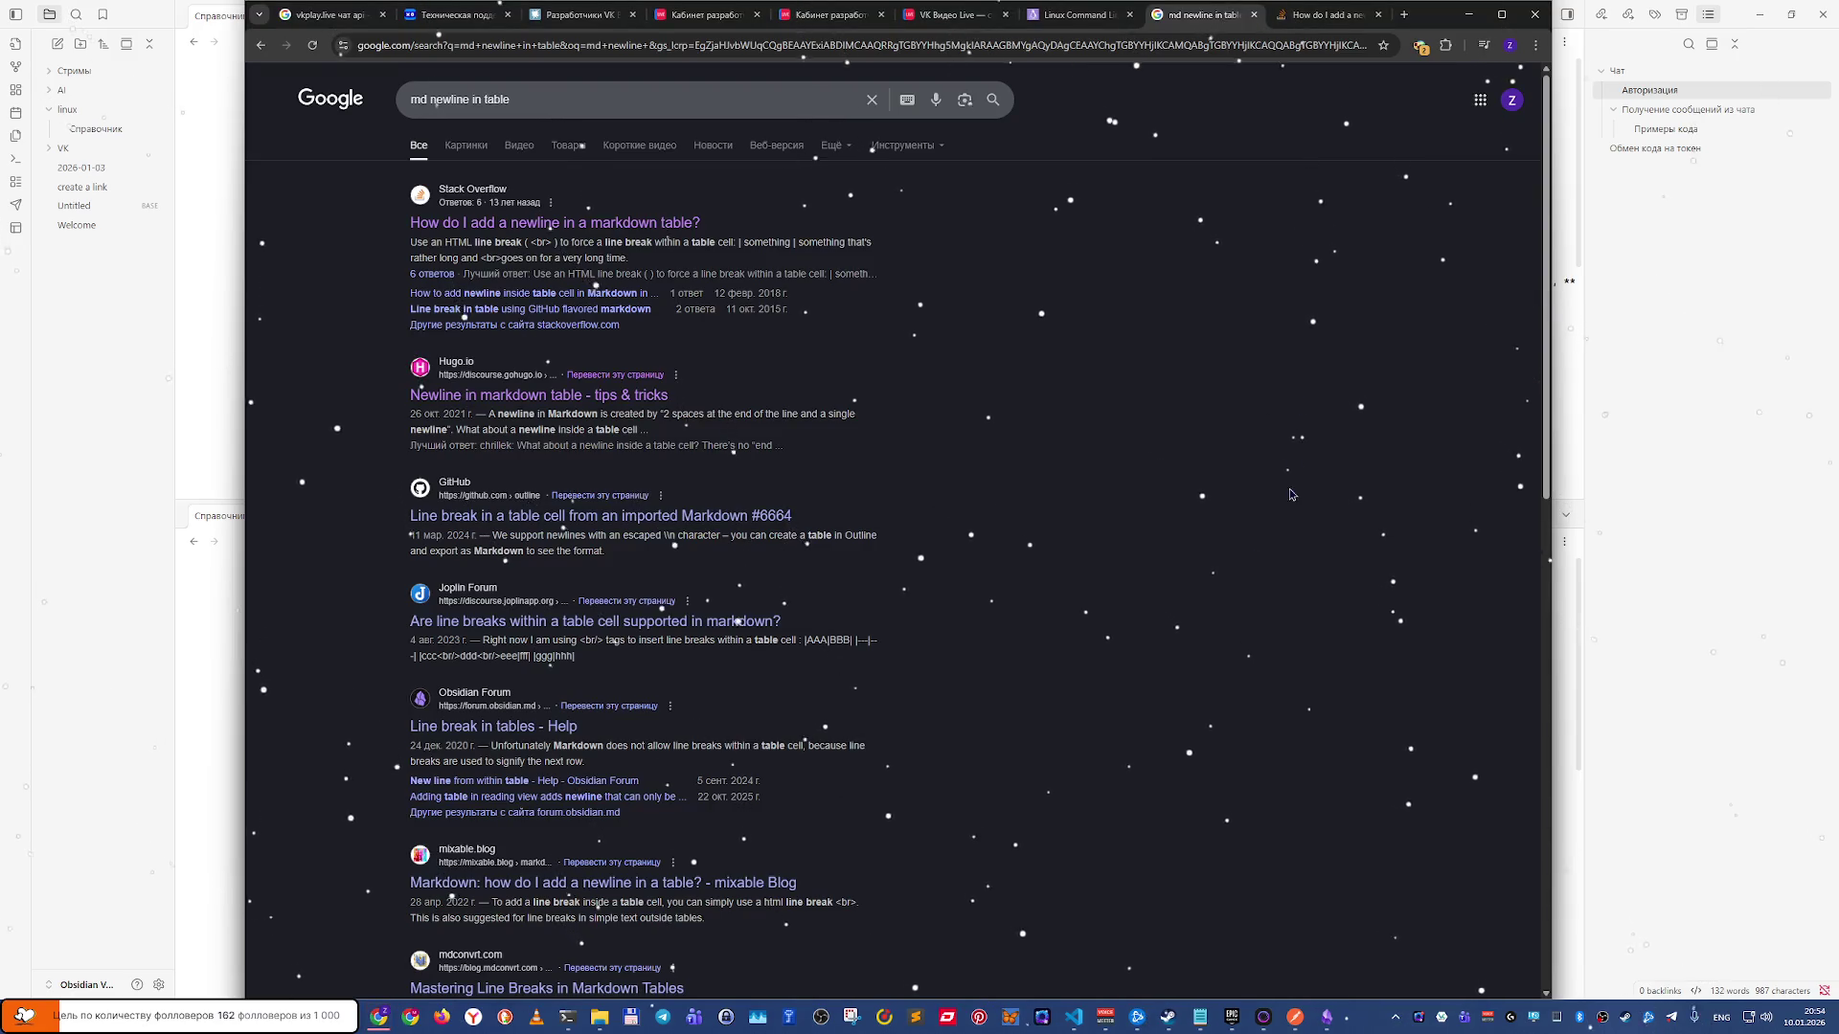
click(1403, 15)
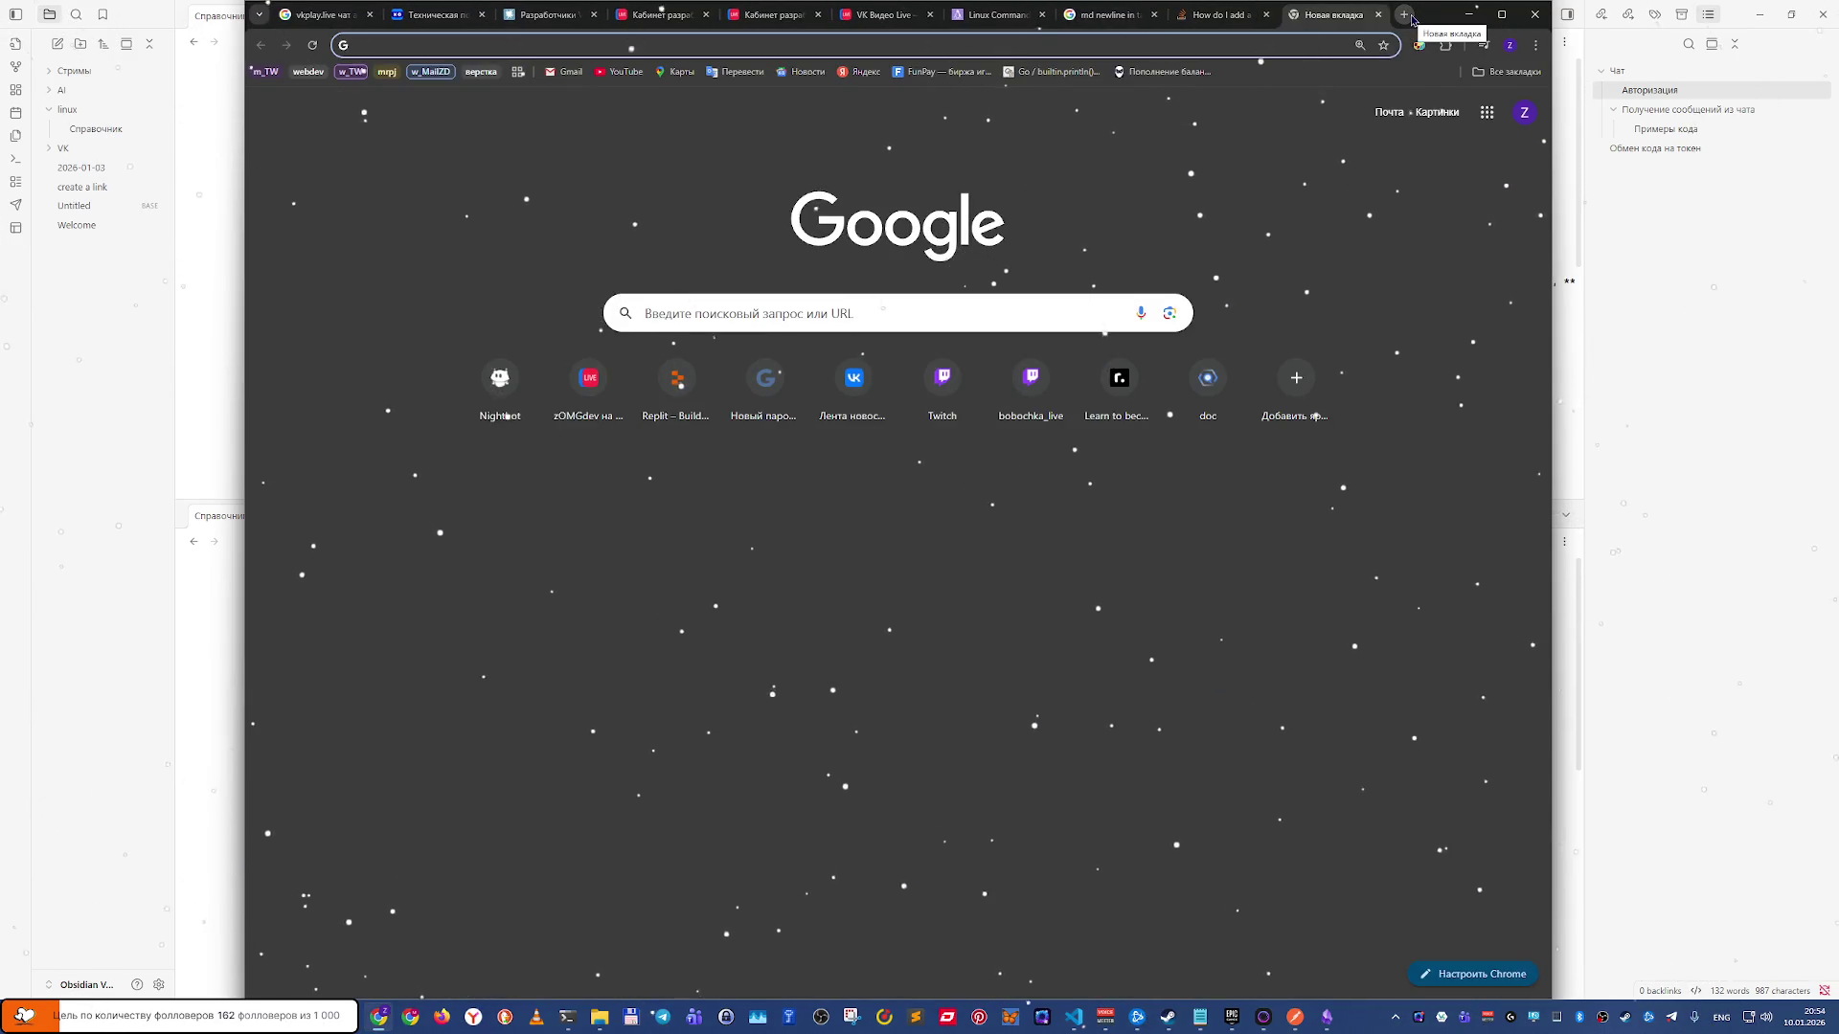
text(тумук)
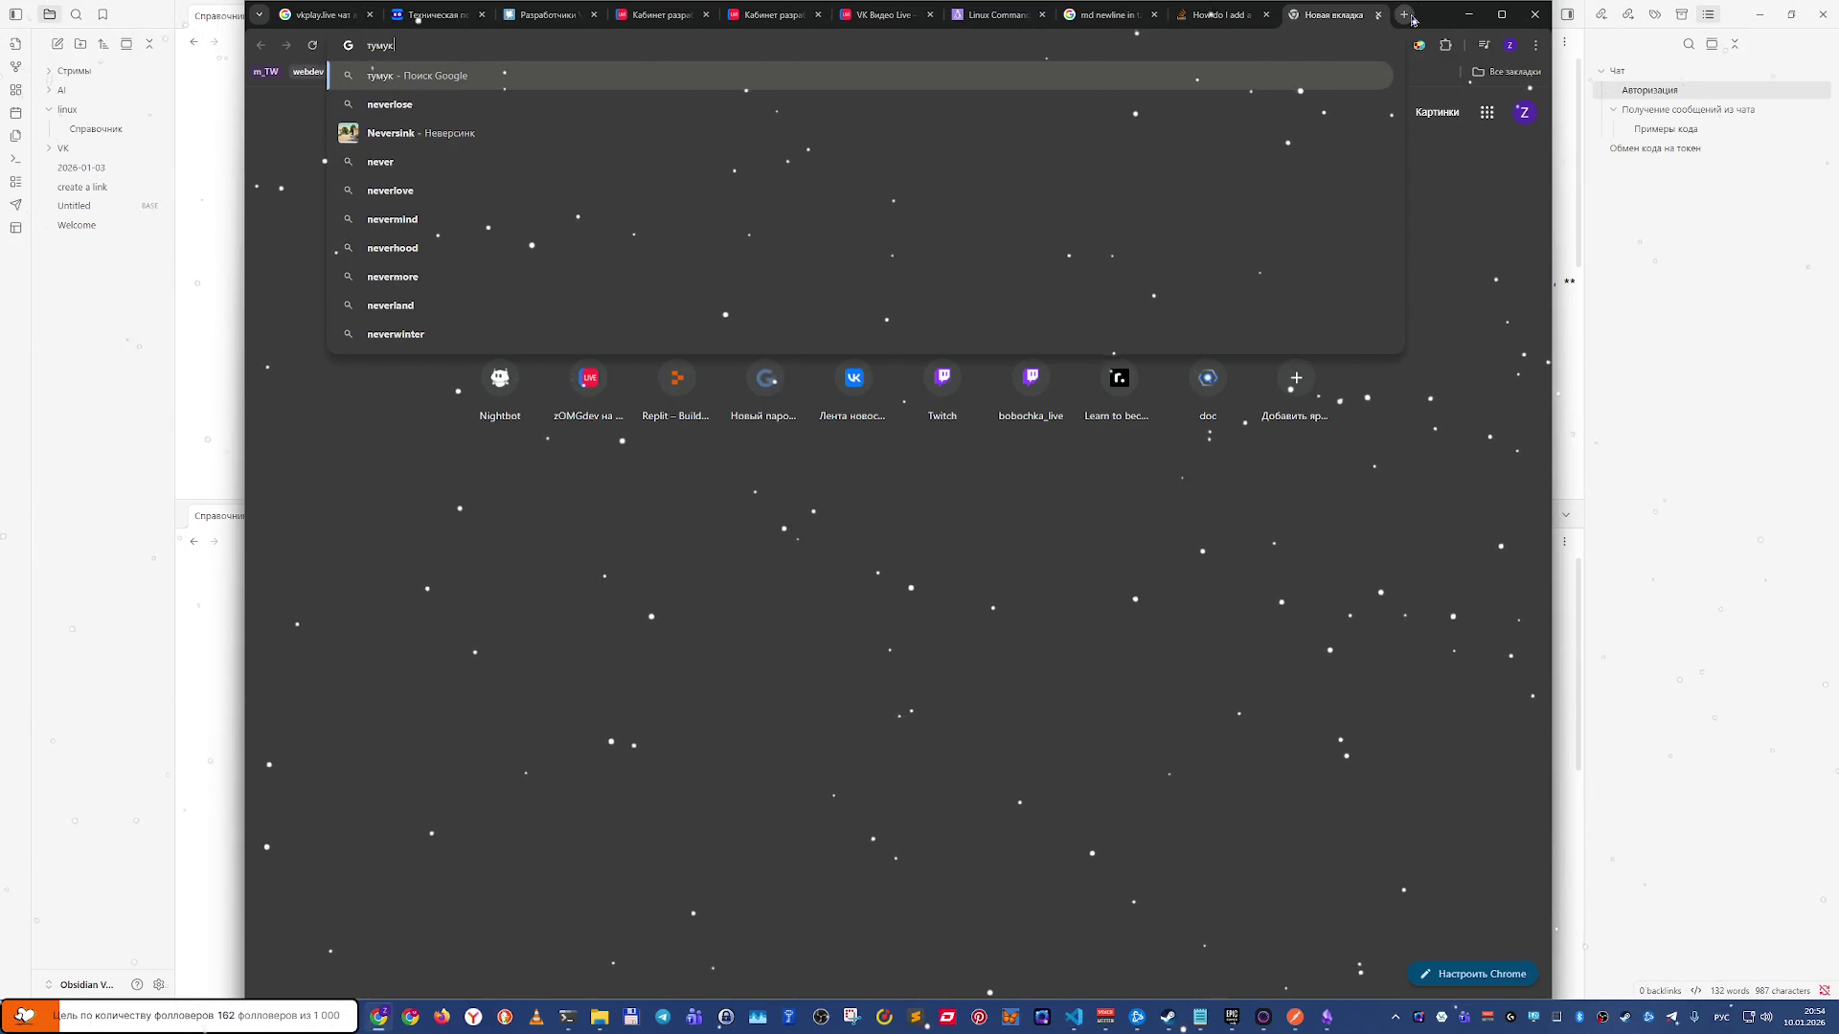
key(BackSpace)
key(BackSpace)
key(BackSpace)
text(neverhood)
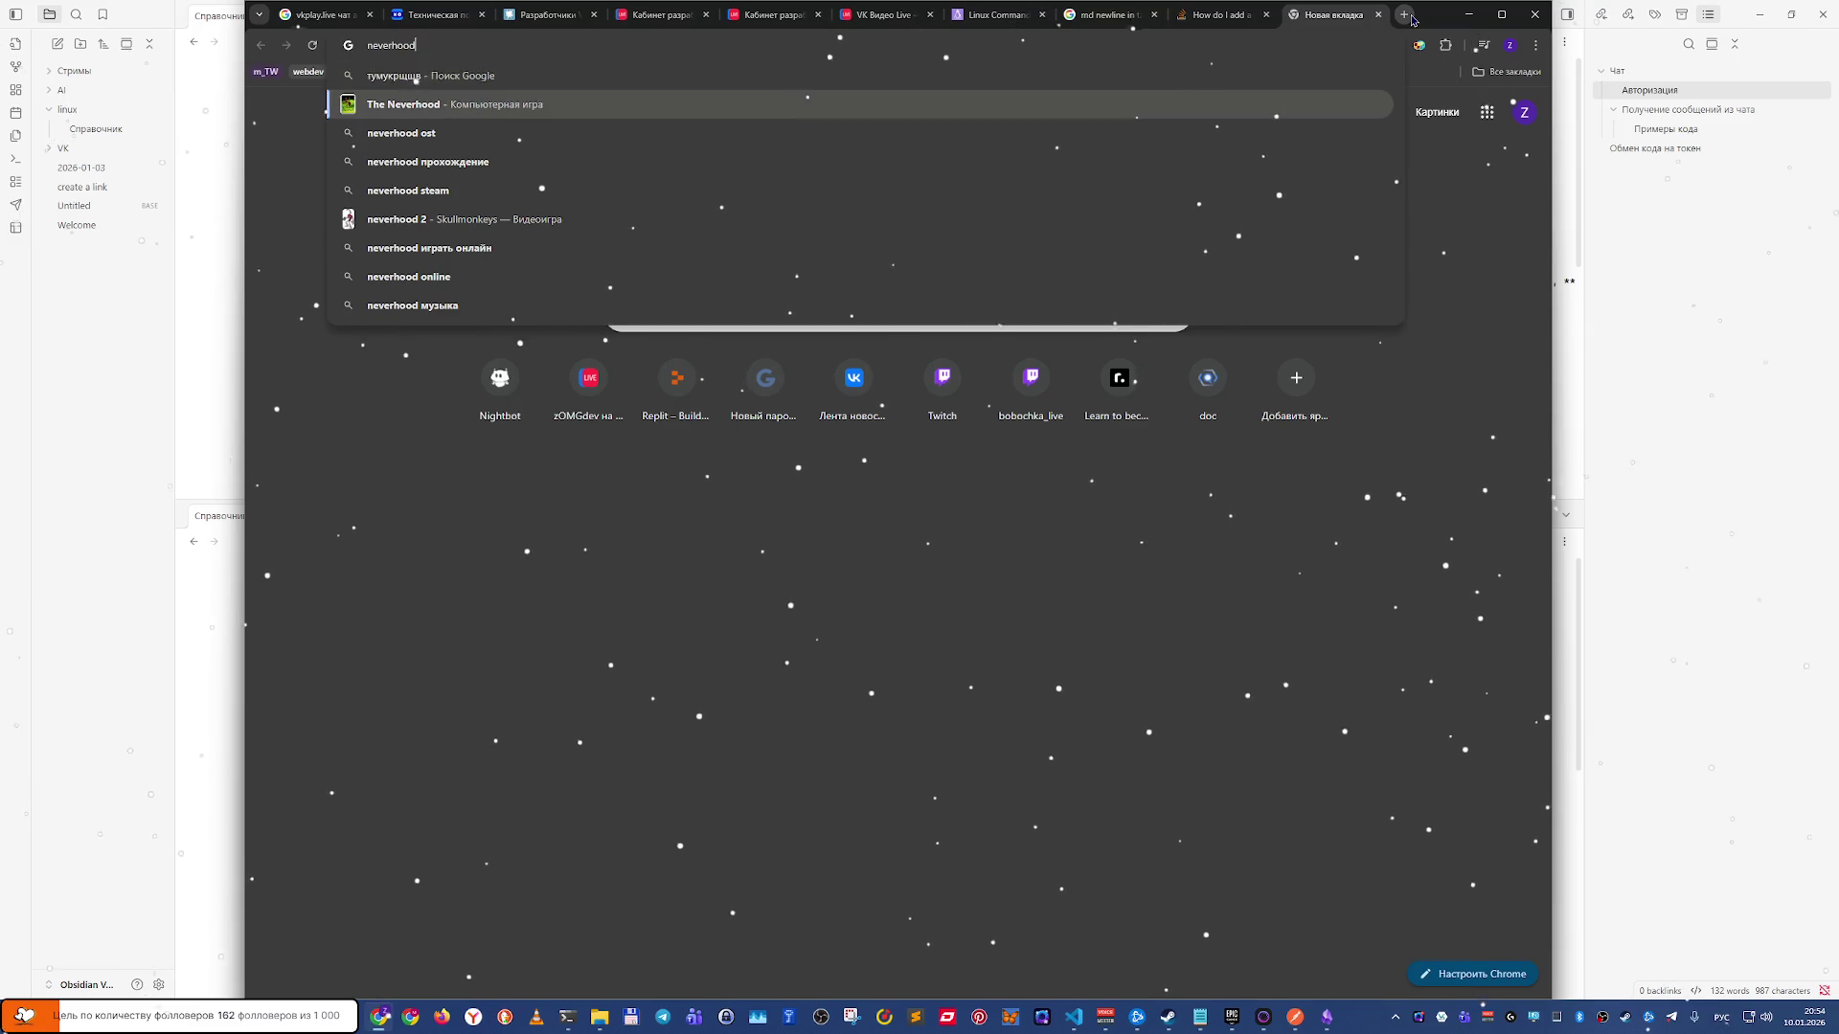
text( су)
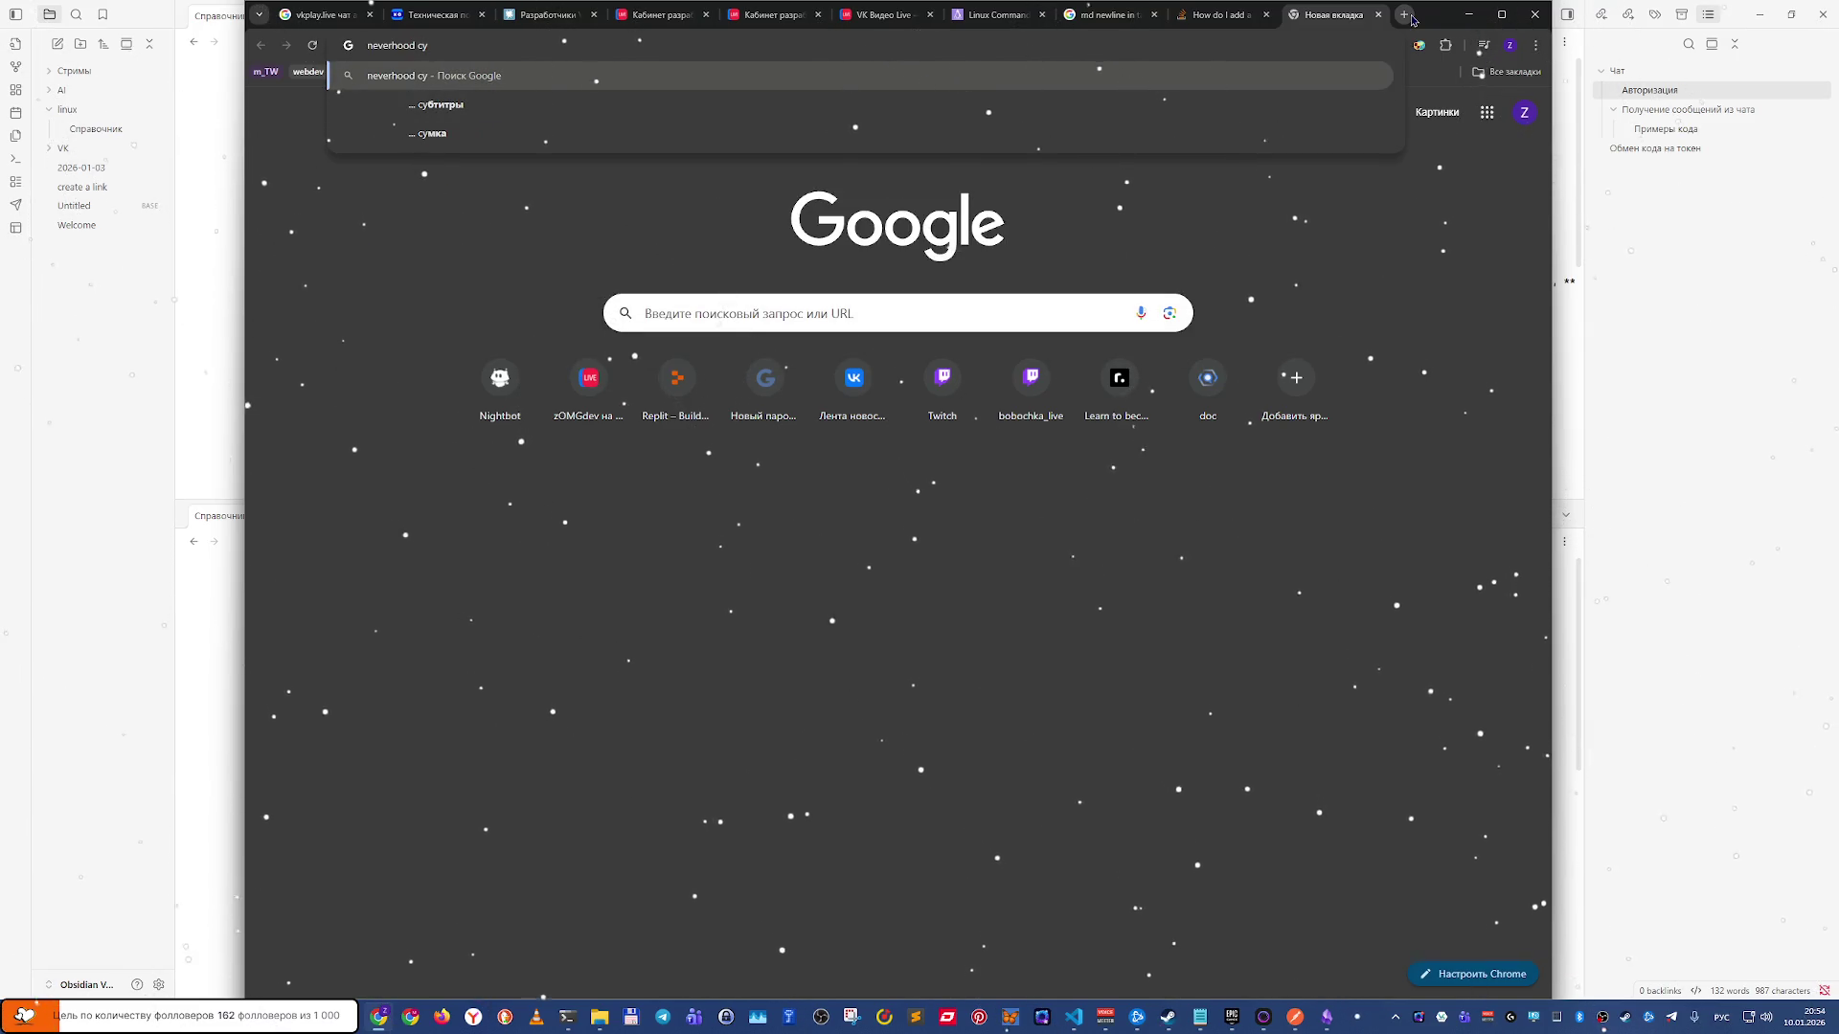
key(BackSpace)
text(аундтрек)
key(Return)
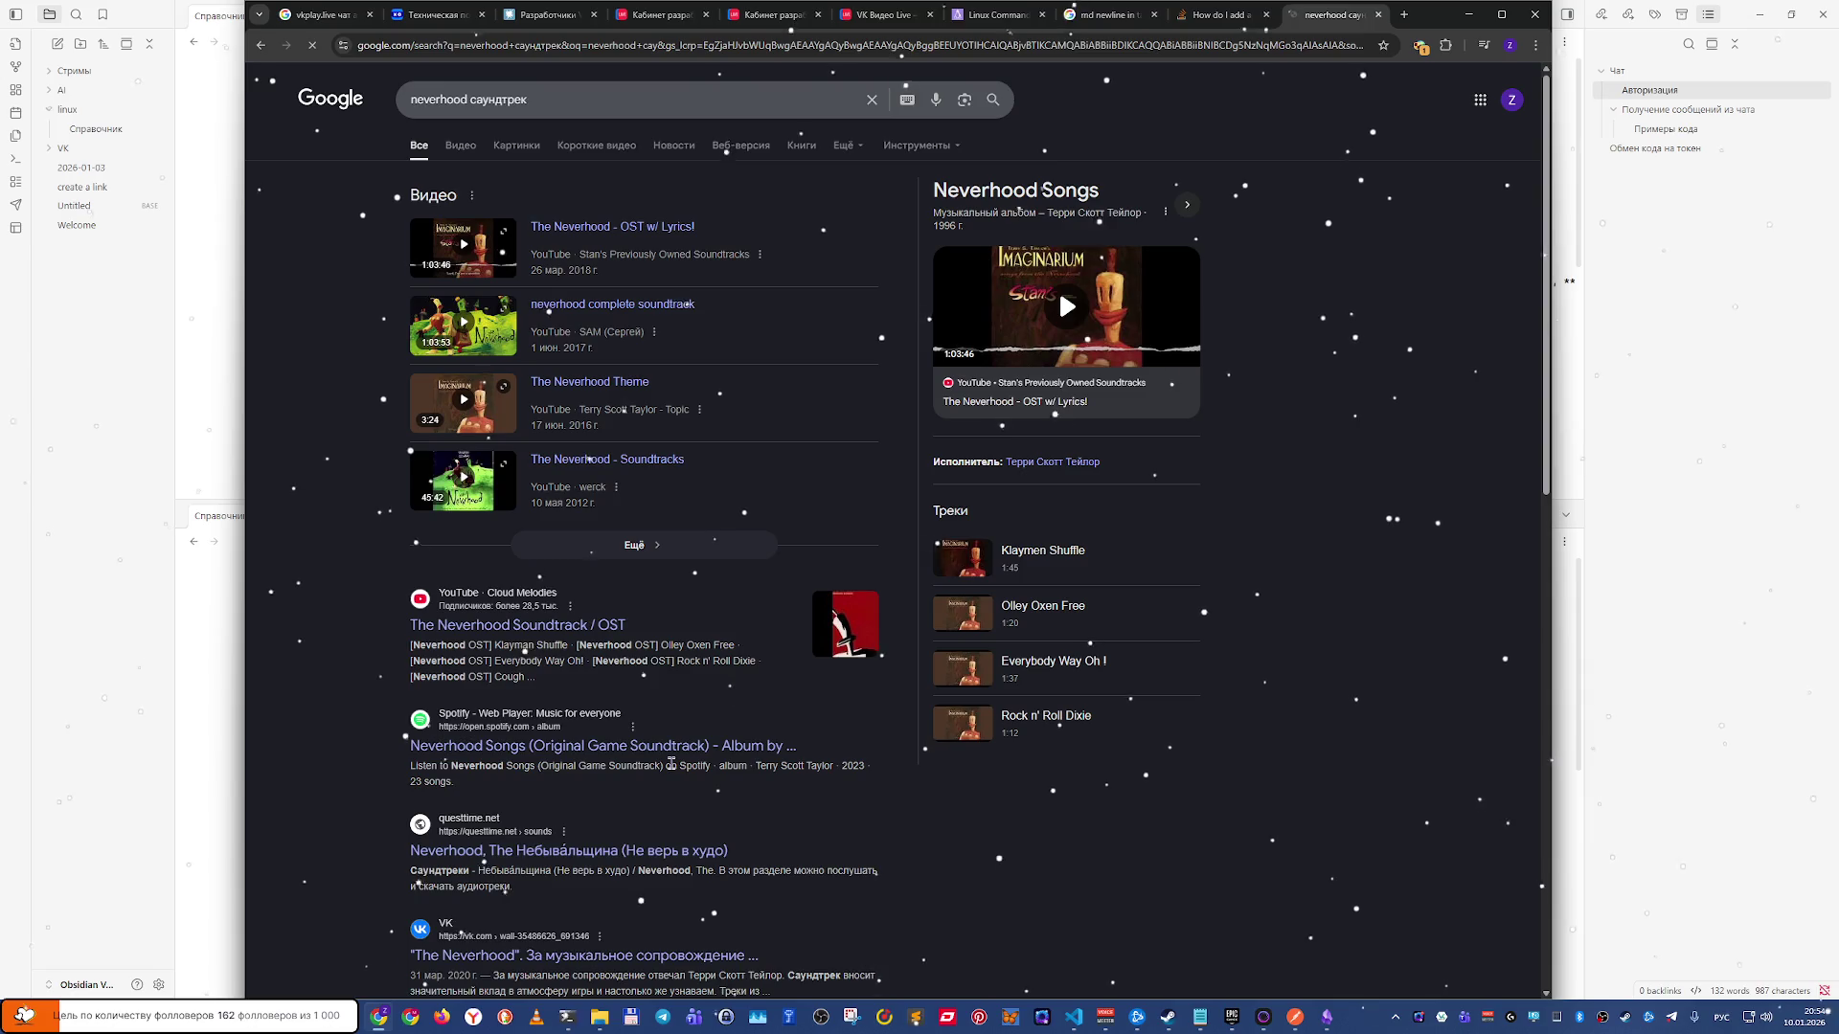
scroll(669, 765, down, 1)
scroll(670, 761, down, 2)
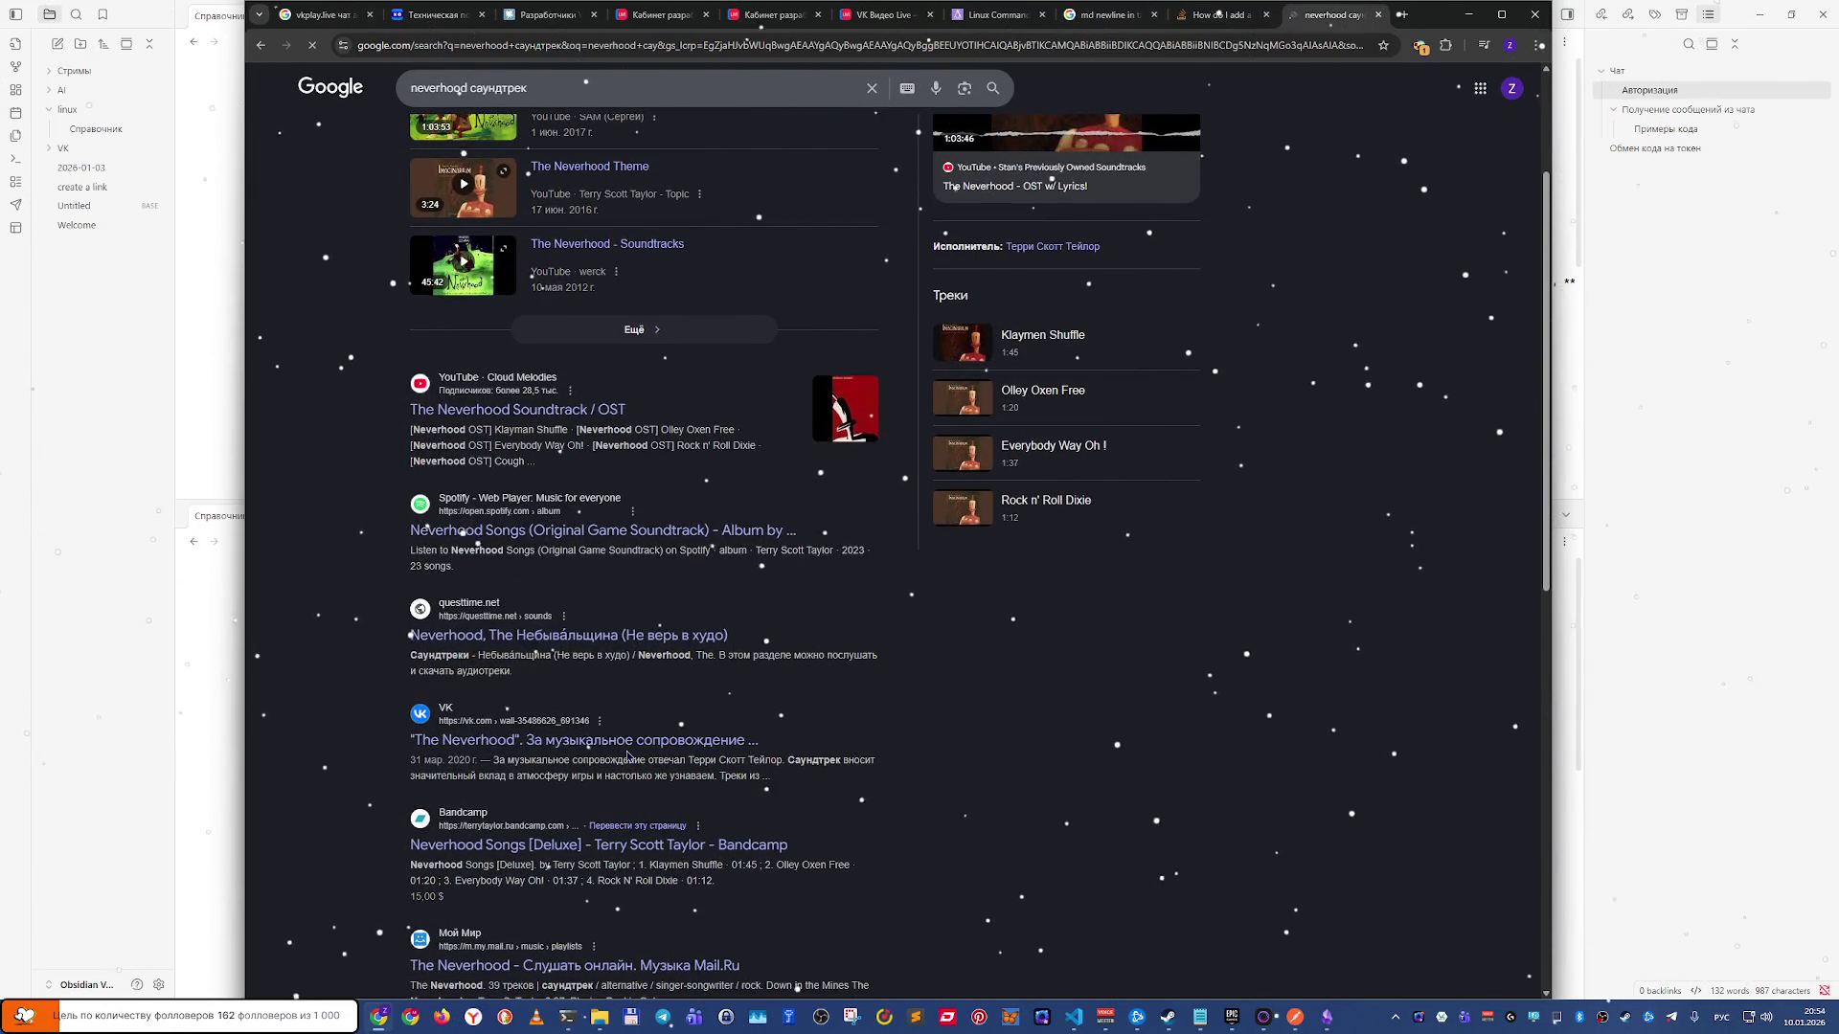
Step: View the VK post about the Neverhood soundtrack in its own tab, then close it
middle_click(632, 742)
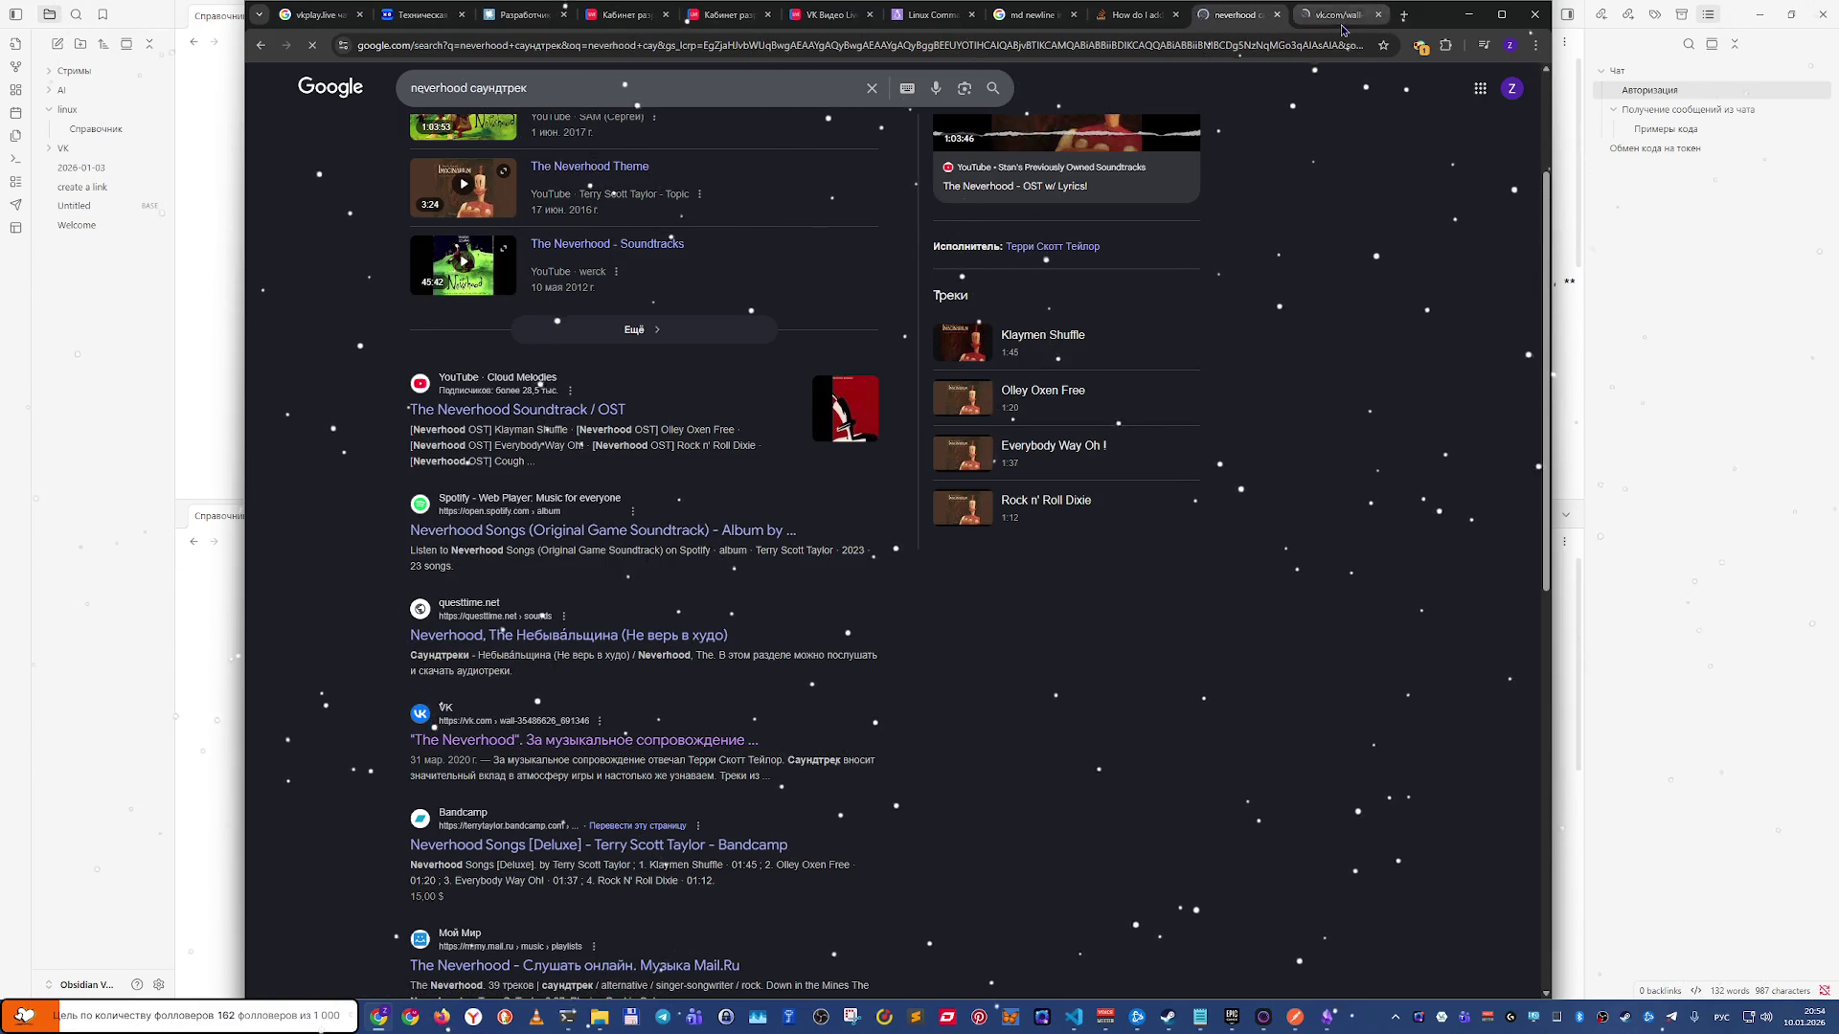
click(1336, 15)
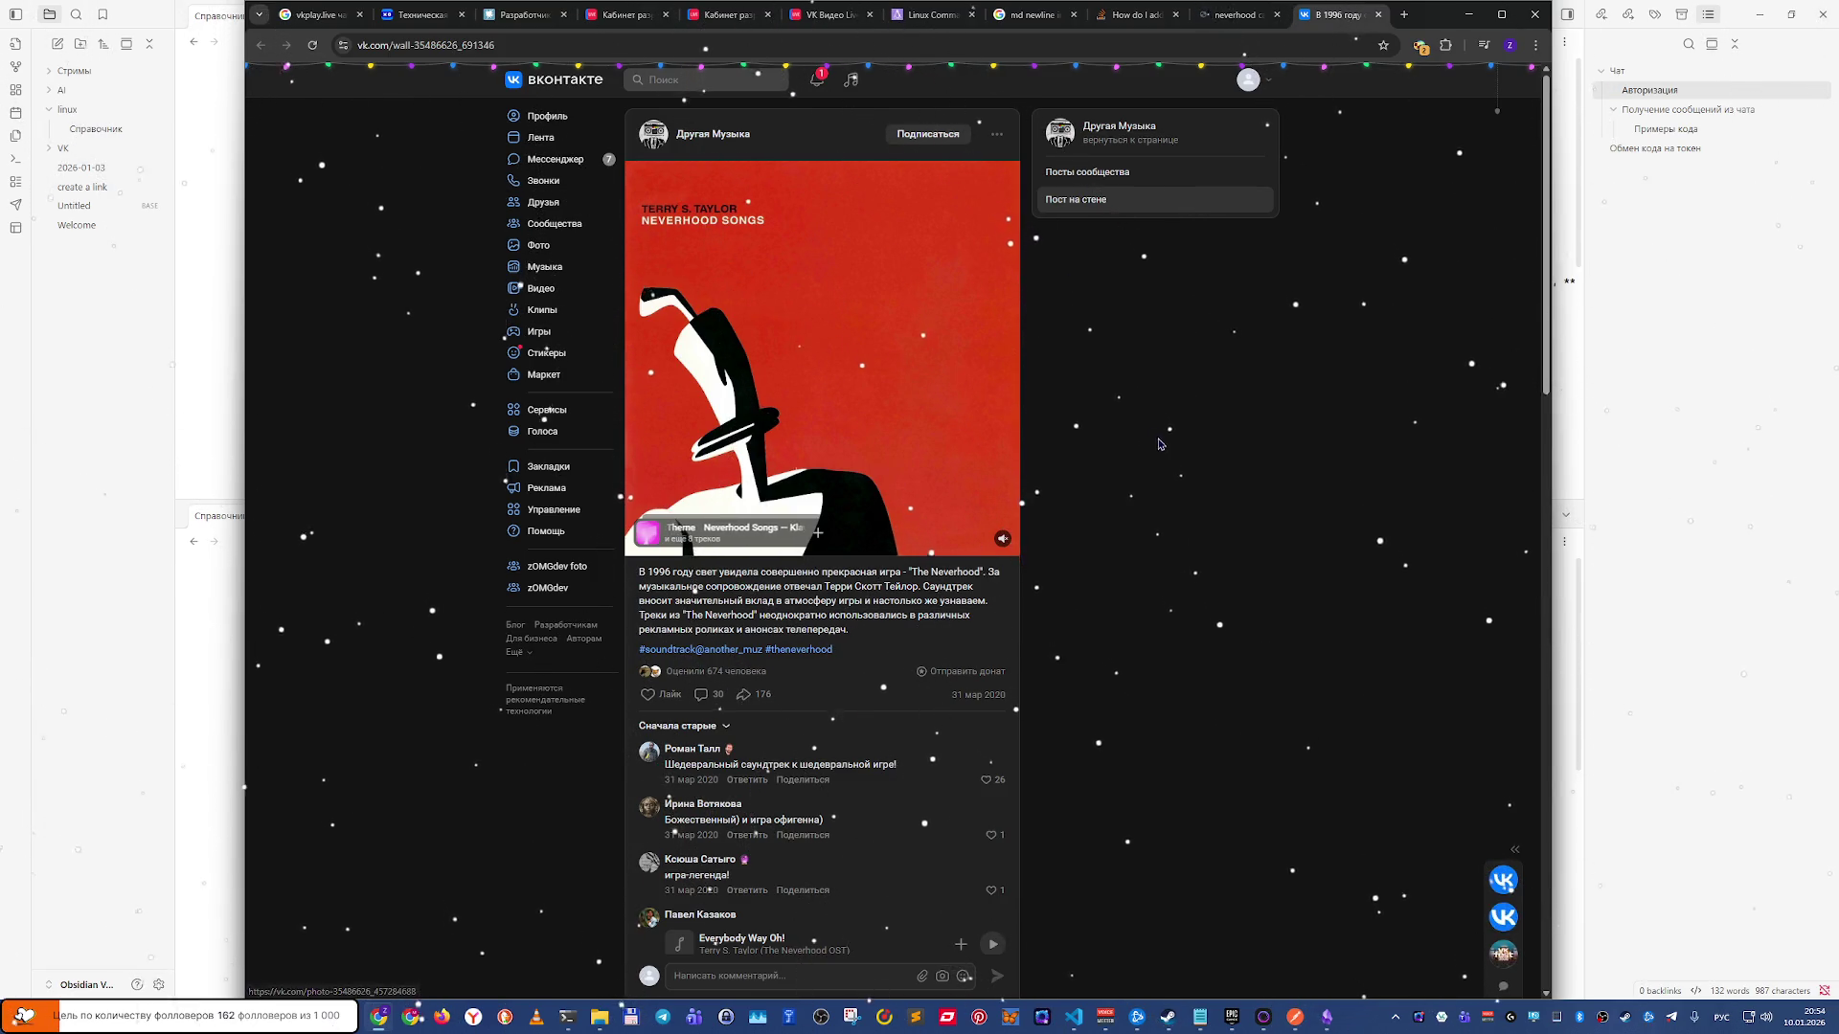
scroll(1163, 447, down, 2)
scroll(1163, 447, down, 1)
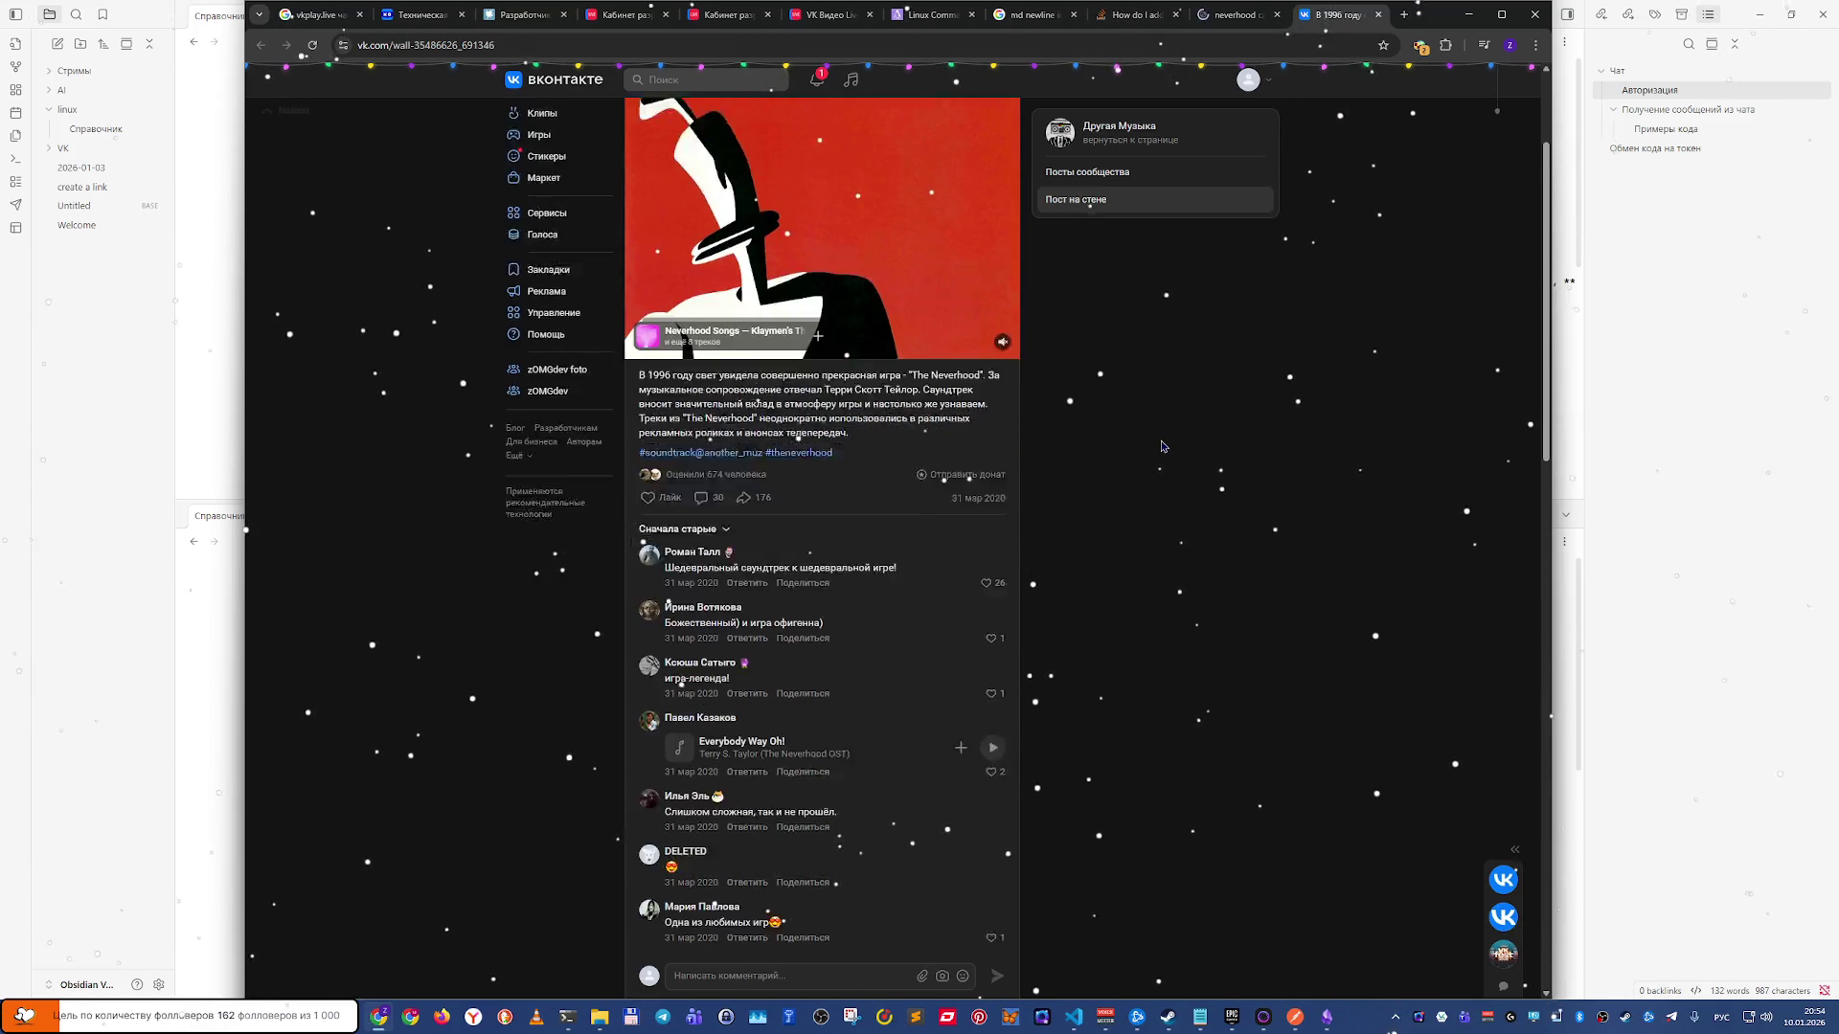
scroll(1162, 447, down, 1)
scroll(1161, 447, down, 3)
scroll(1163, 446, down, 2)
key(ctrl+w)
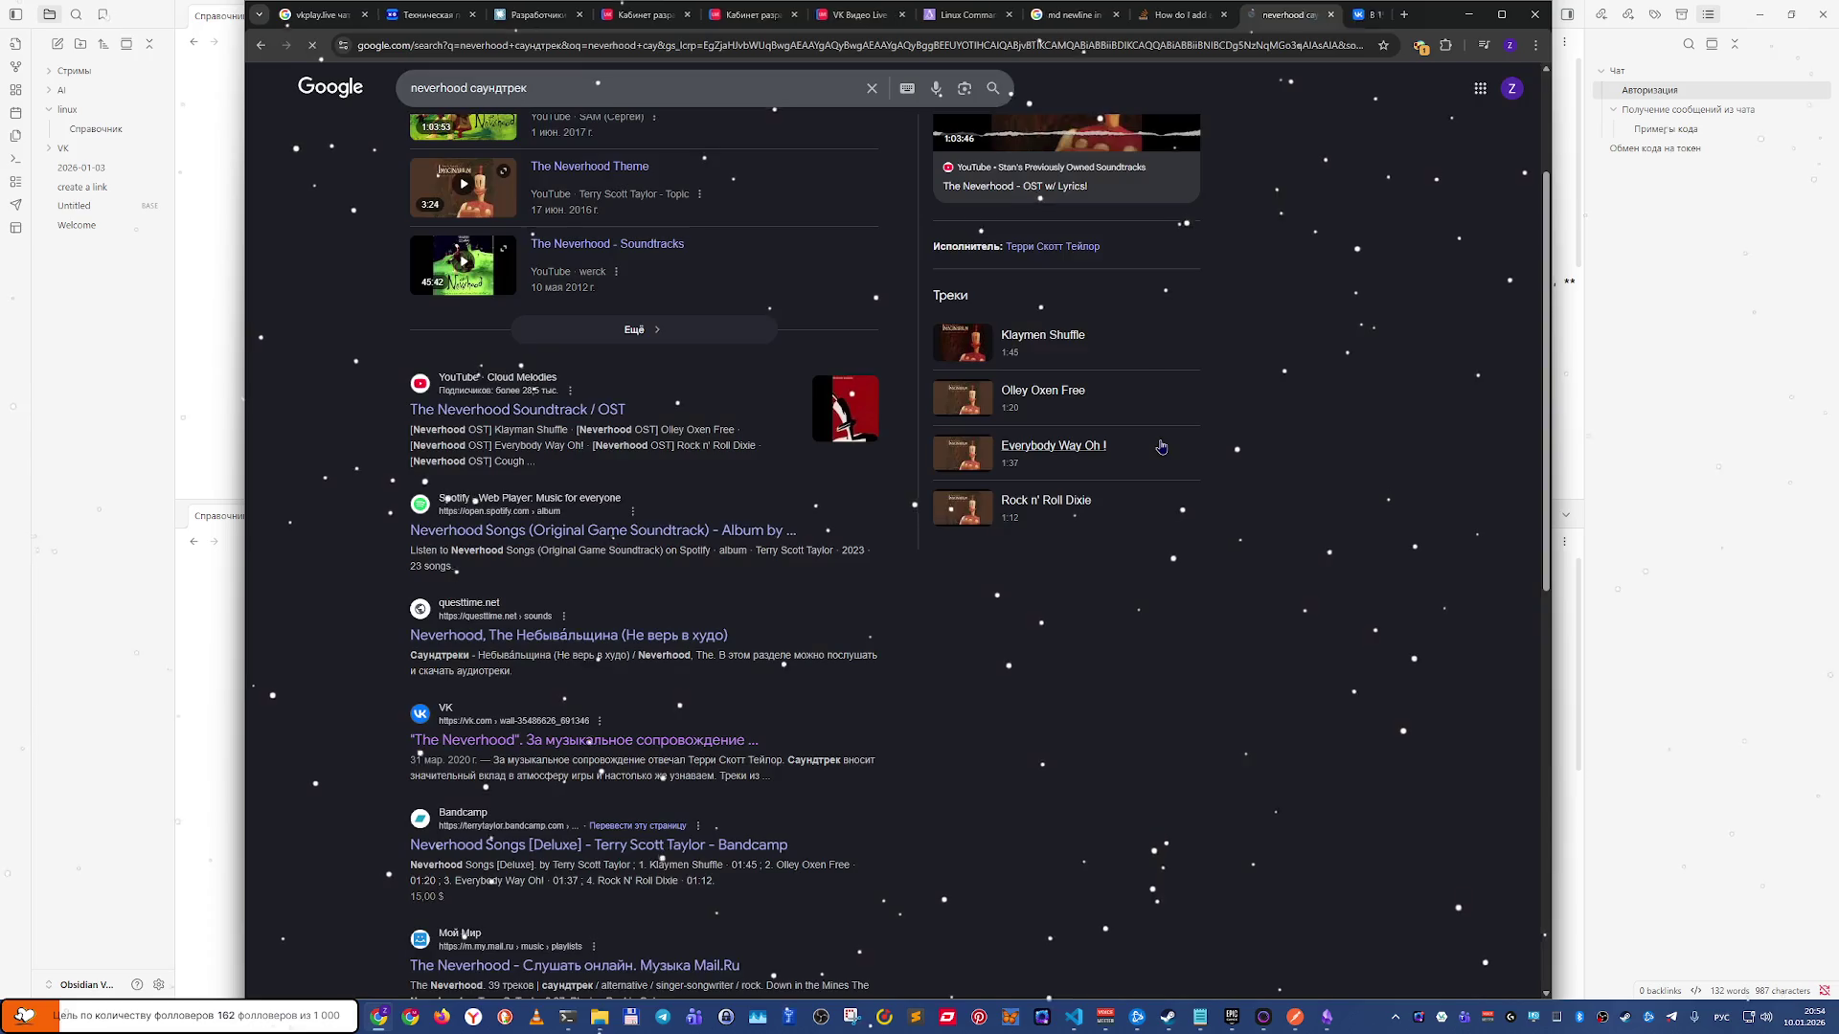
scroll(1163, 446, down, 1)
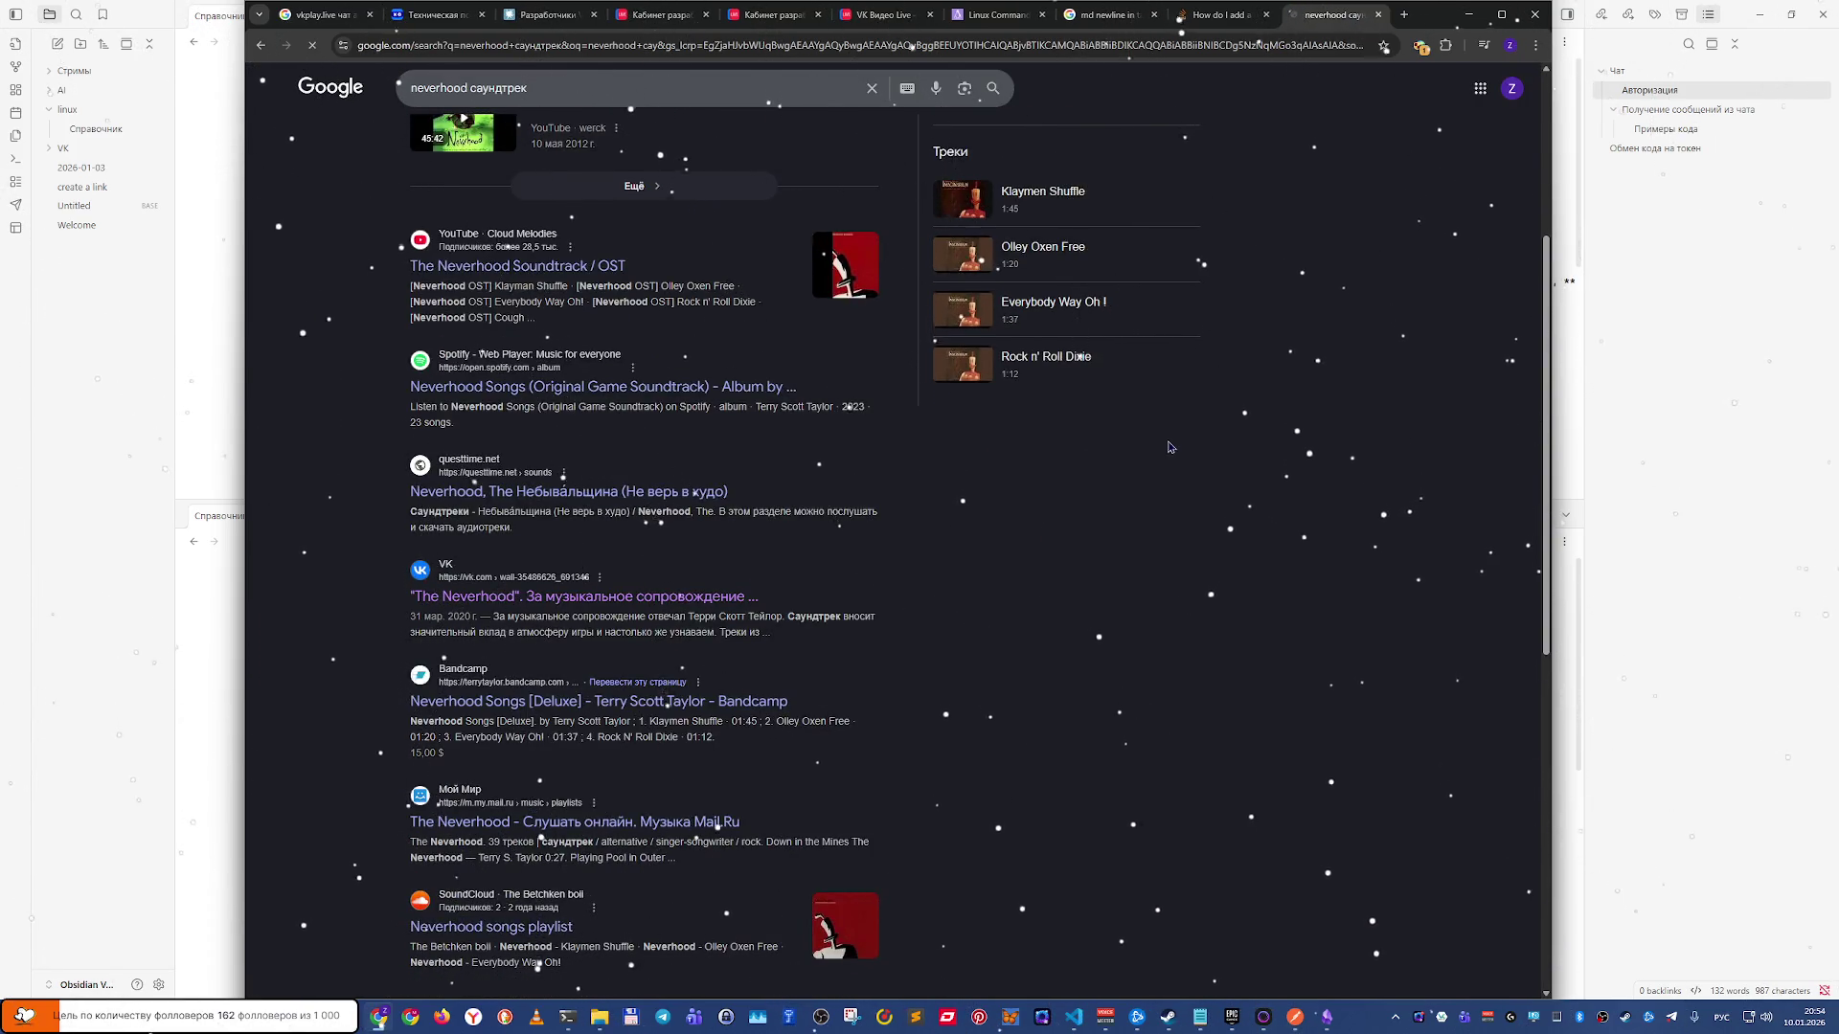
scroll(1170, 447, down, 1)
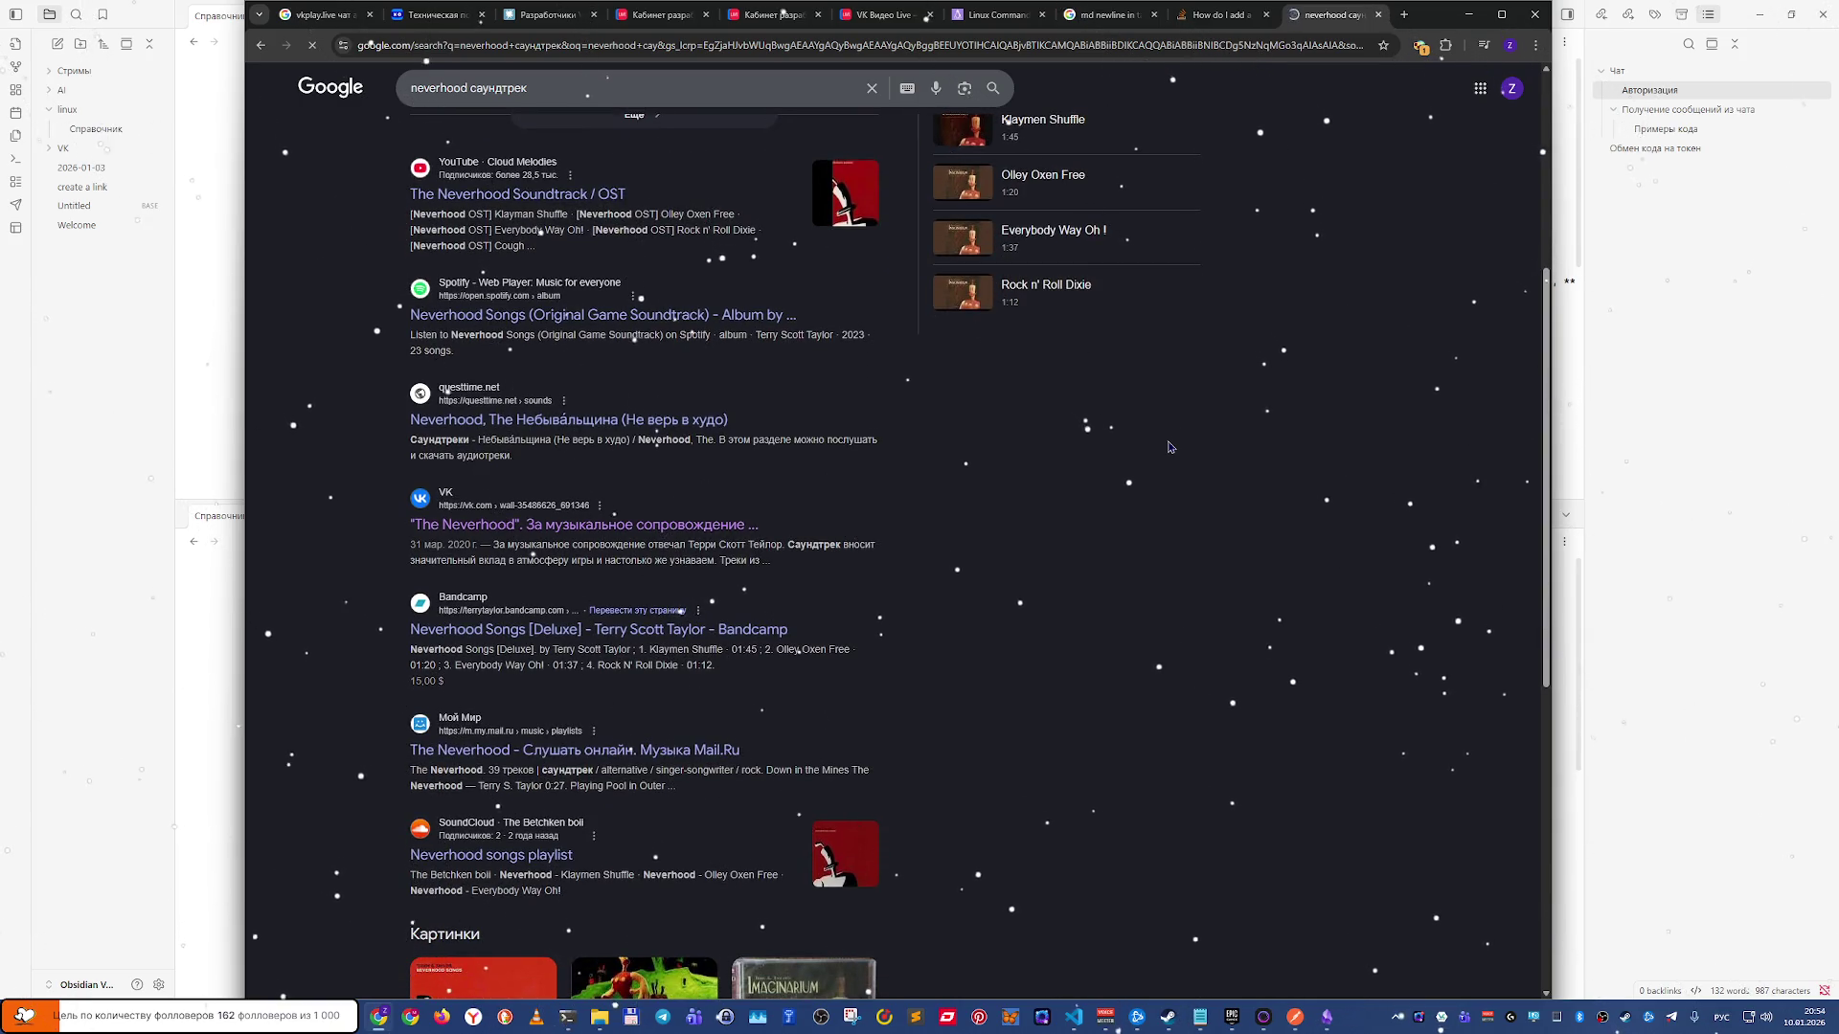
scroll(903, 616, down, 2)
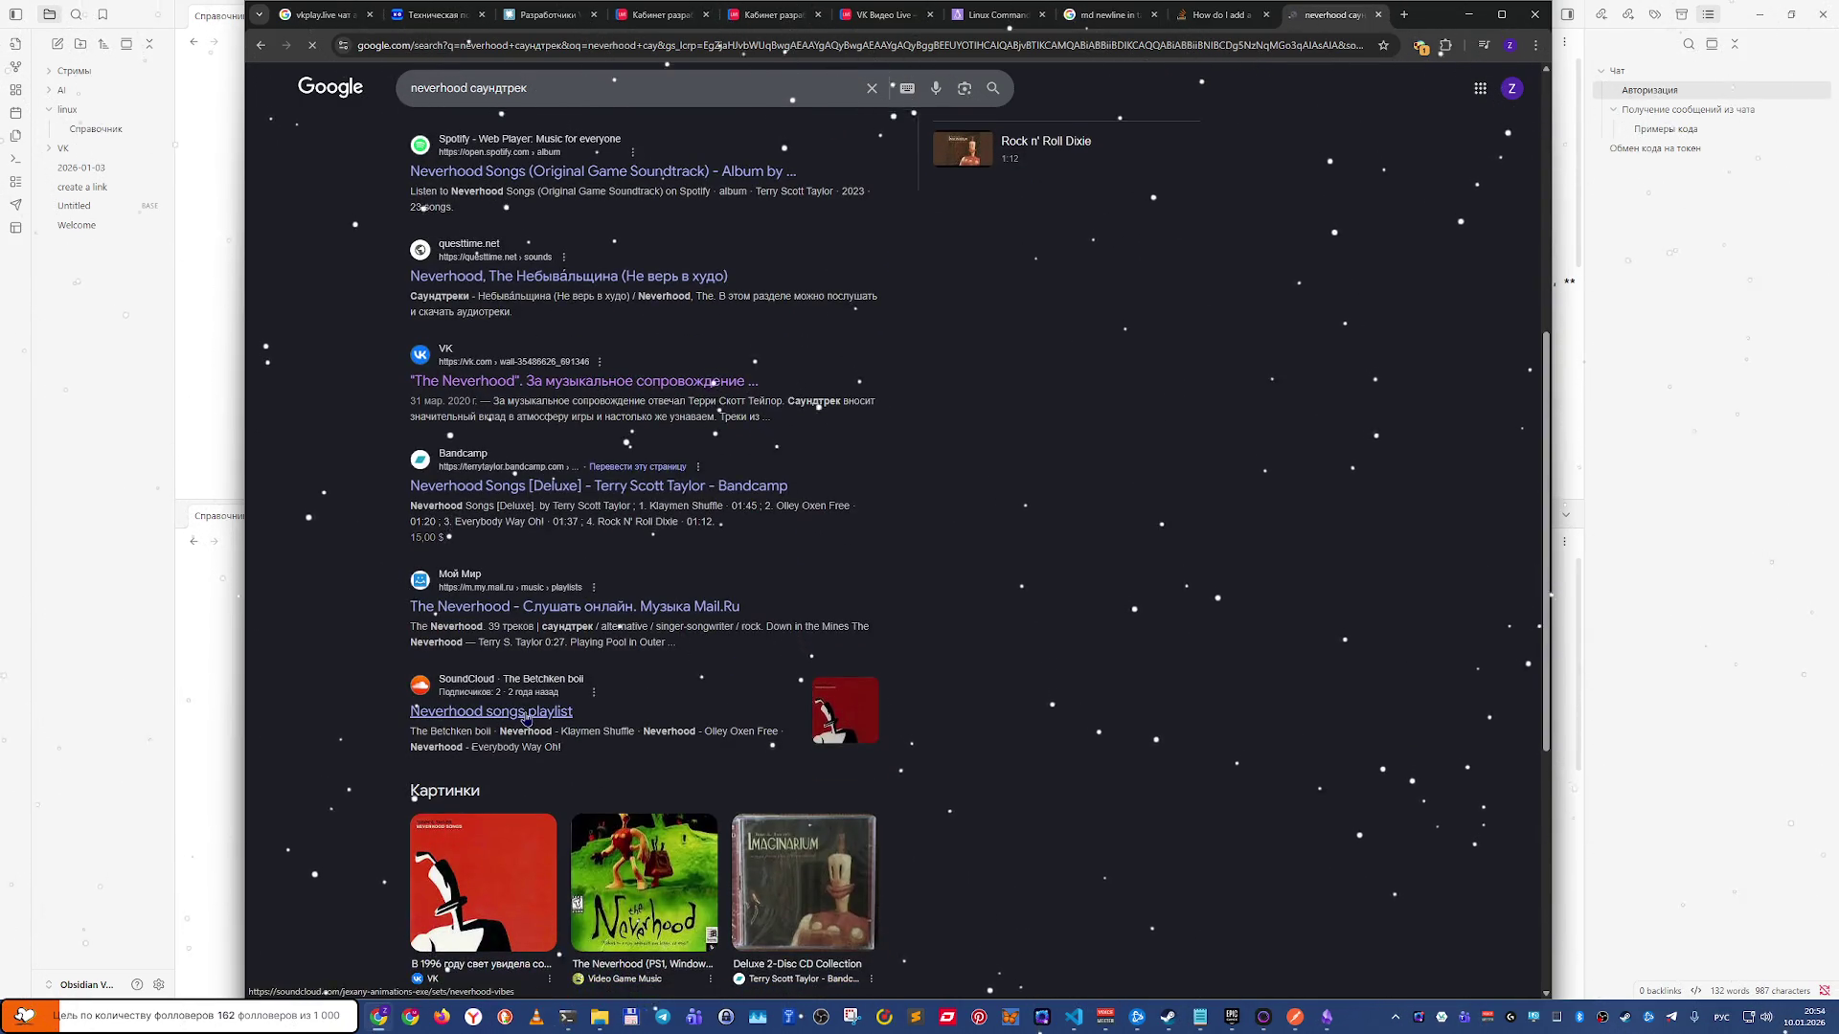
Step: Open the SoundCloud Neverhood songs playlist and accept its cookie banner
click(490, 712)
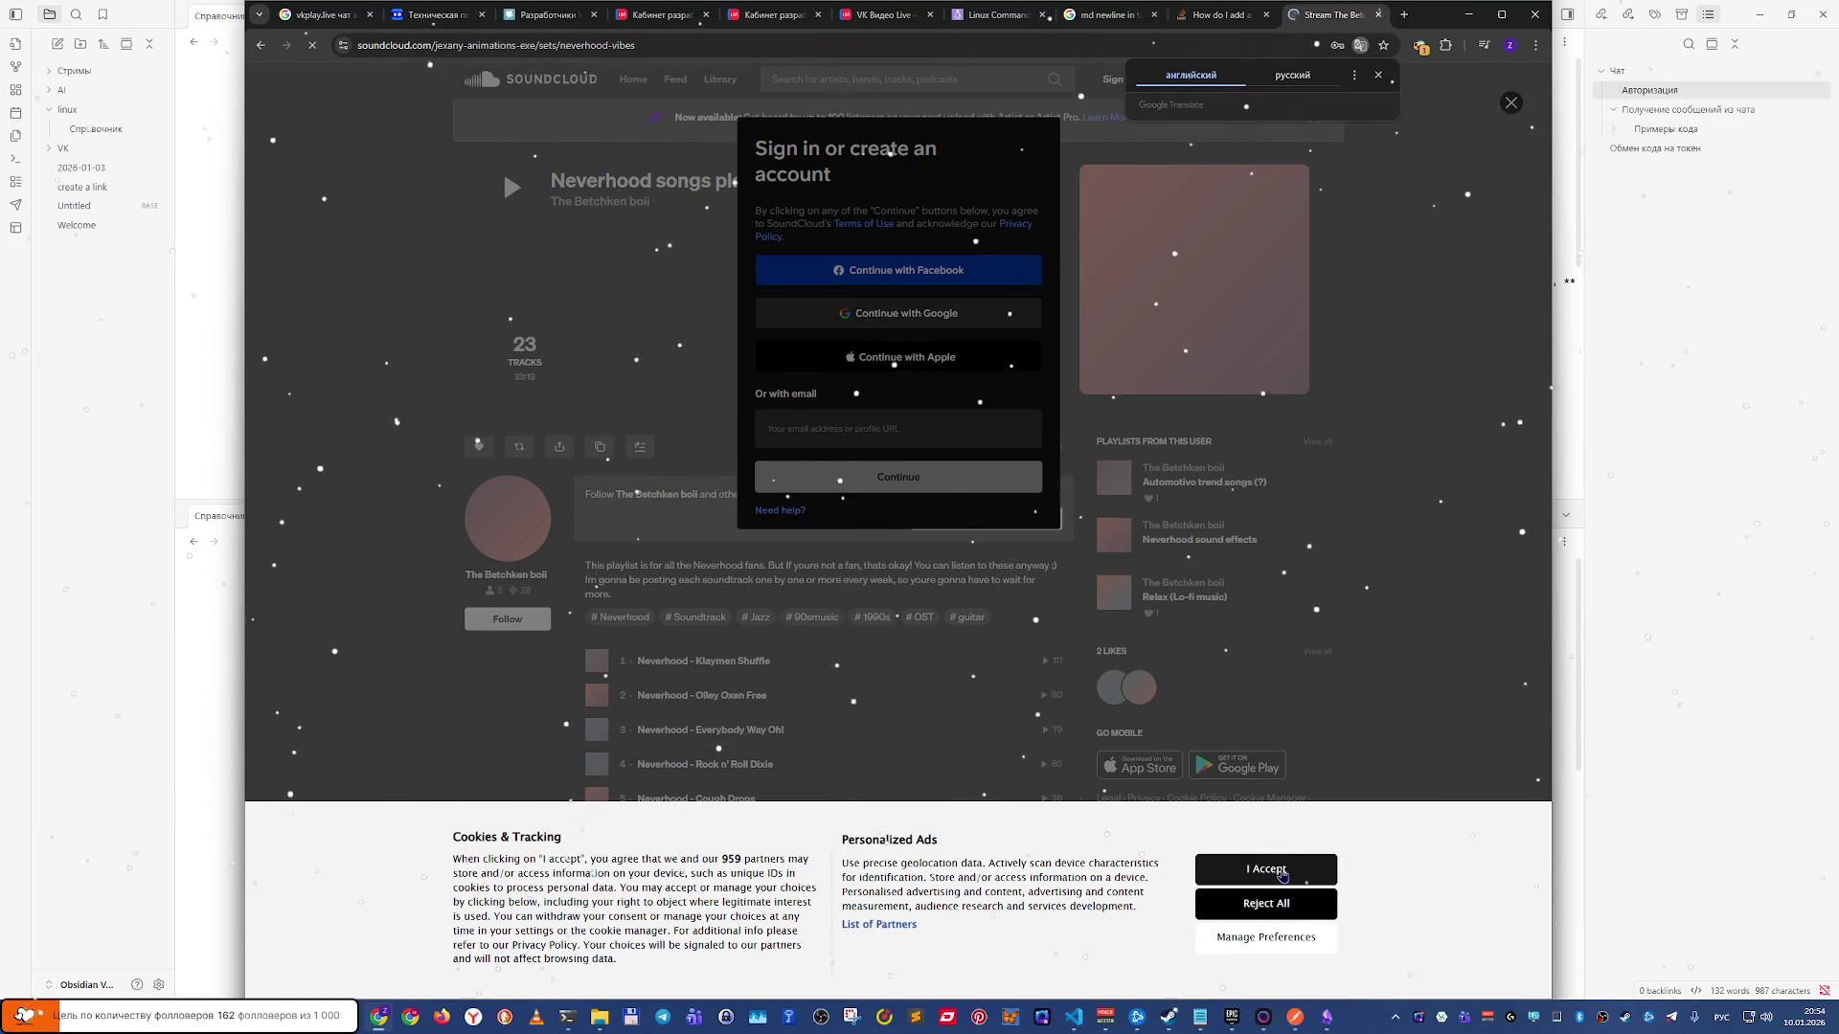
click(1284, 899)
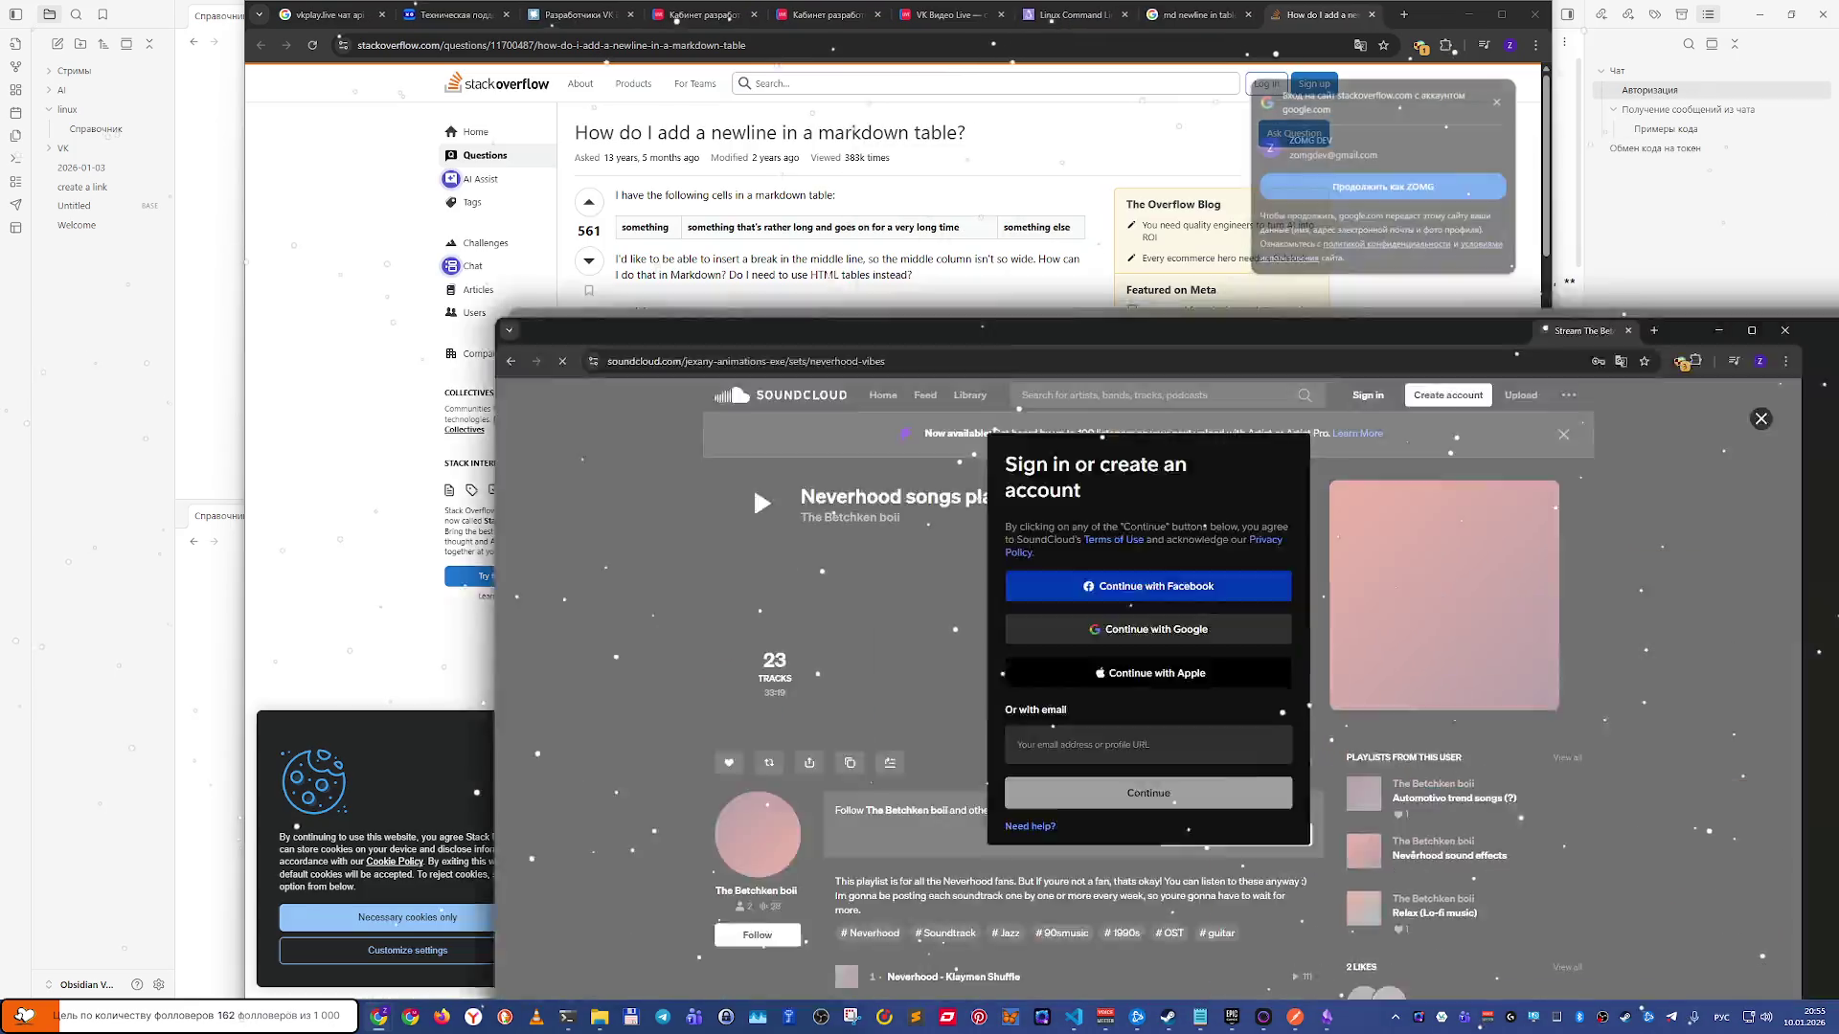
Step: Move the SoundCloud tab into its own window, then close the Stack Overflow question
drag(1333, 14, 1436, 359)
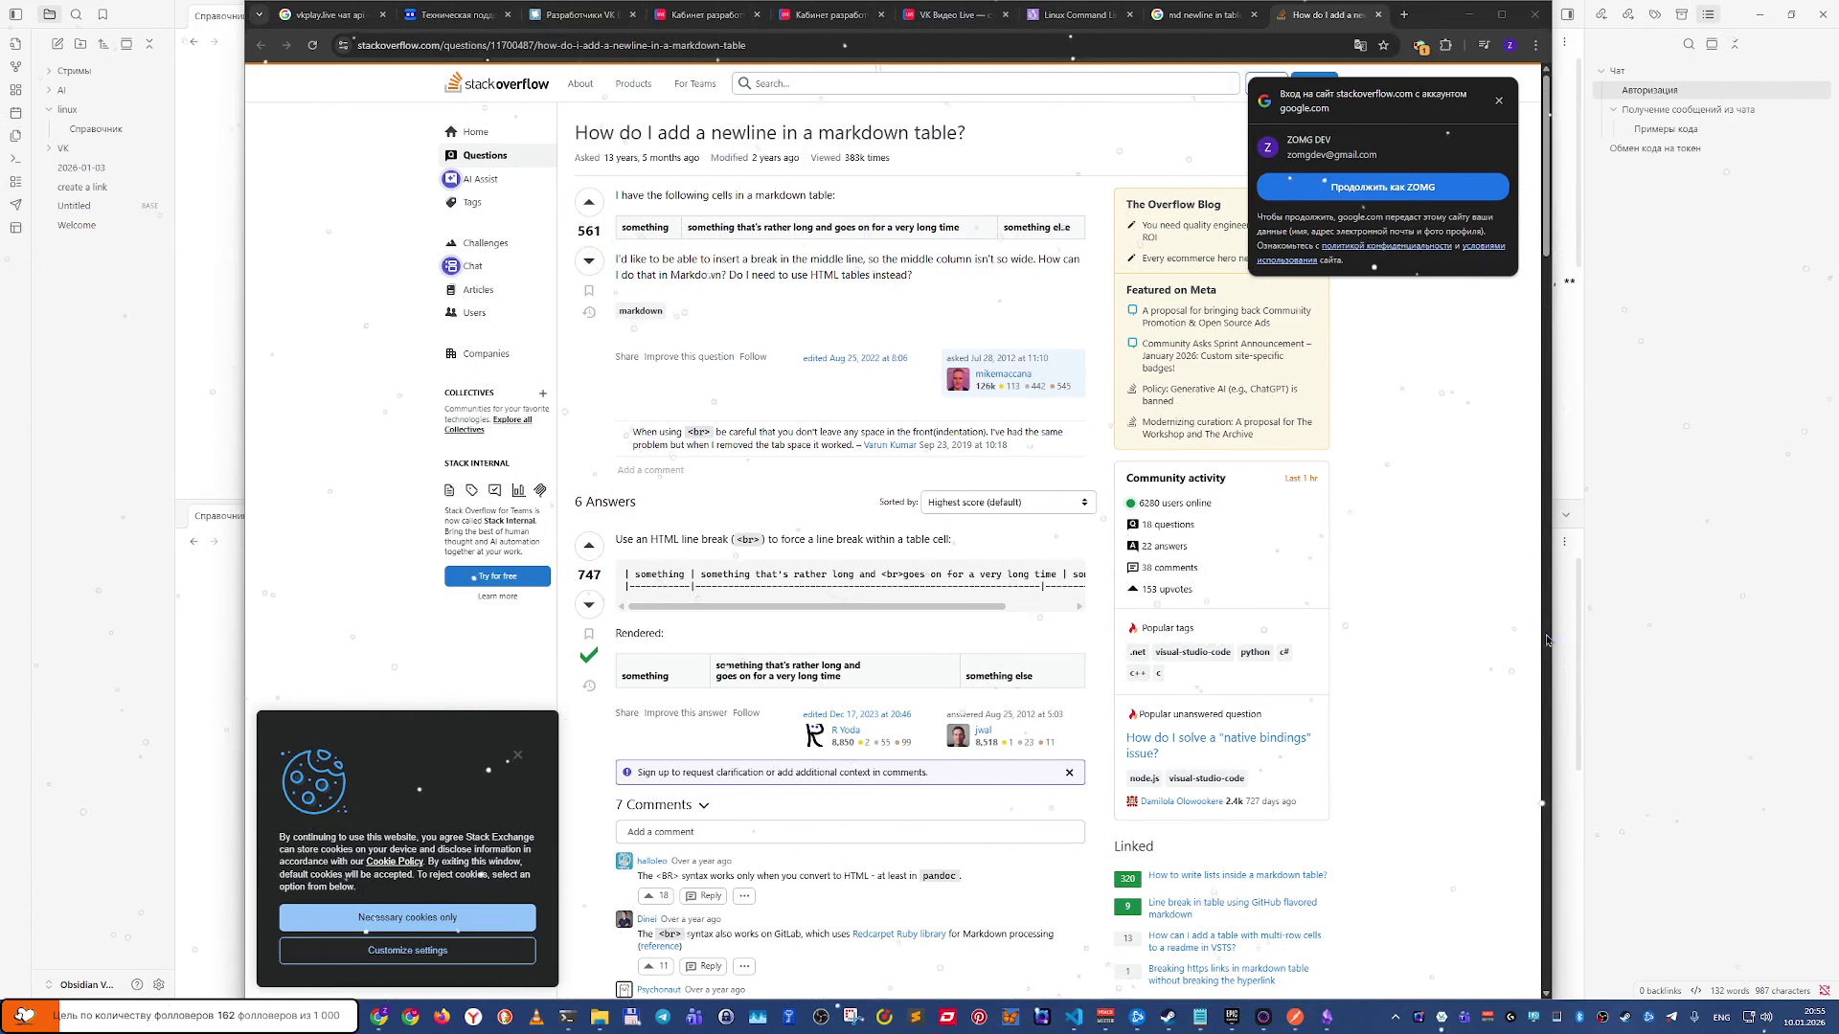
key(ctrl+w)
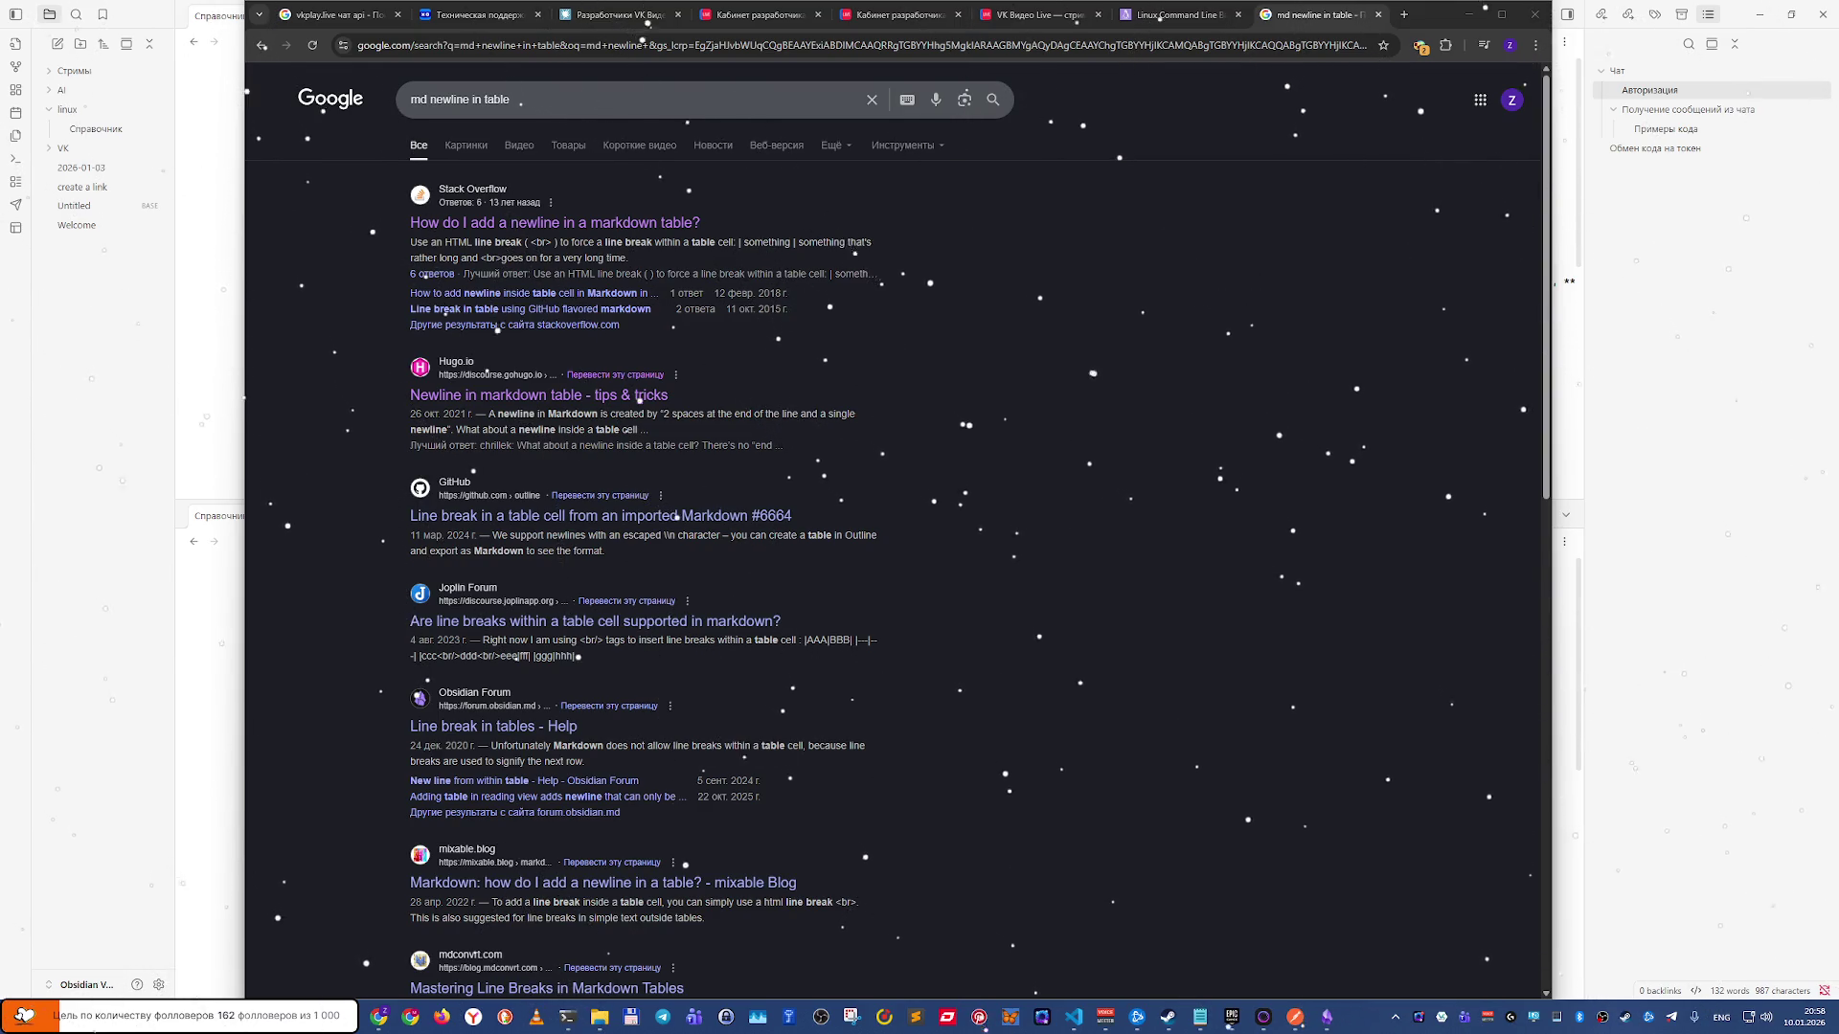
key(alt+Tab)
Step: Switch through open windows to the Chrome window with the md newline search results
key(alt+Tab)
key(Tab)
key(Escape)
key(alt+Tab)
key(Tab)
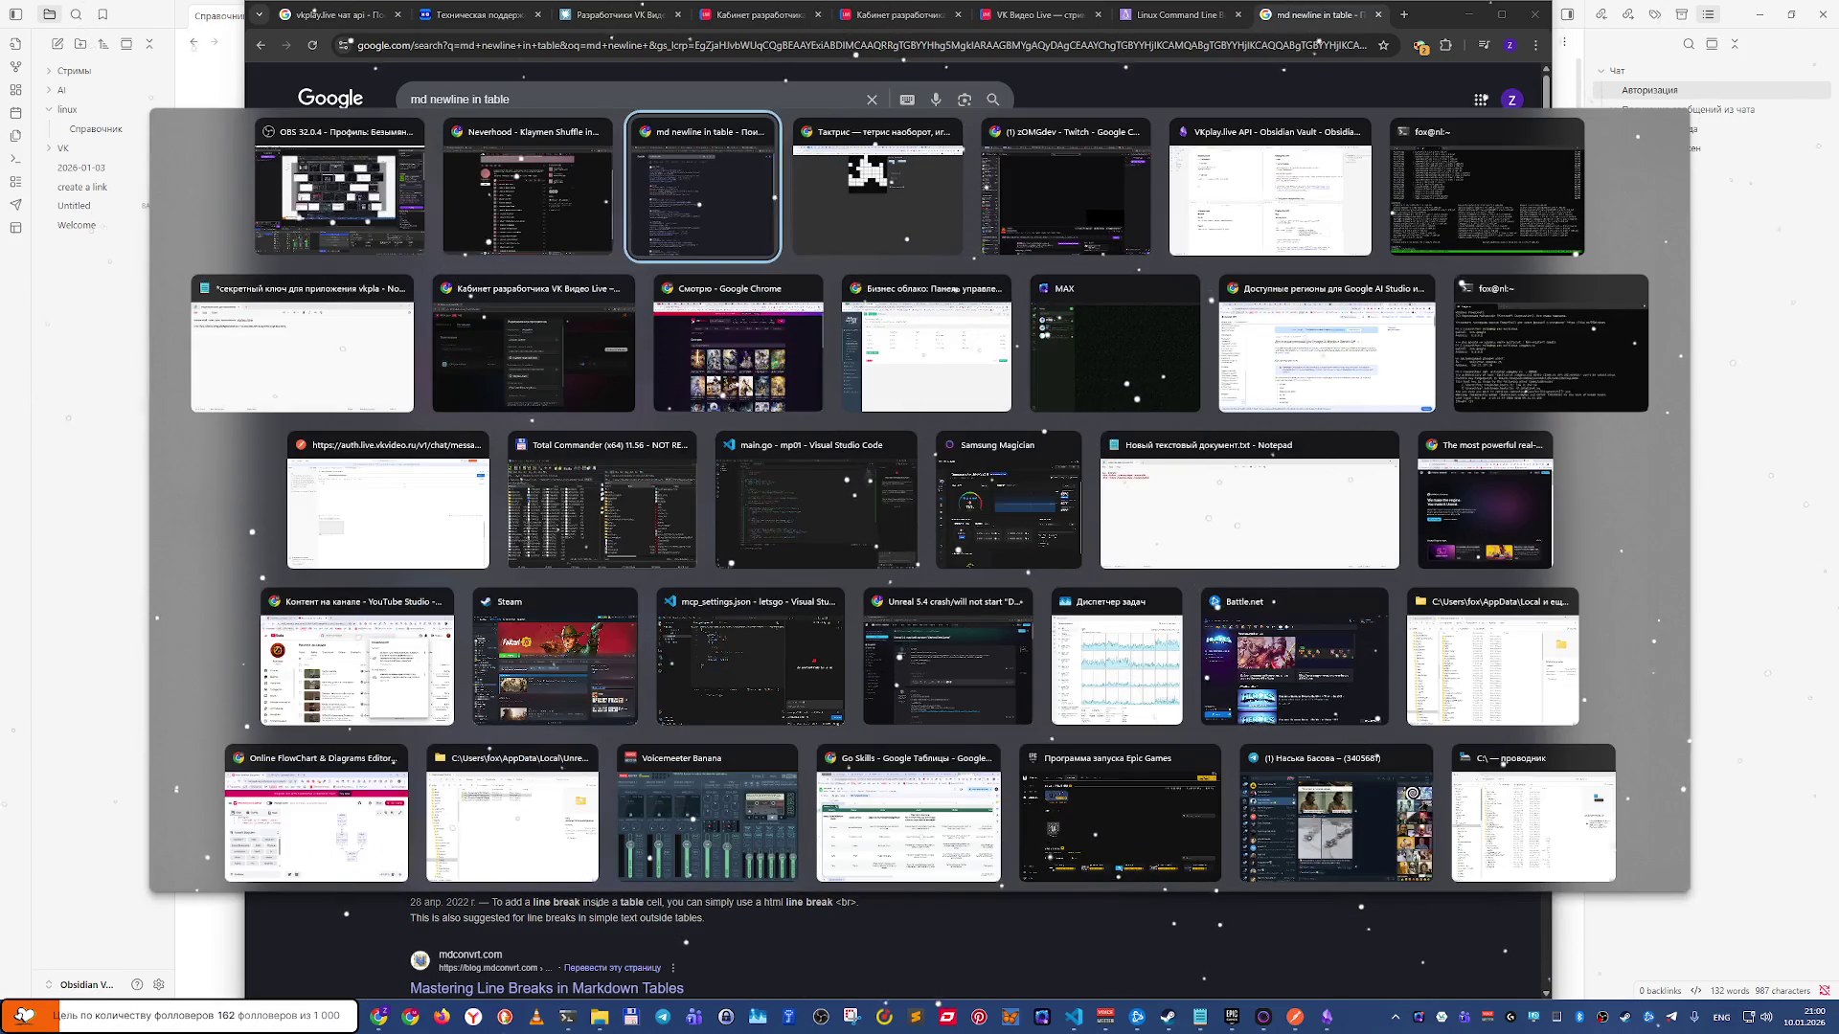
key(Tab)
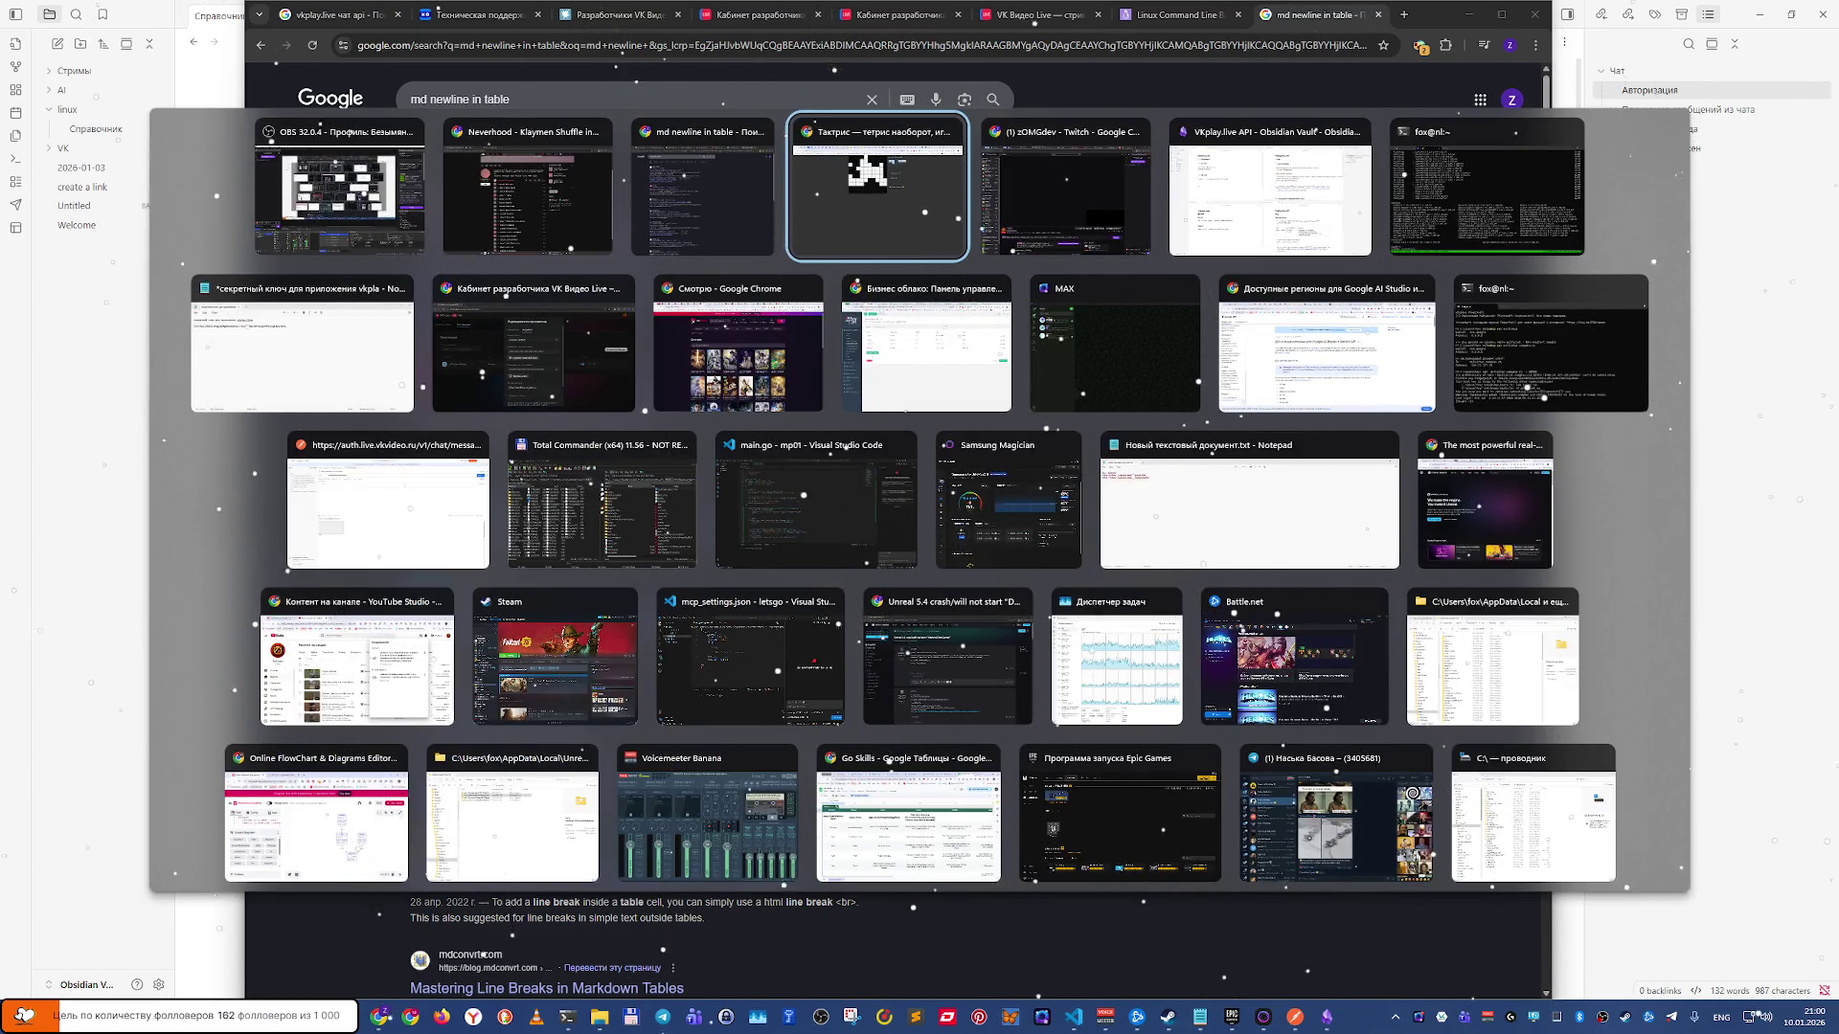
key(Left)
key(Down)
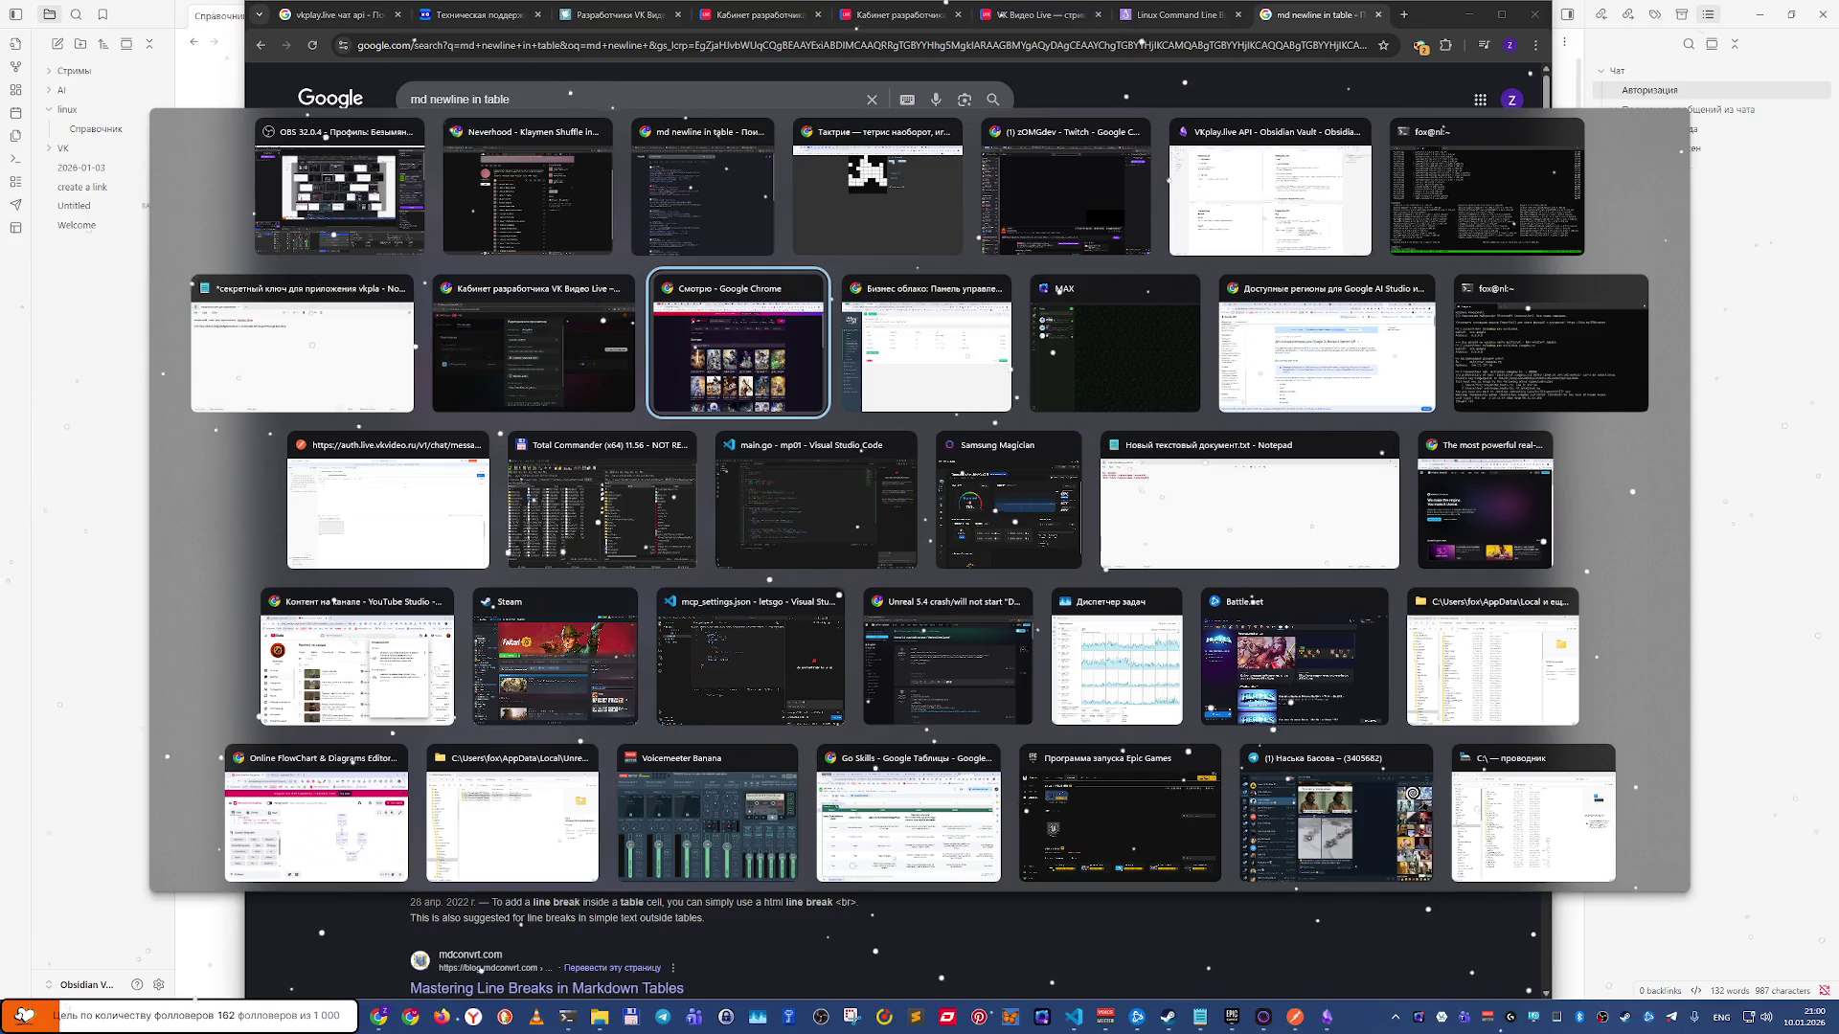
key(Left)
key(Up)
key(Left)
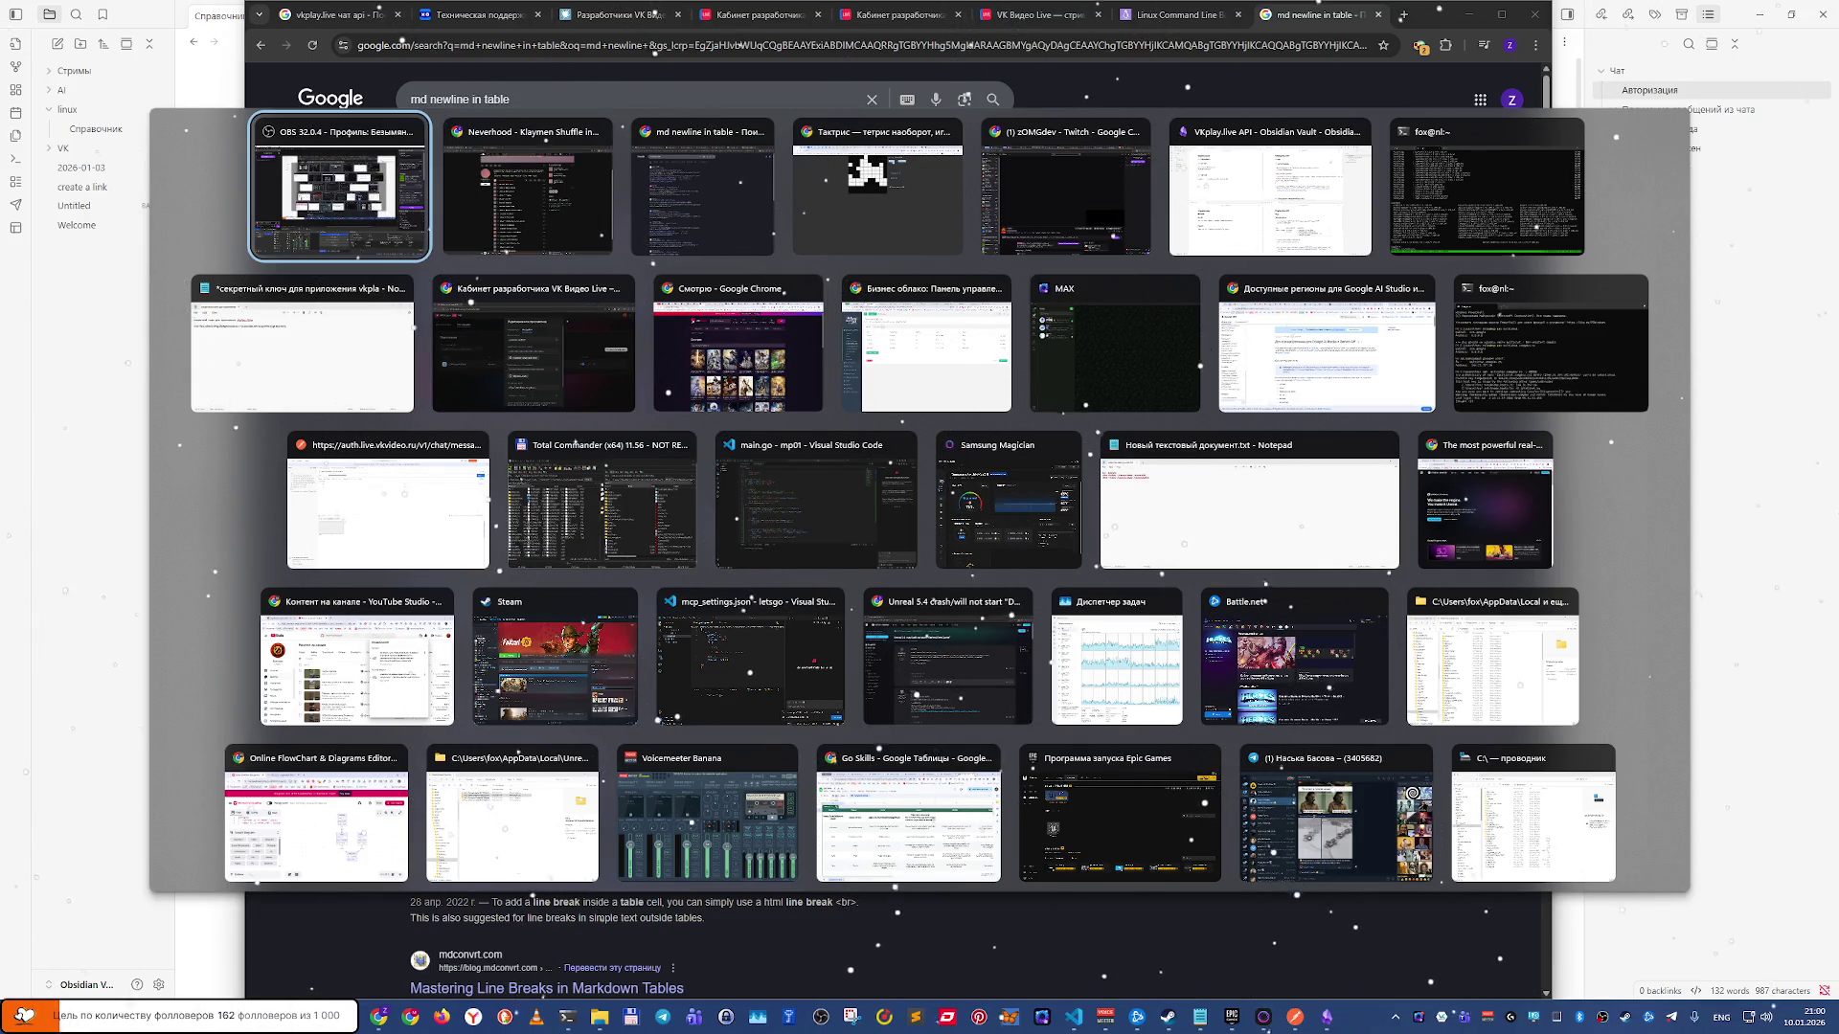
key(Right)
key(Right)
key(Return)
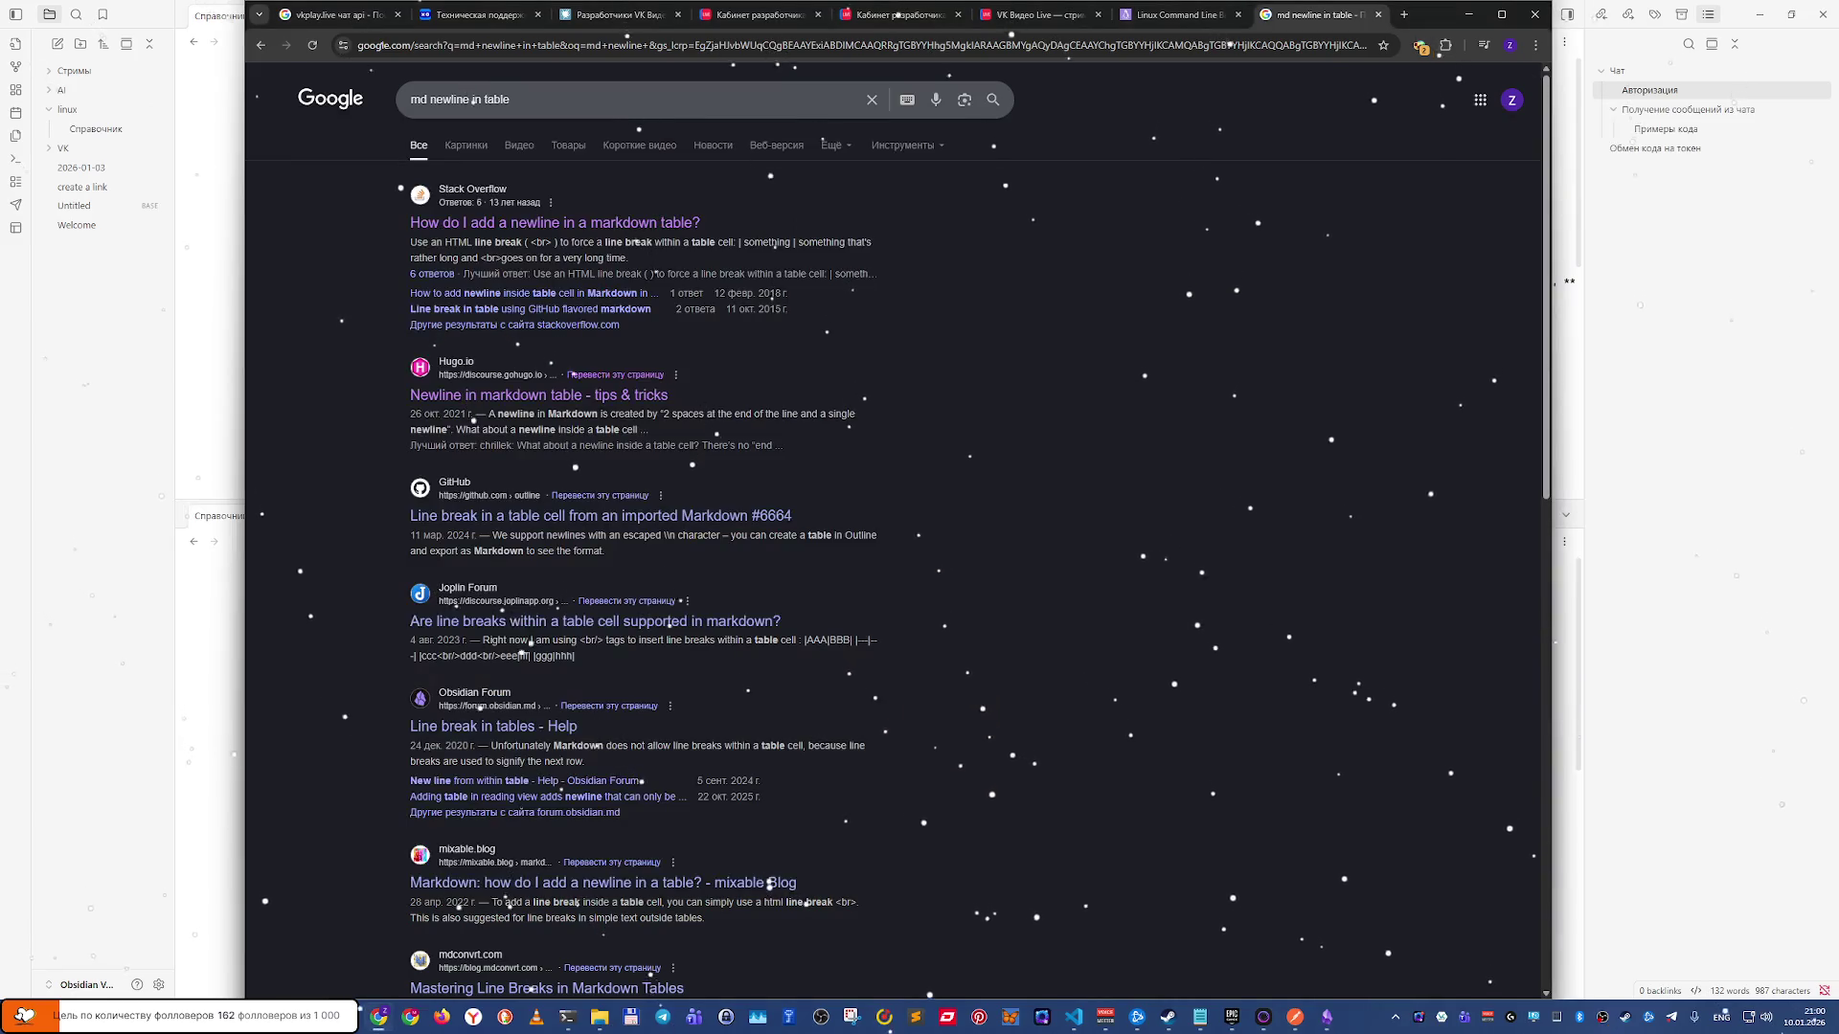
Step: Go to the VK Video Live authorization docs tab, then bring the server terminal forward
key(ctrl+1)
key(ctrl+Tab)
key(ctrl+Tab)
key(ctrl+Tab)
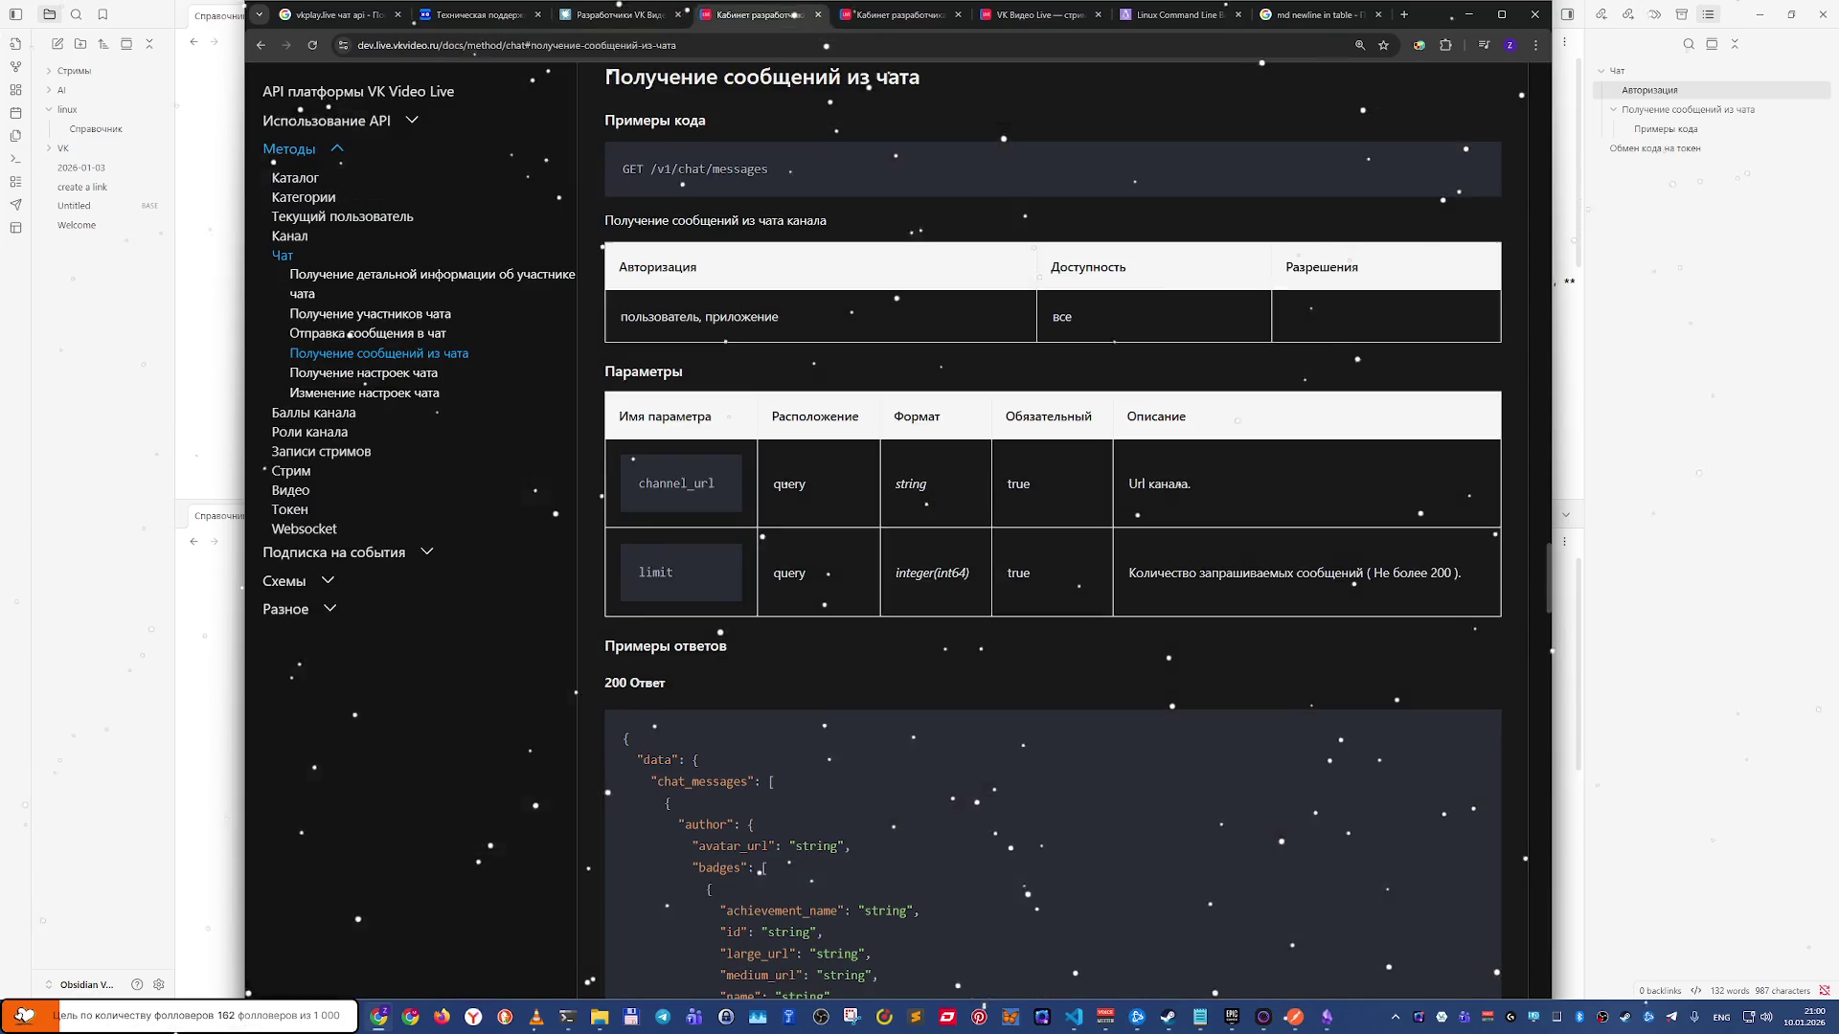
key(ctrl+Tab)
key(ctrl+shift+Tab)
key(ctrl+Tab)
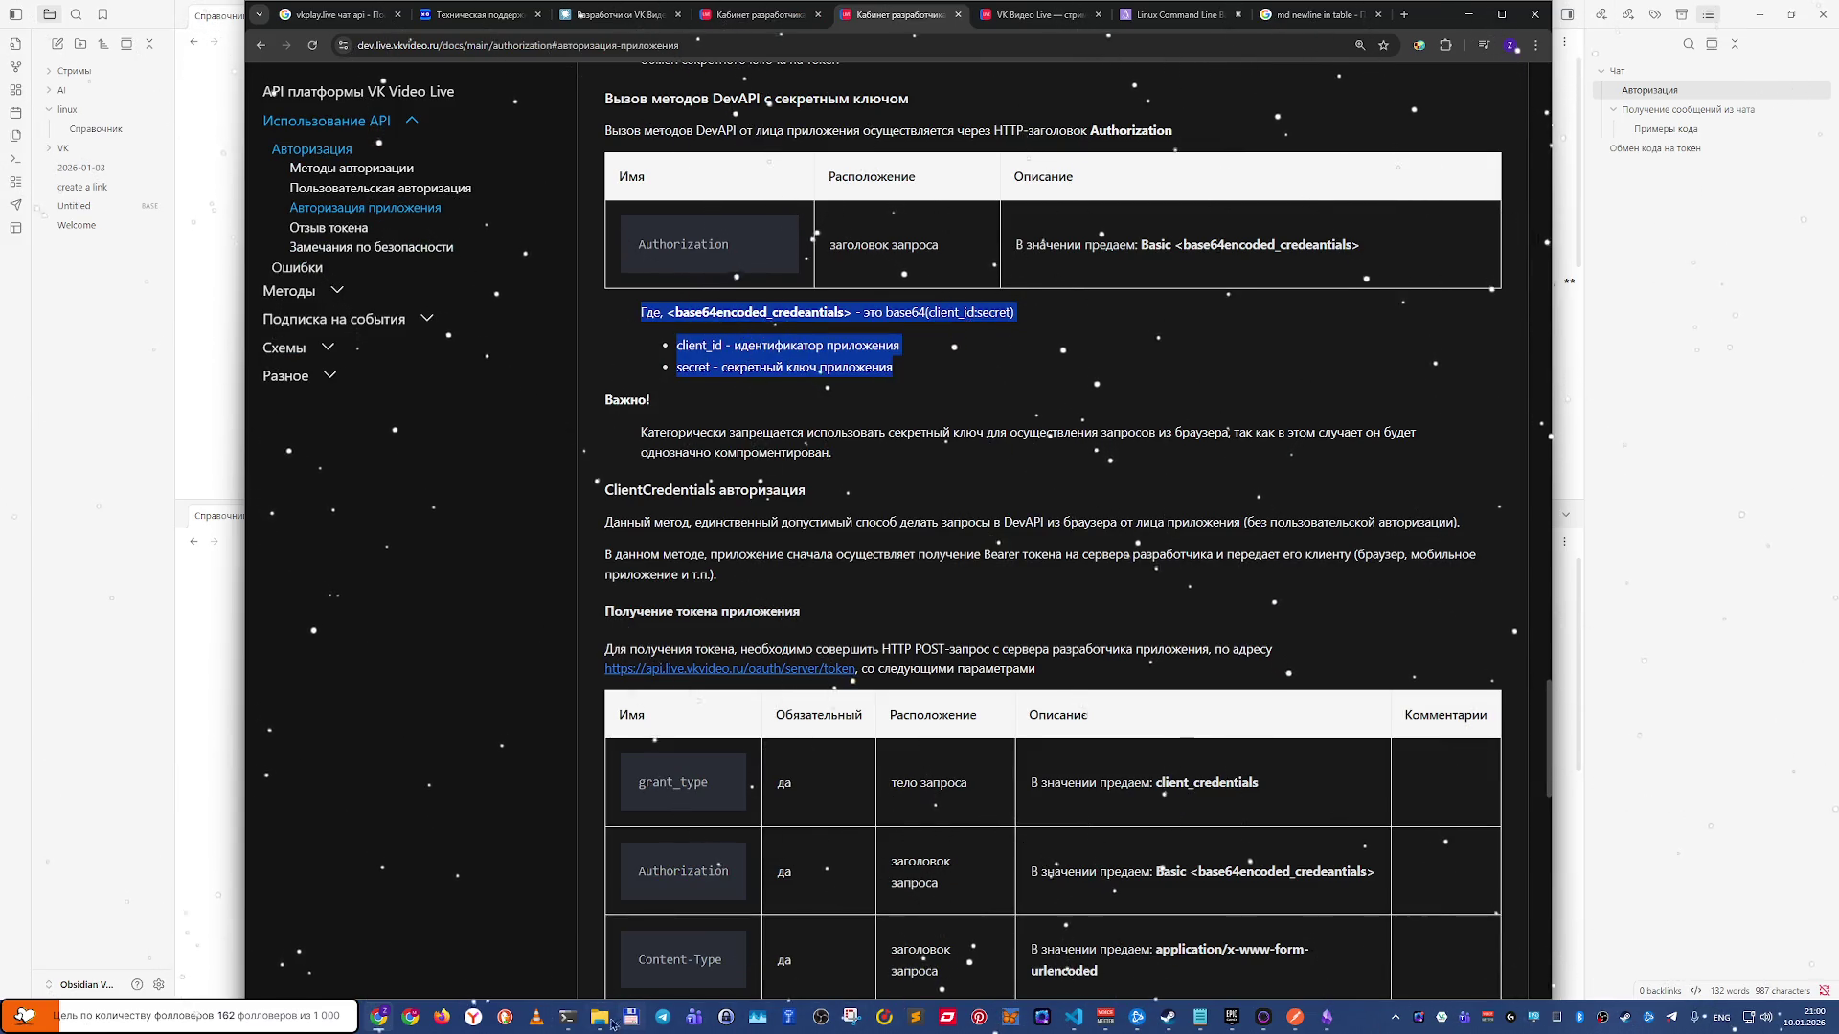
click(568, 1018)
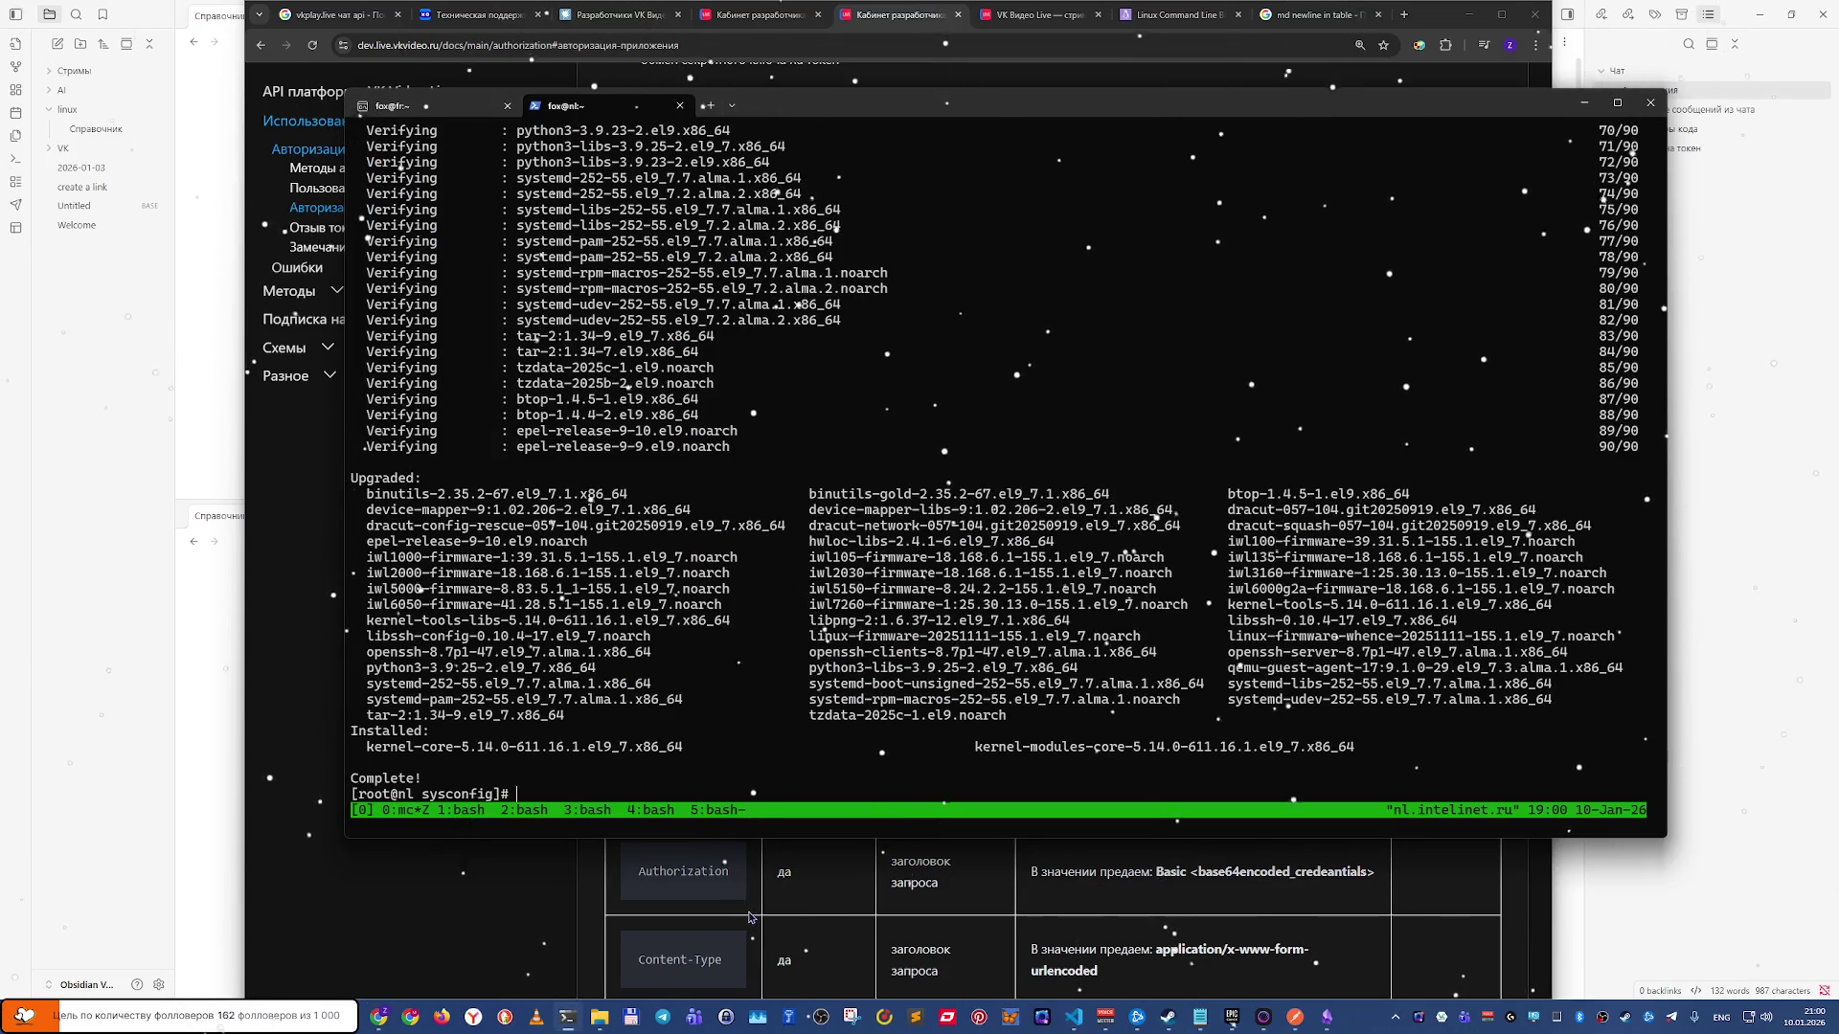
text(dnf )
text(list )
text(nginx)
Step: Clear the terminal and list available packages with 'dnf list nginx' and 'dnf list nginx*'
key(ctrl+l)
key(Return)
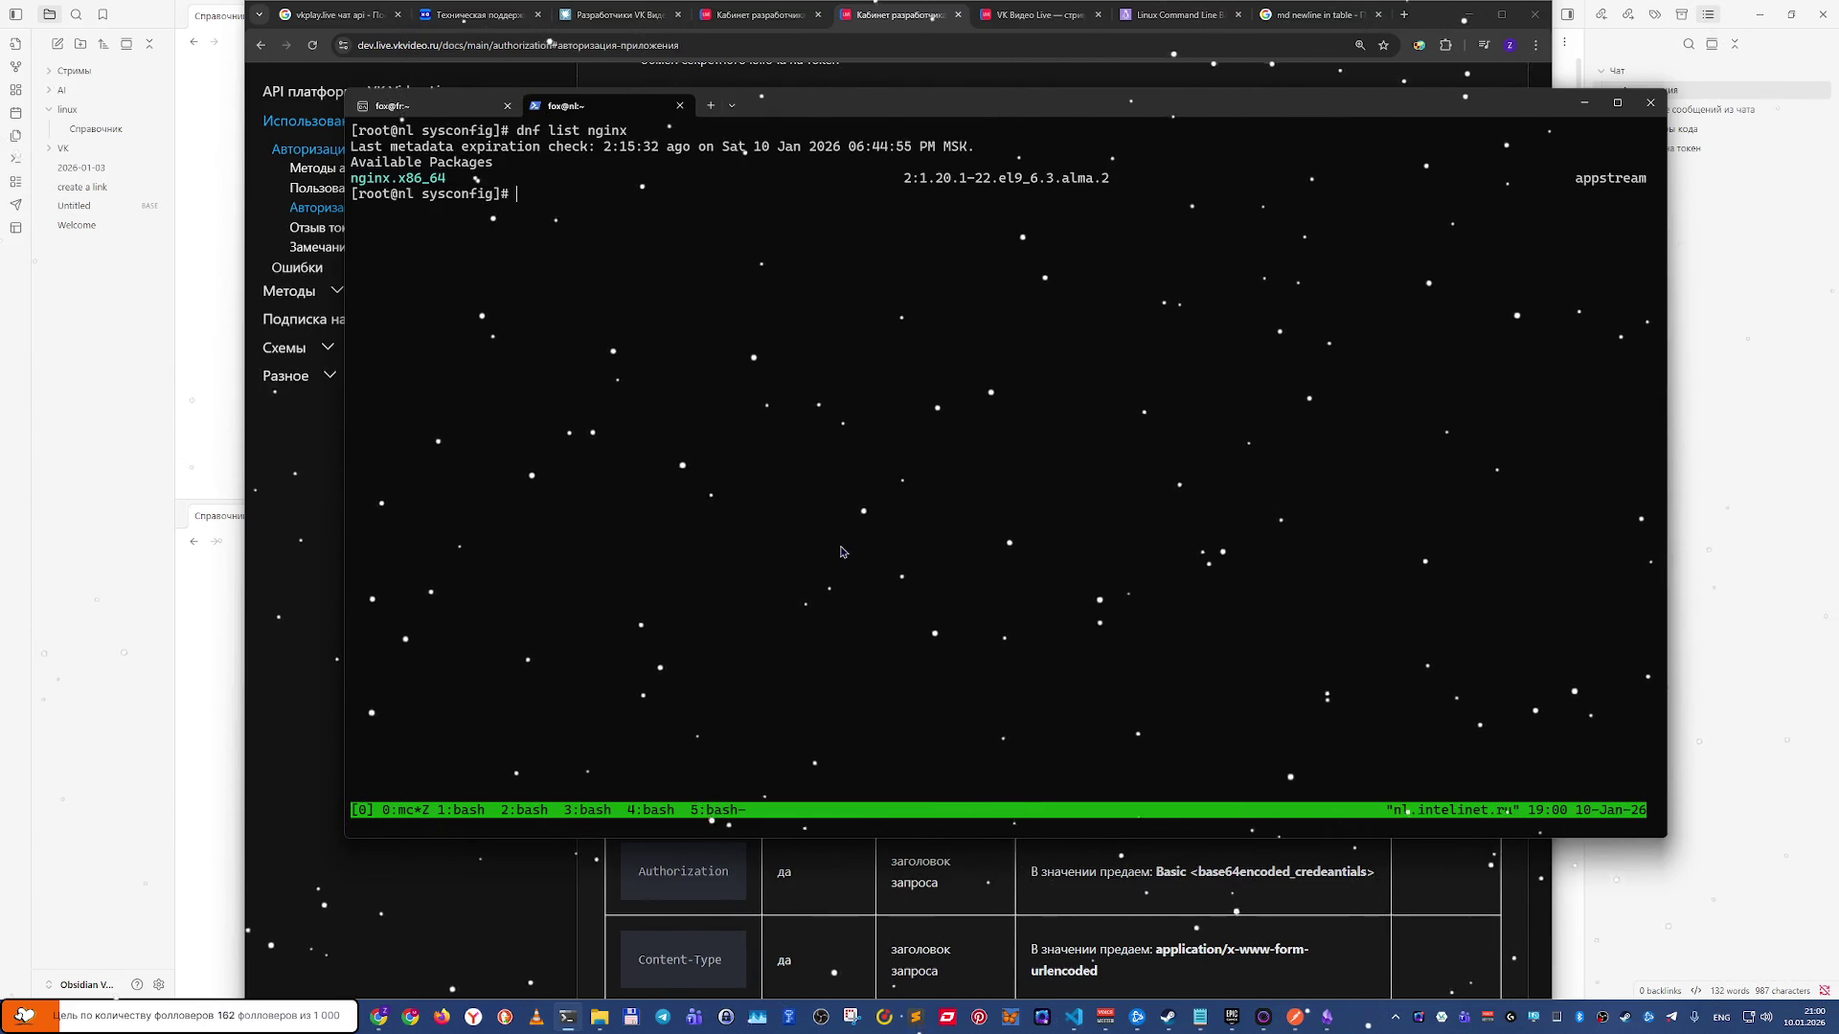
key(Up)
text(*)
key(Return)
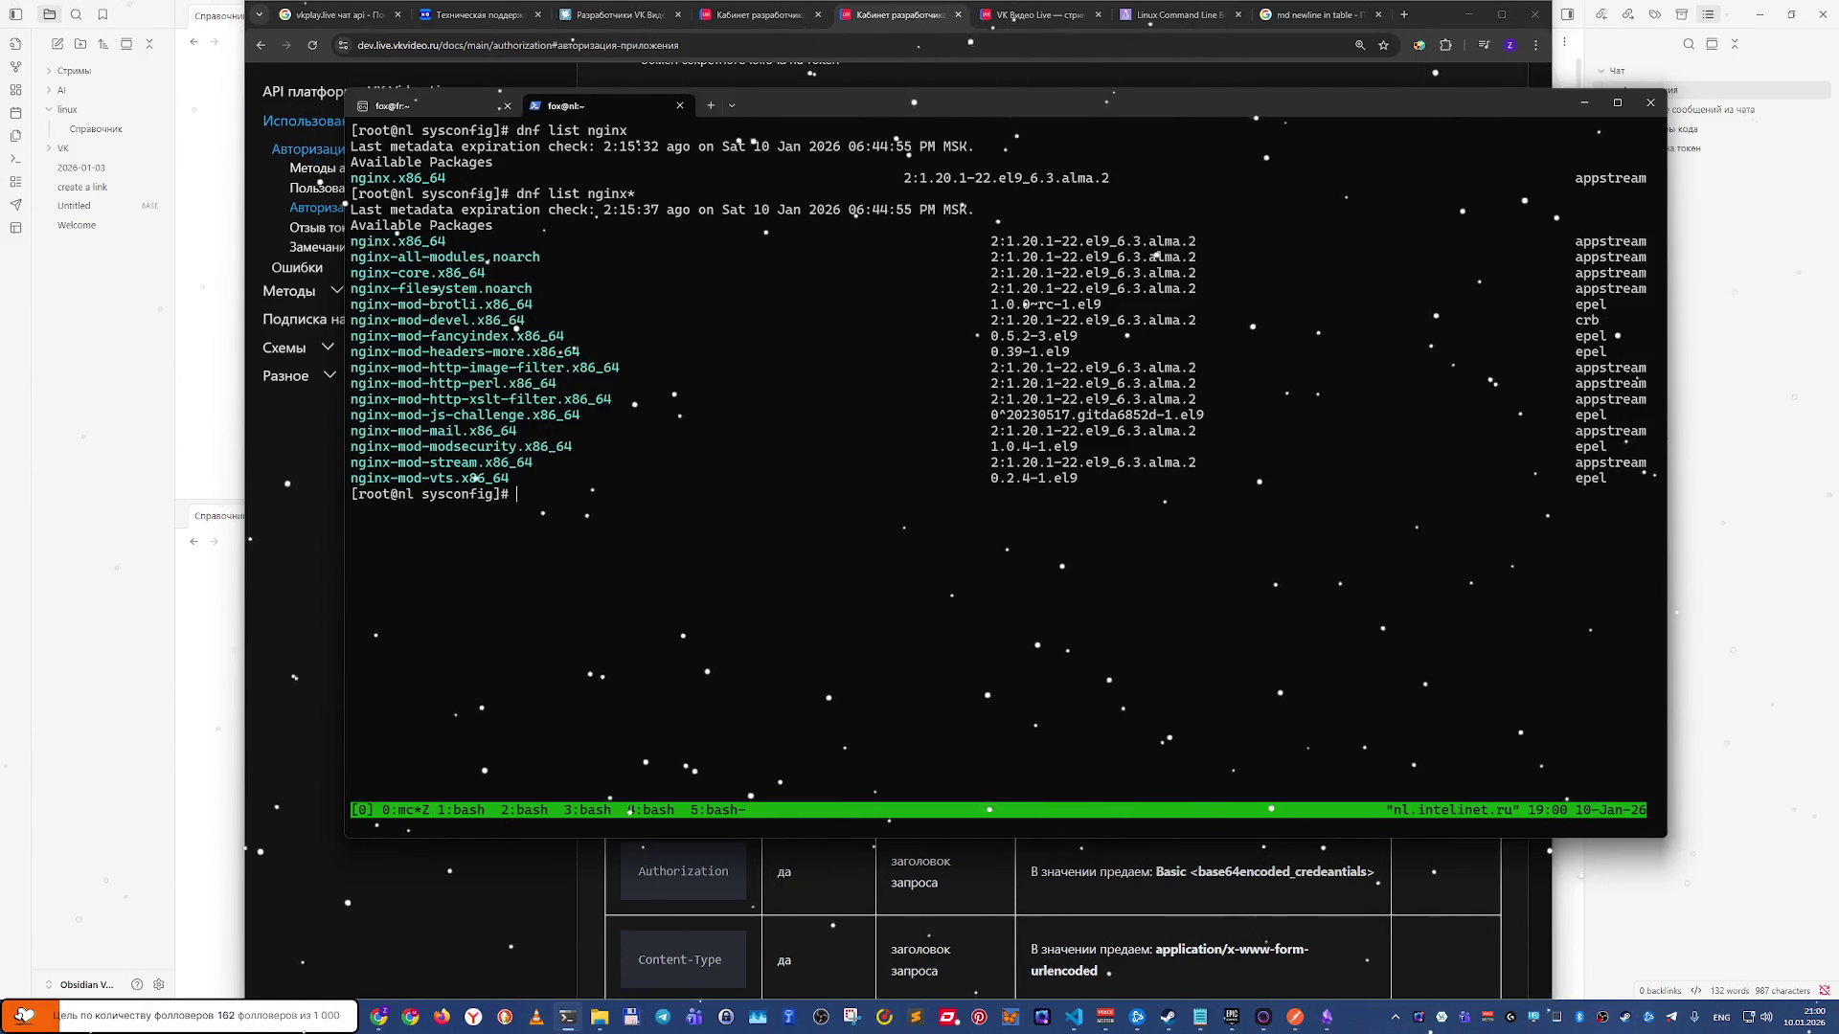
key(Up)
text(dnf ins)
Step: Glance through open windows and the desktop, returning to the server terminal
key(alt+Tab)
key(alt+Tab)
key(alt+Tab)
key(alt+Tab)
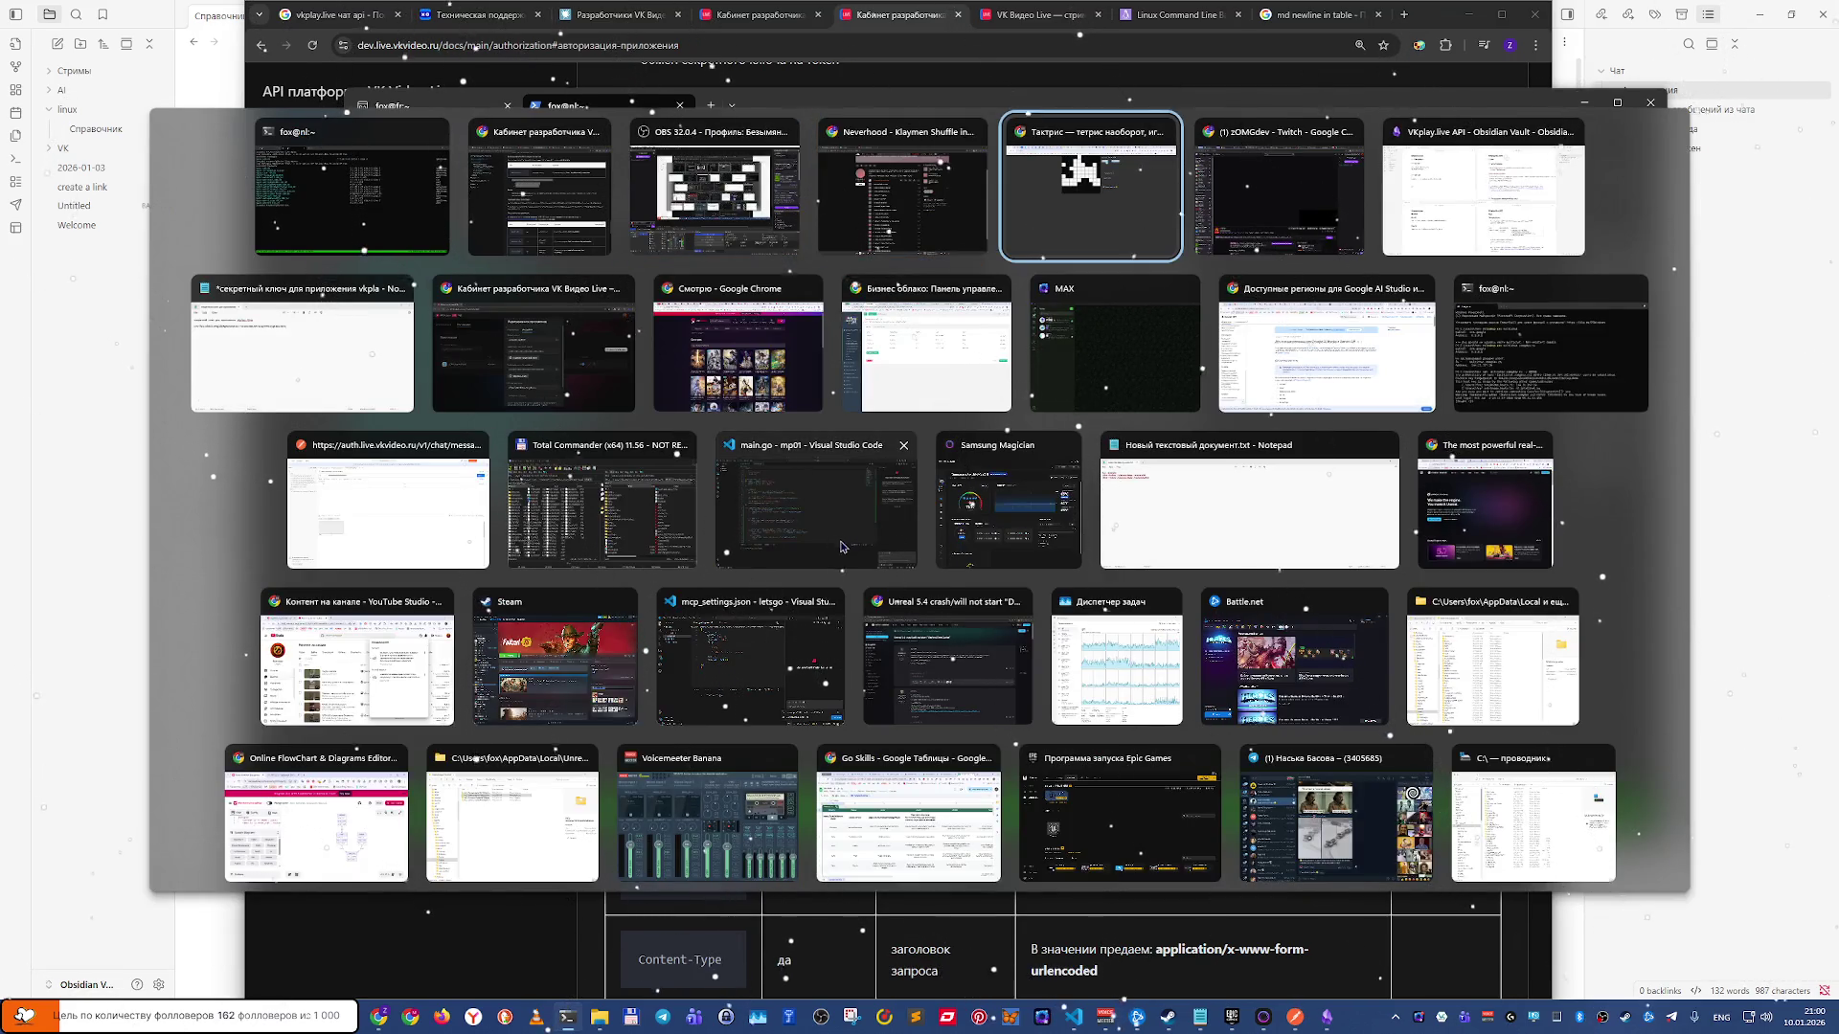
key(alt+Tab)
key(Escape)
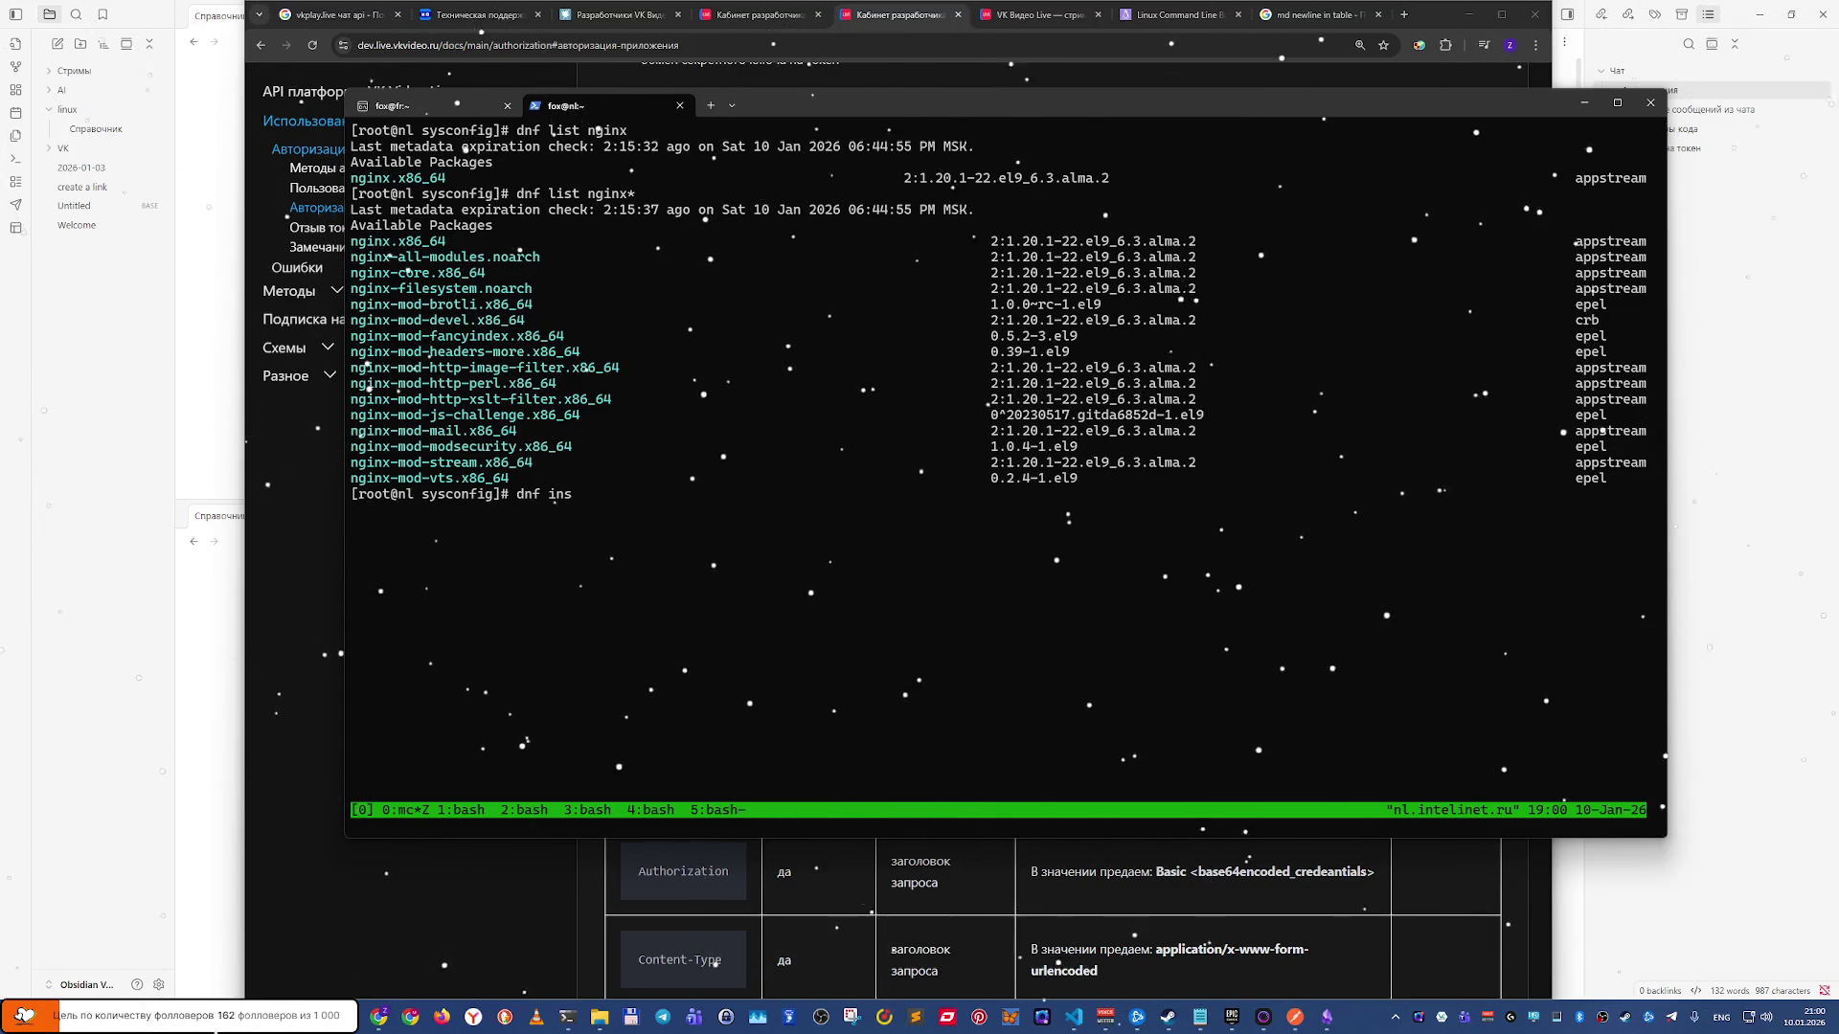
key(super+d)
key(super+d)
Step: Shrink the terminal font and run 'dnf install nginx-all-modules'
key(ctrl+minus)
text(ы)
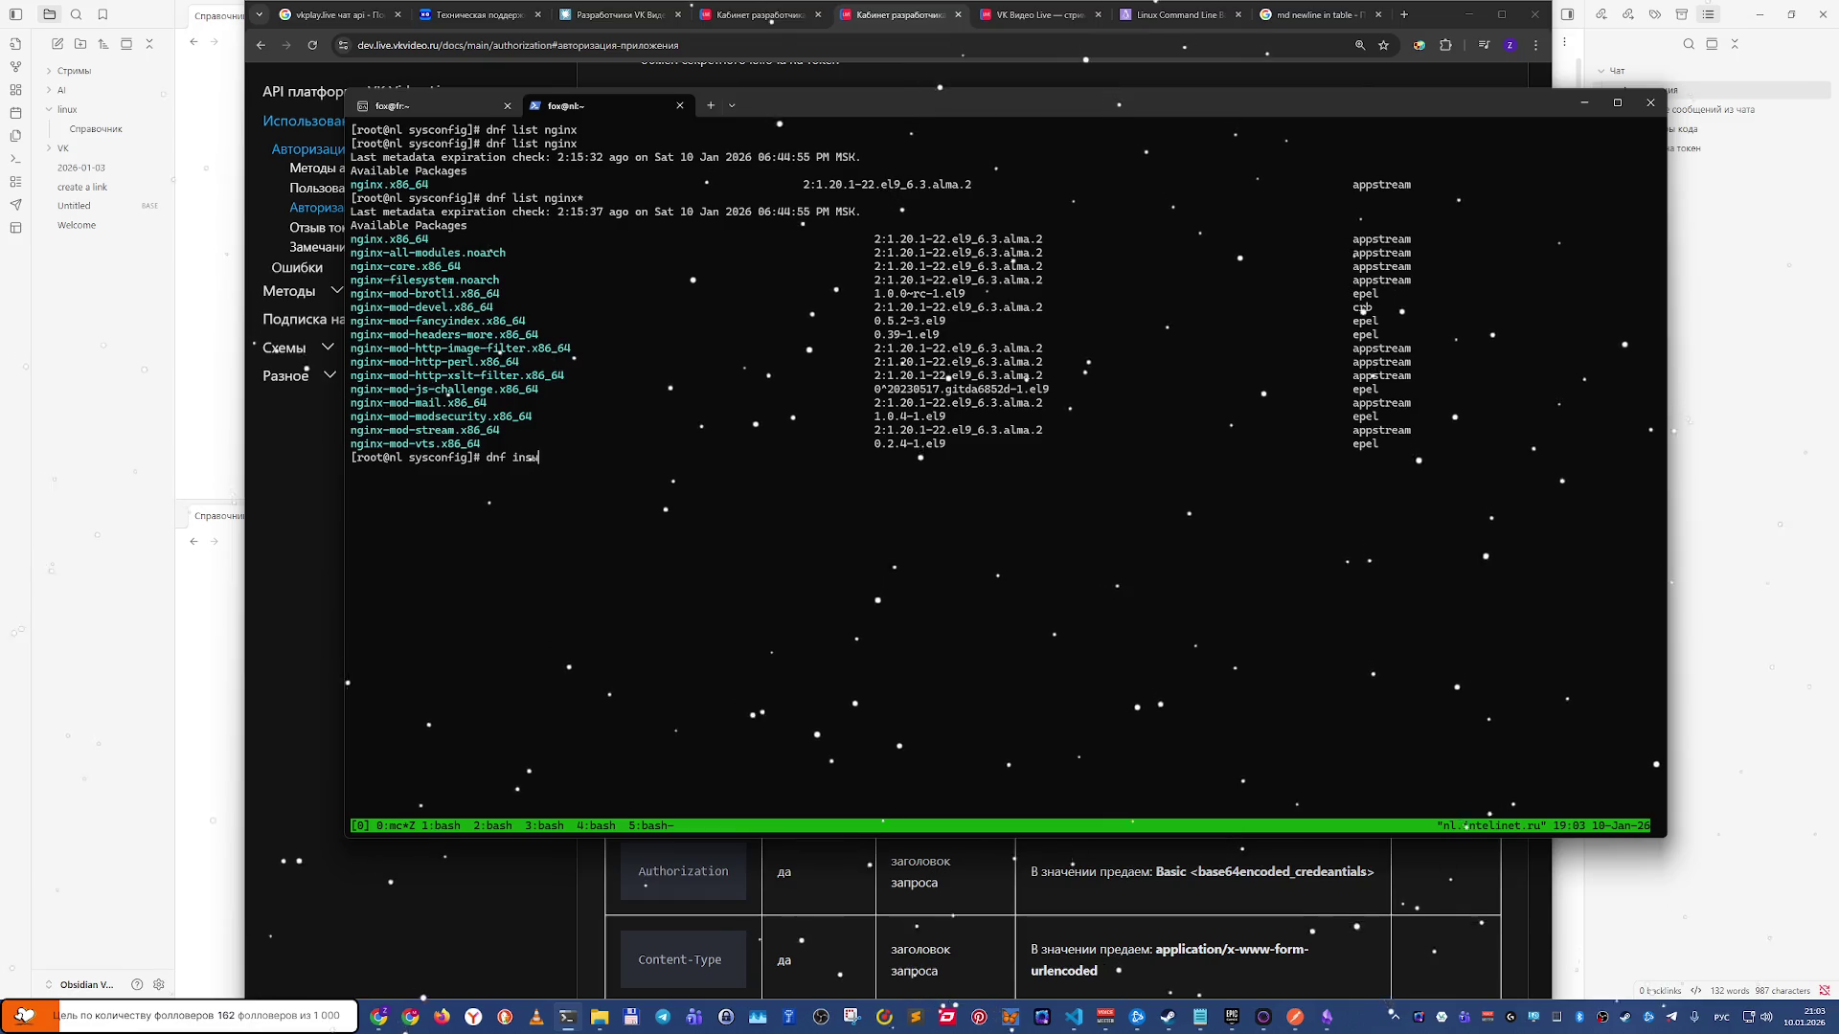
text(ta)
text(ll)
text(n)
text(ginx-)
text(all-mo)
text(dules)
key(Return)
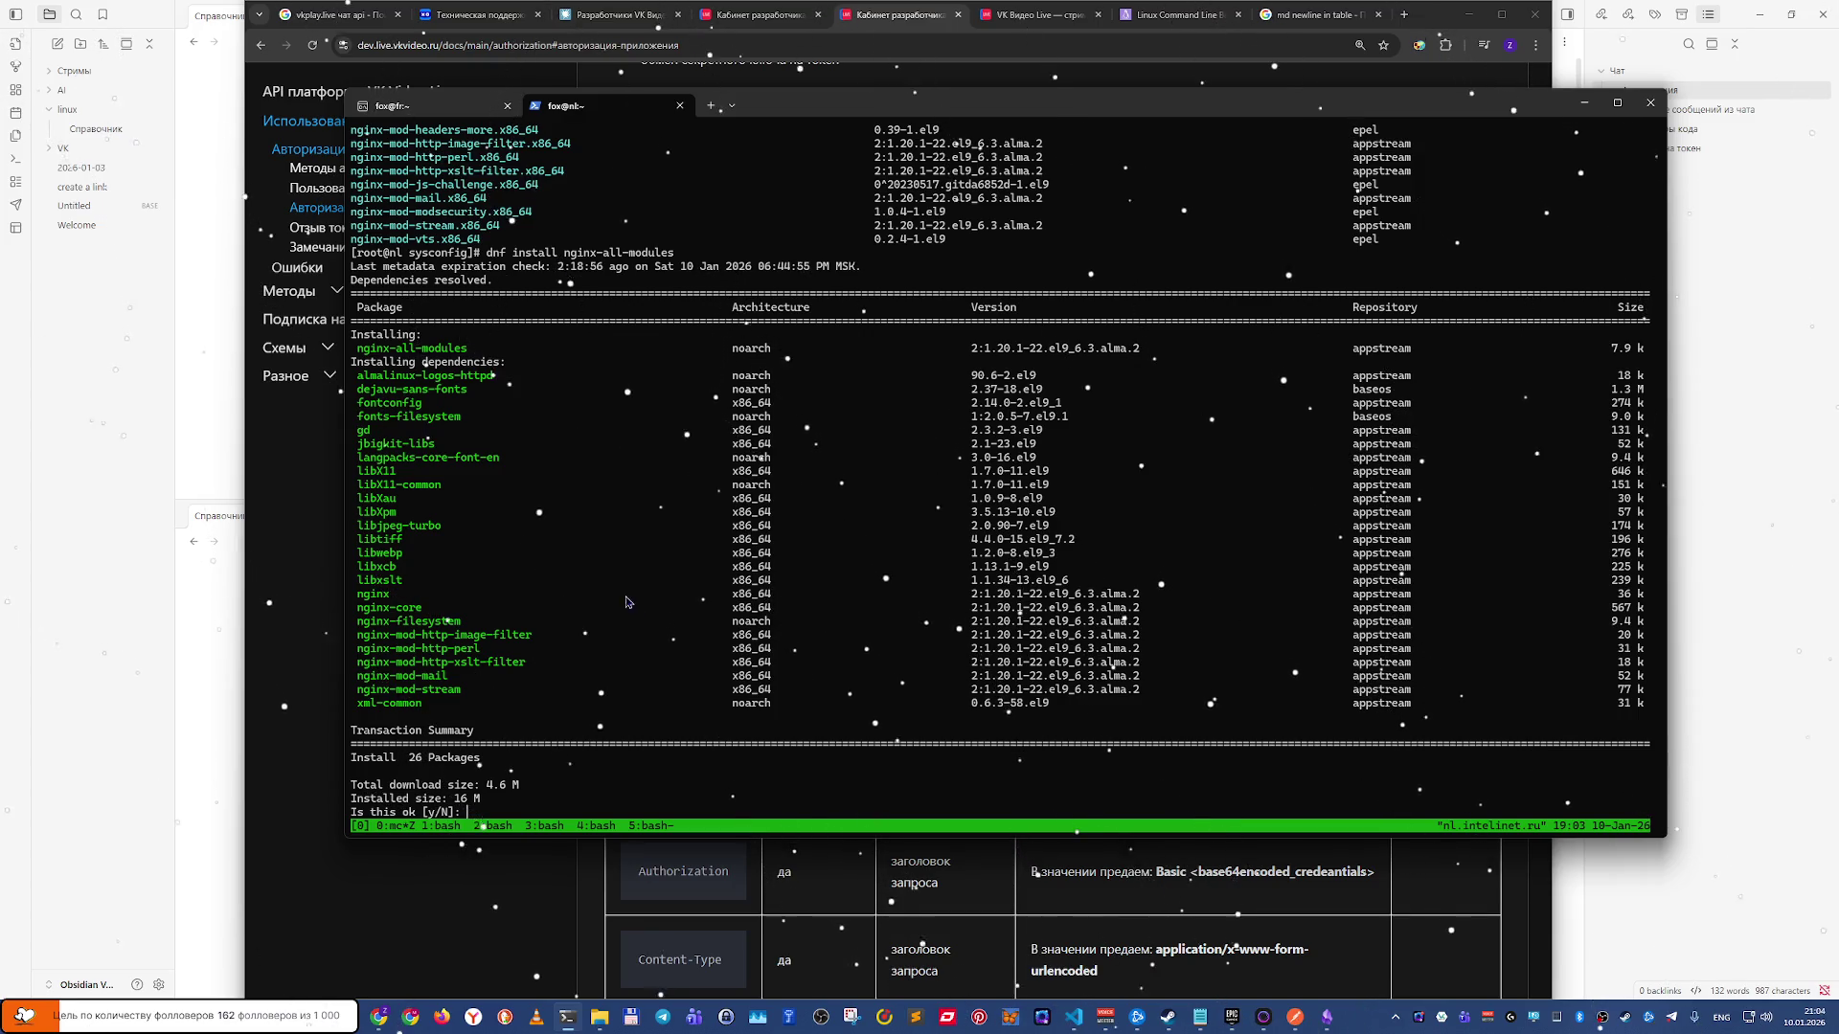
Step: Review the earlier dnf output in tmux scrollback and return to the confirmation prompt
key(Up)
key(Up)
key(Down)
key(Down)
key(Down)
key(BackSpace)
key(BackSpace)
key(BackSpace)
key(BackSpace)
key(BackSpace)
key(BackSpace)
key(BackSpace)
key(ctrl+b)
key(bracketleft)
key(Page_Up)
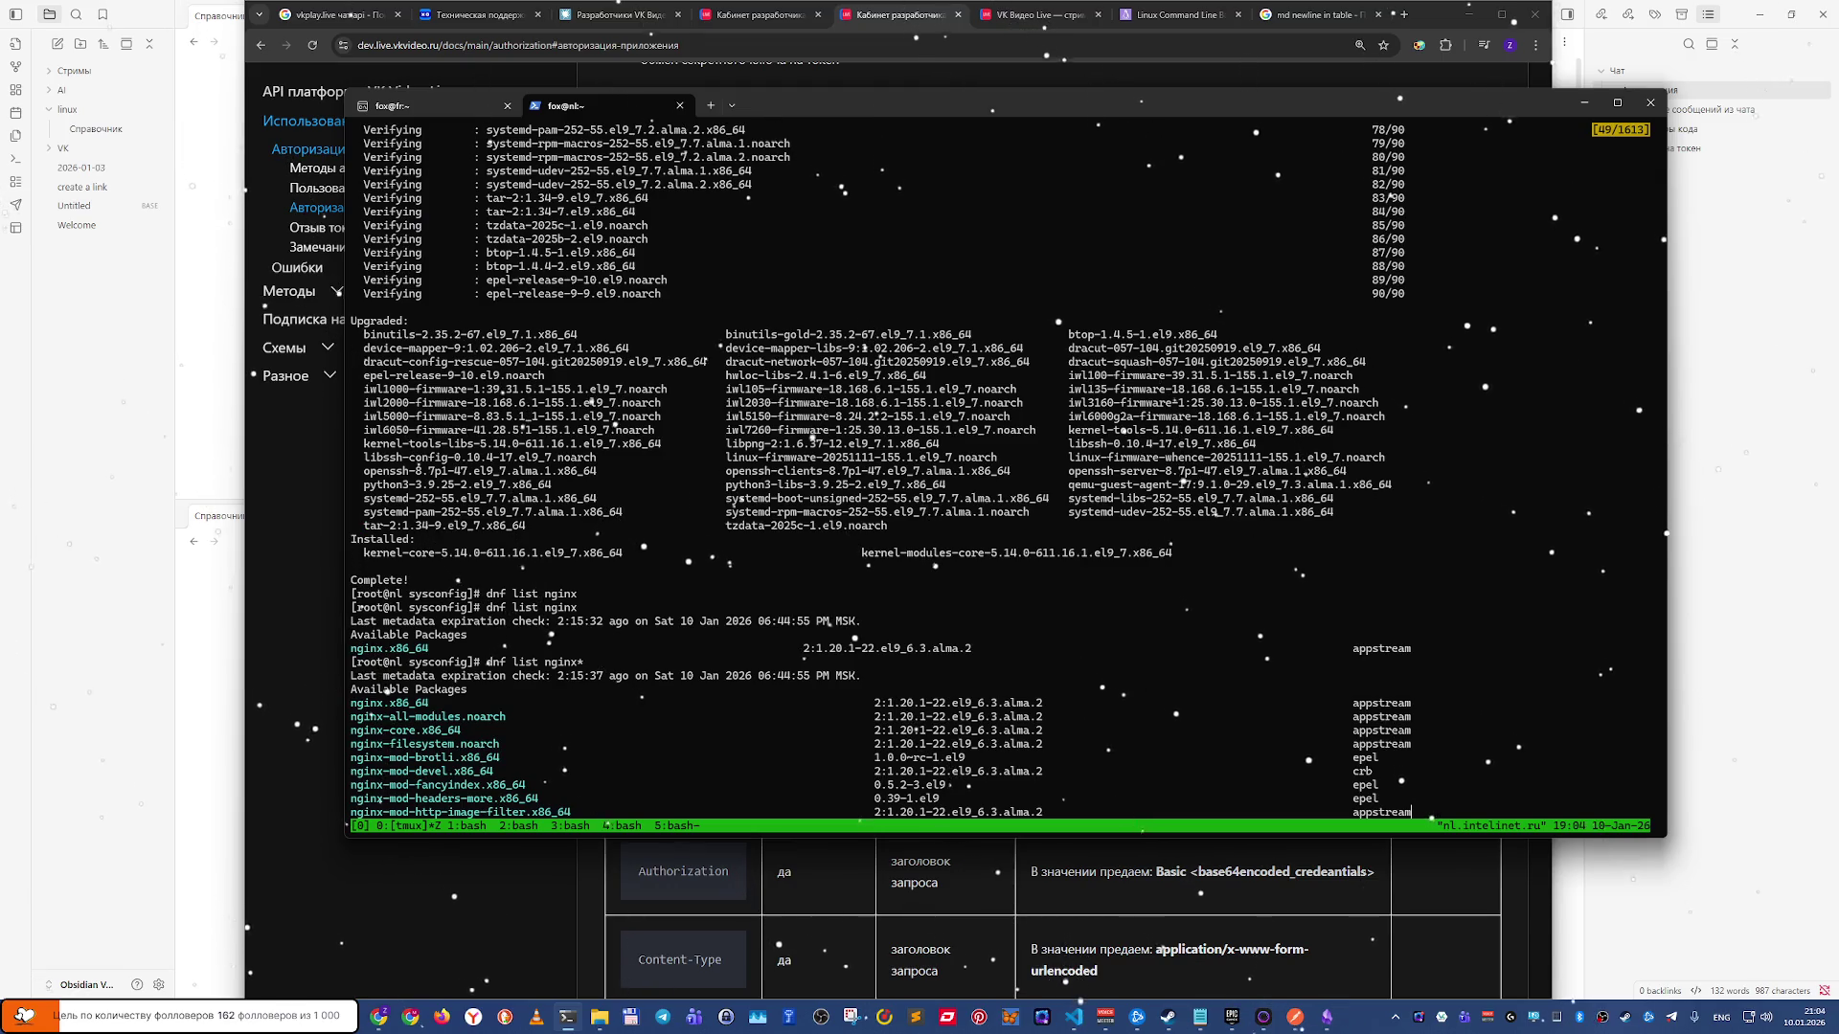
key(Down)
key(Down)
key(Down)
key(Down)
key(Down)
key(Down)
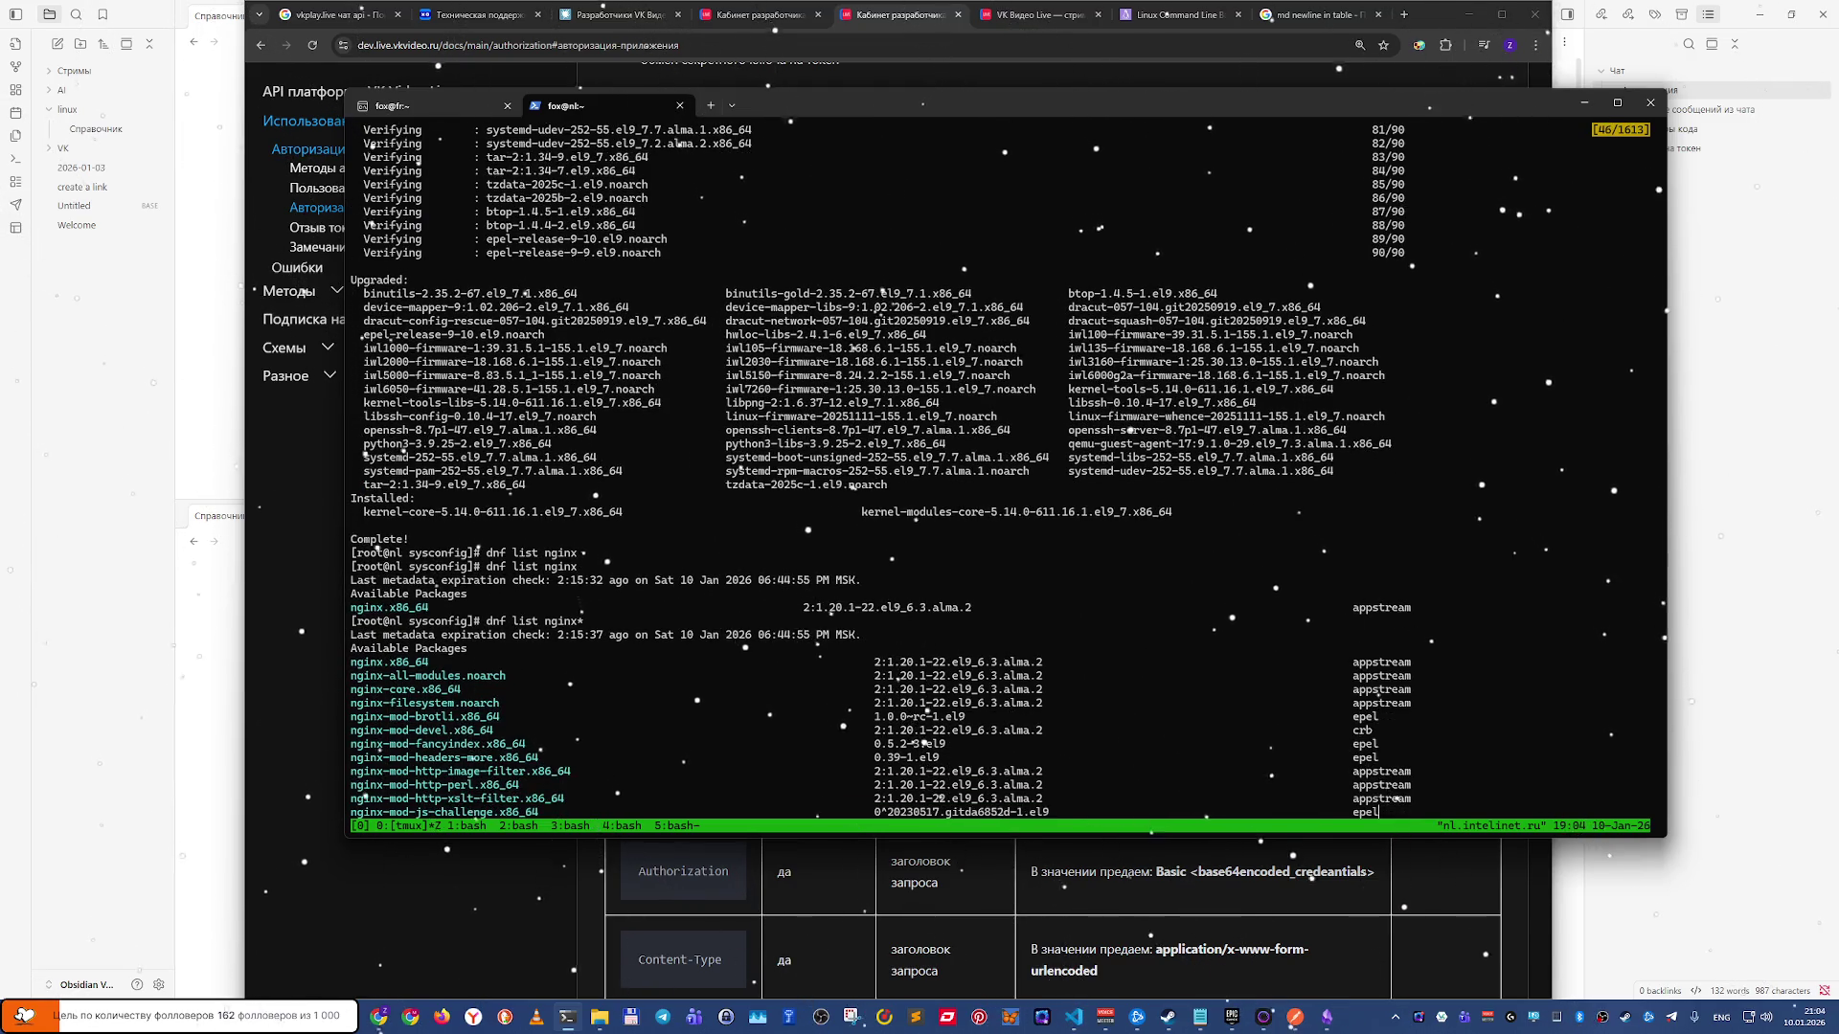
key(Down)
key(Down)
key(Down)
key(Down)
key(Down)
key(Down)
key(Down)
key(Down)
key(Down)
key(Down)
key(Down)
key(Down)
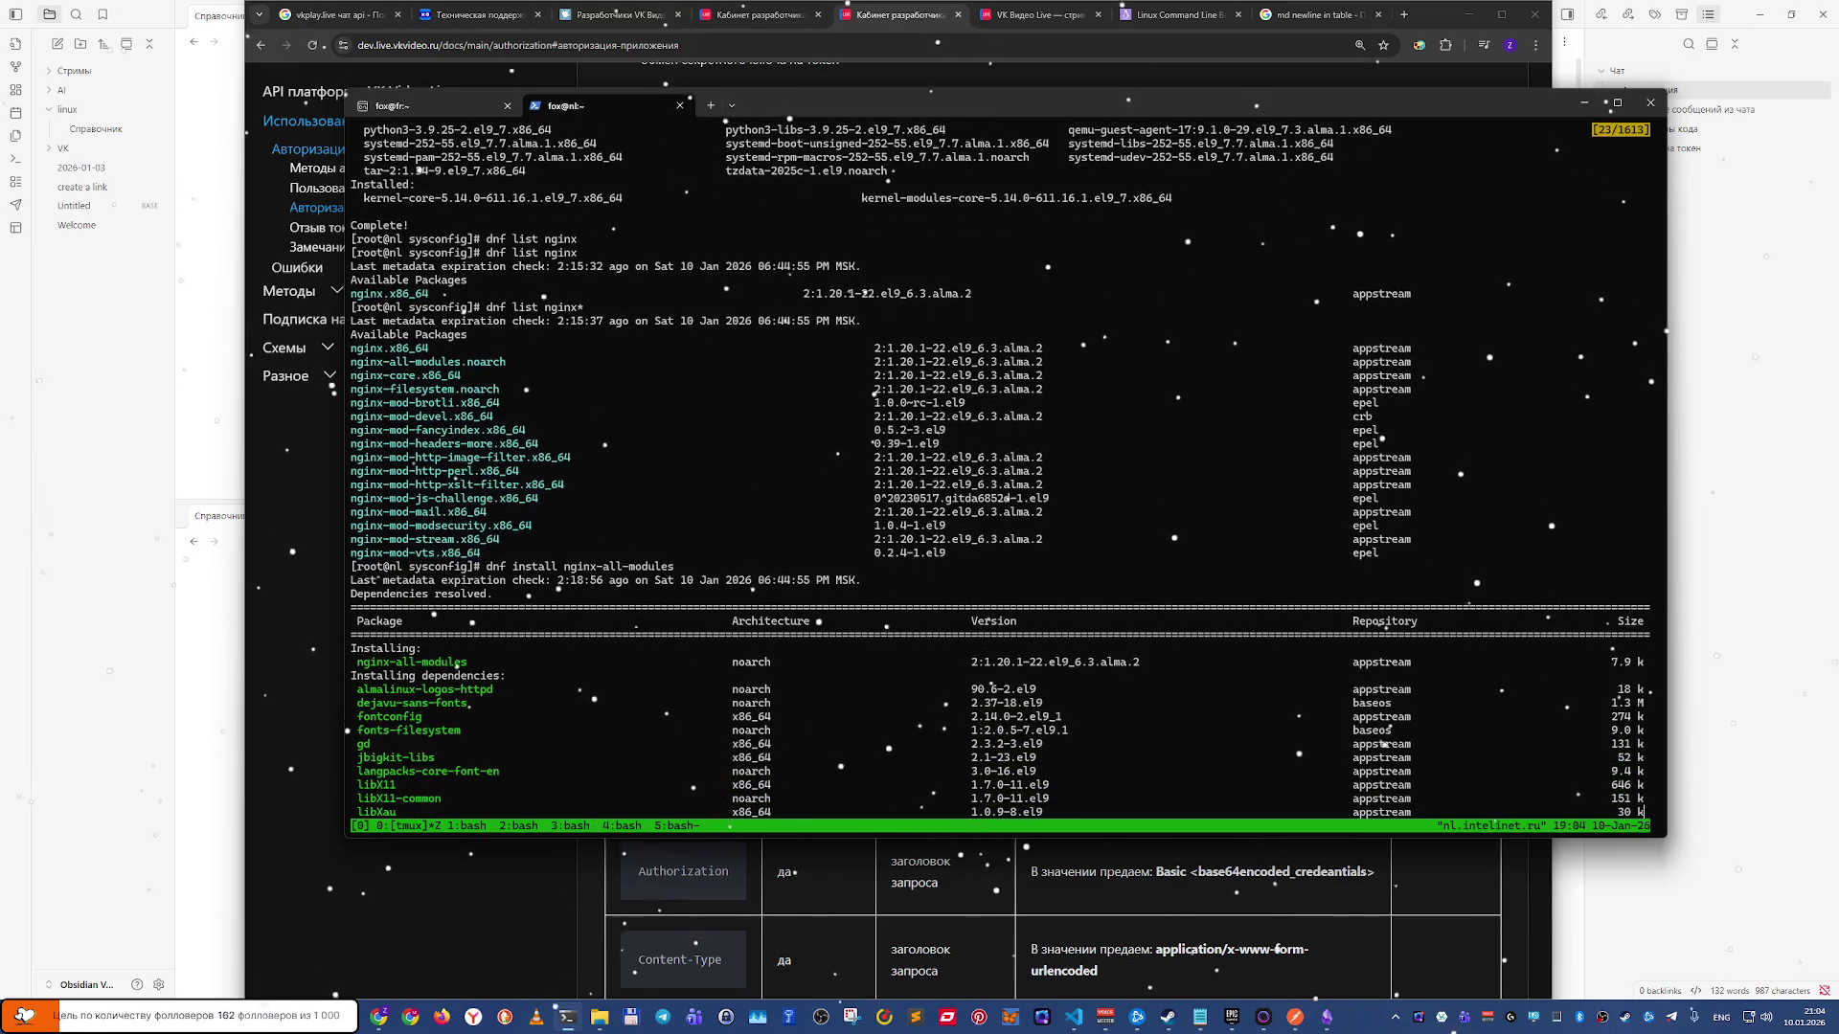
key(Down)
key(Down)
key(Down)
key(Down)
key(Down)
key(Down)
key(Down)
key(Down)
key(Down)
key(Down)
key(Down)
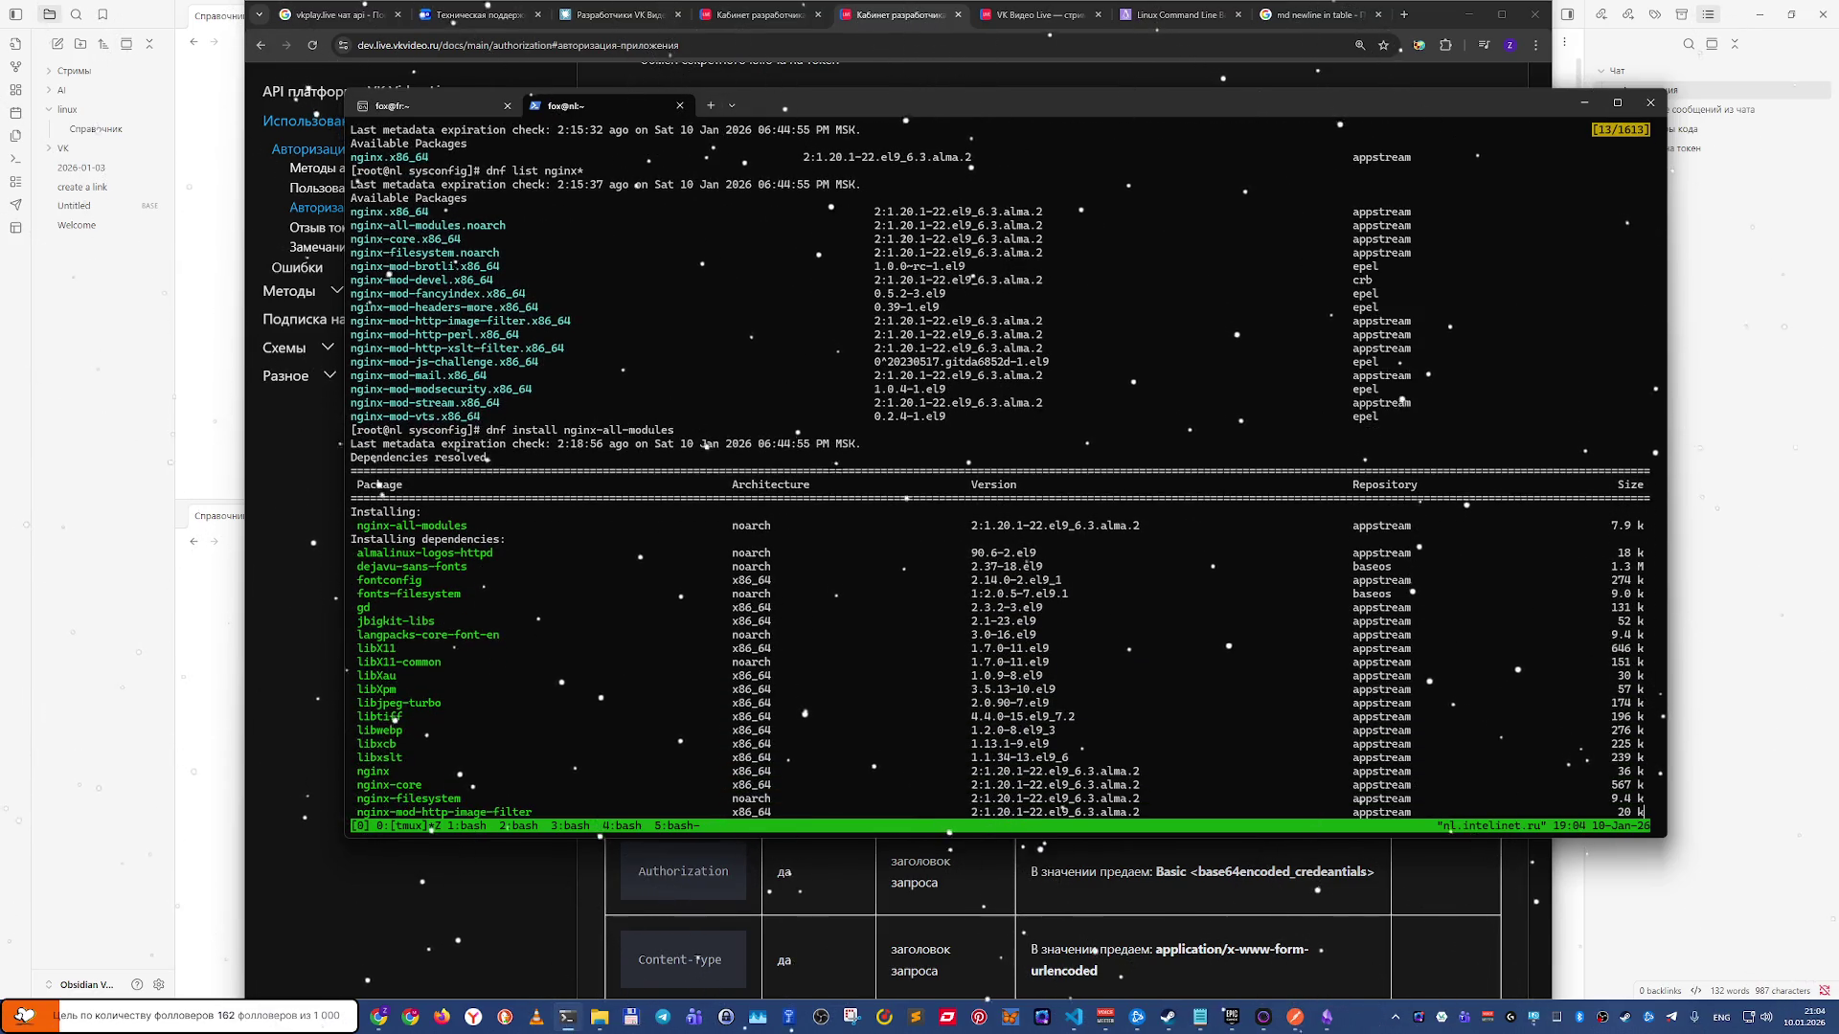
key(Down)
key(Down)
key(Down)
key(Down)
key(Down)
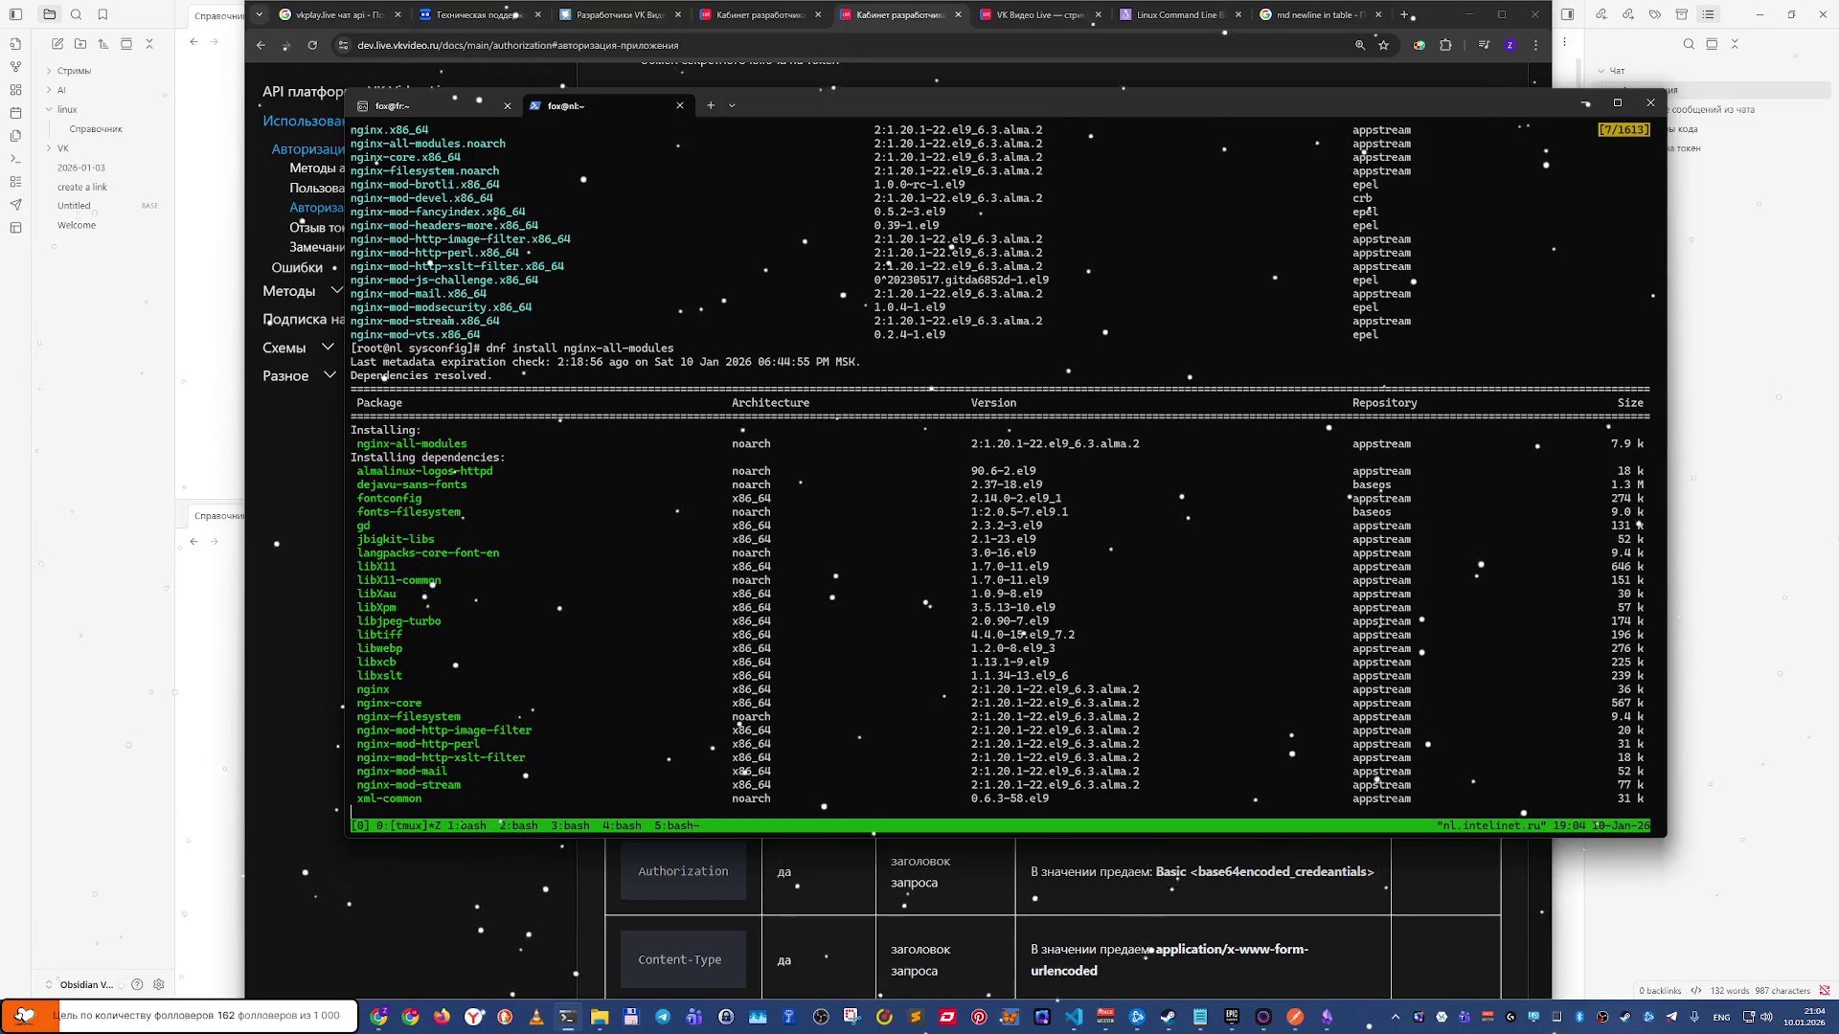
key(Down)
key(Down)
key(Down)
key(Down)
key(Down)
key(Down)
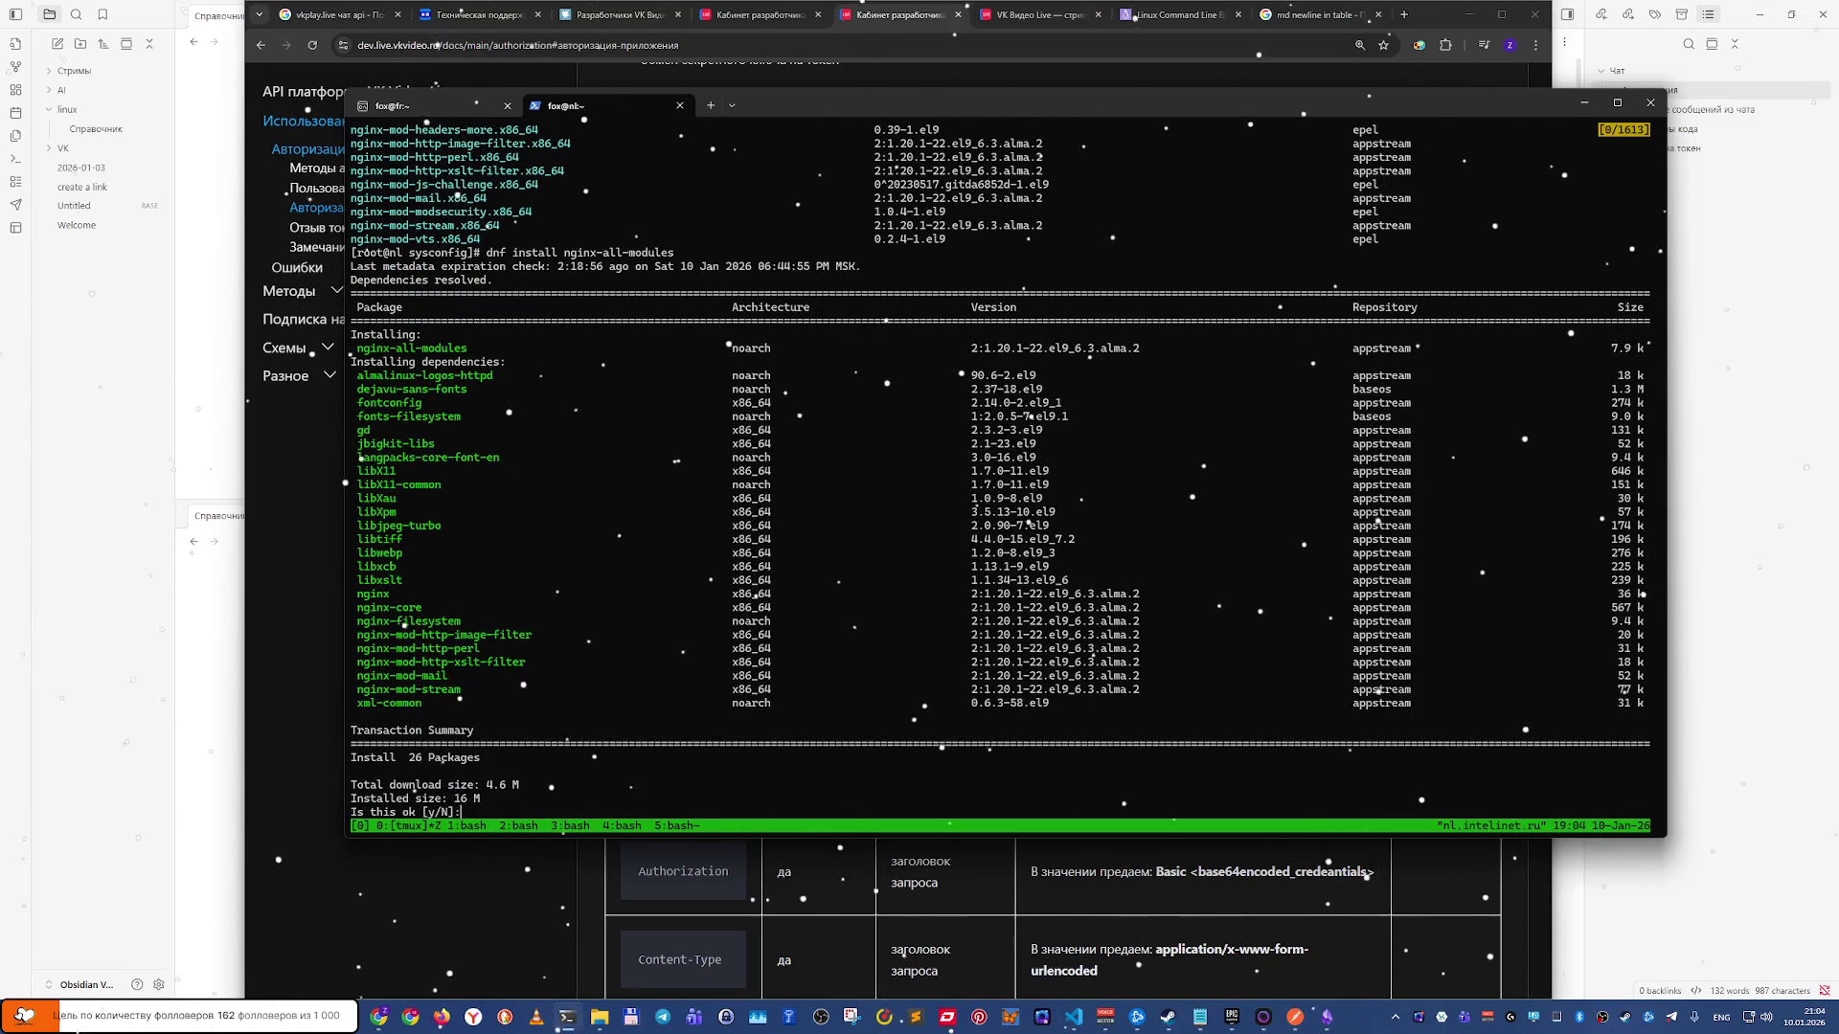
key(q)
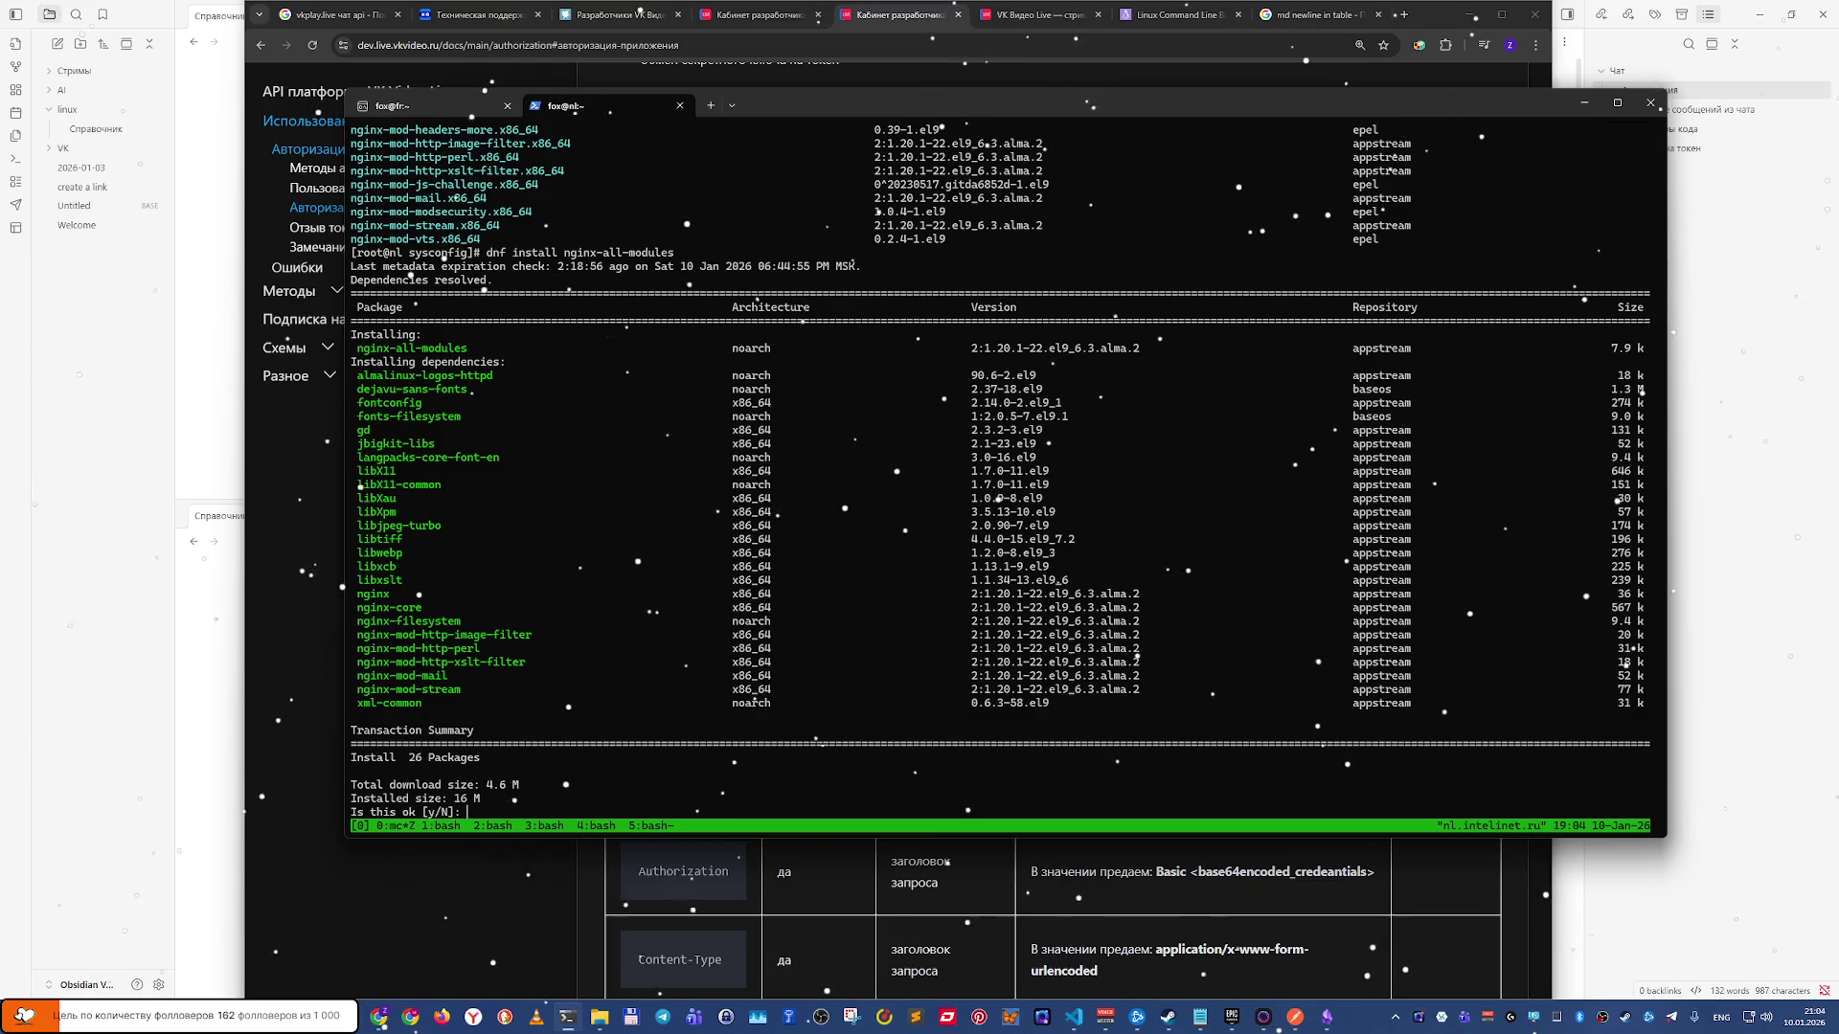
Step: Confirm the nginx-all-modules installation of 26 packages
key(Return)
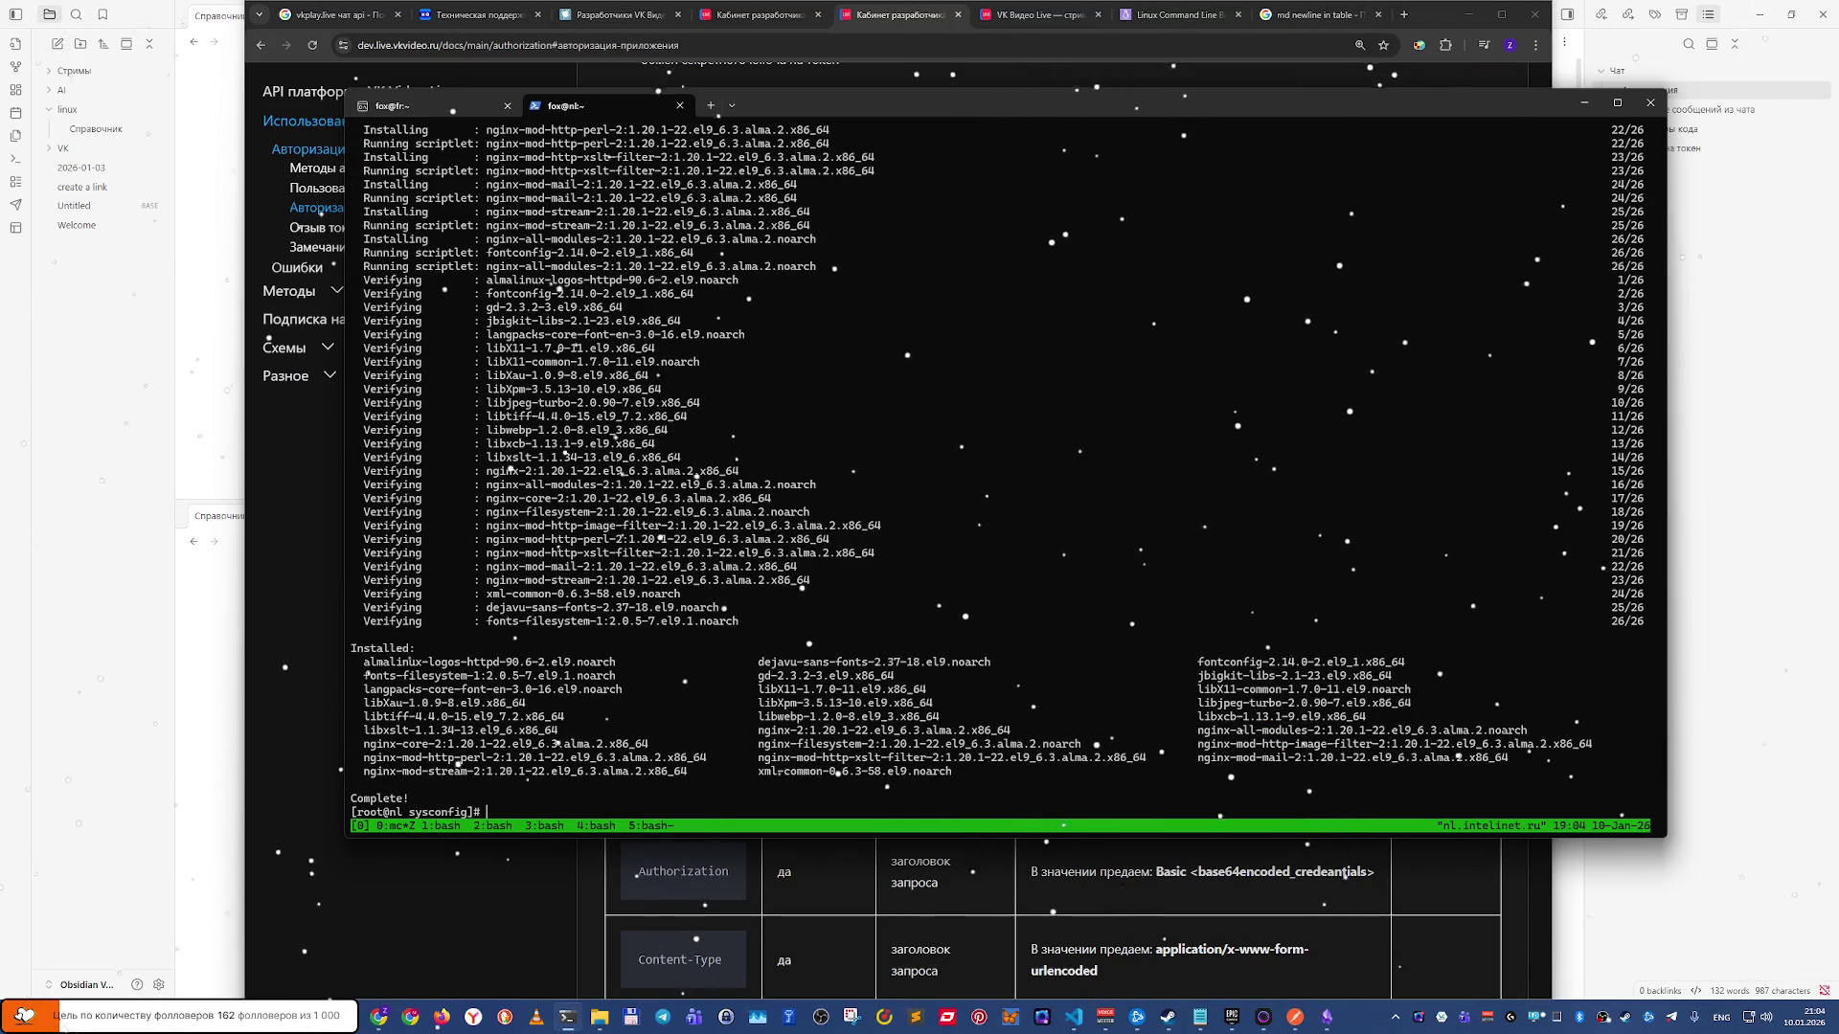
text(ystemc)
text(tl status nginx)
Step: Check nginx status with systemctl and start the nginx service
key(Return)
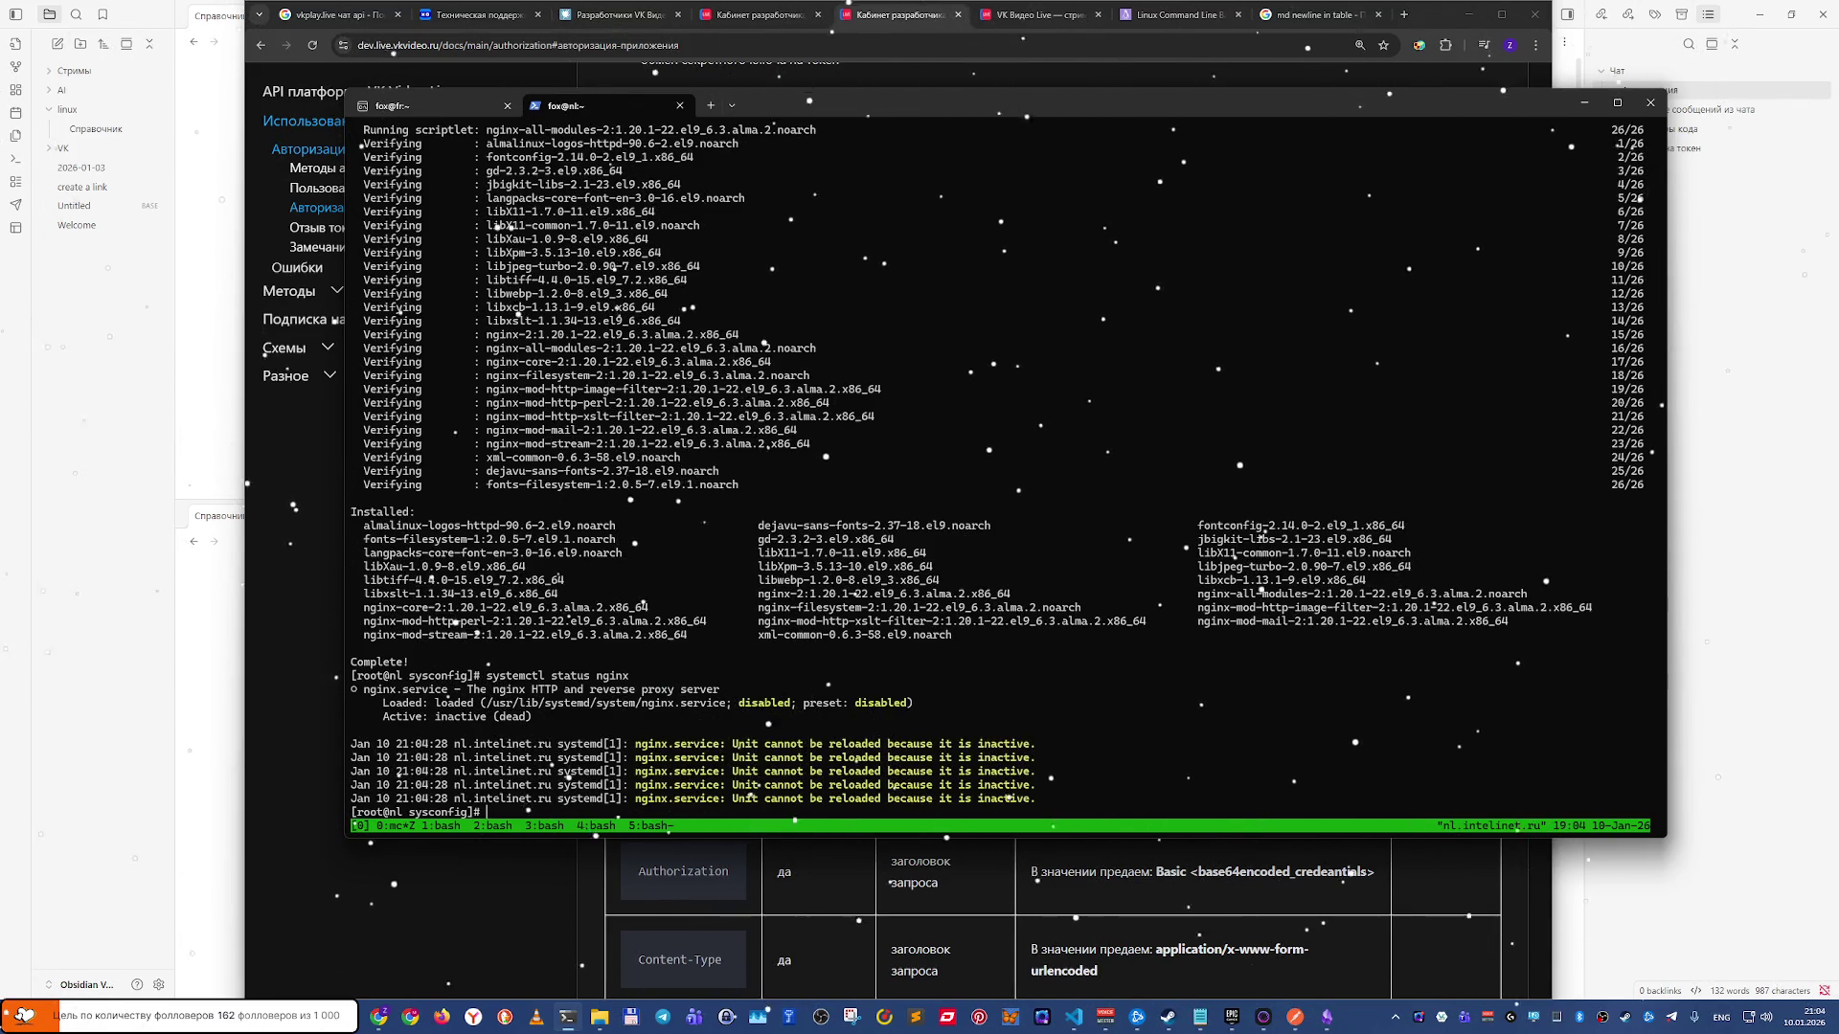
key(Up)
key(BackSpace)
key(BackSpace)
key(BackSpace)
key(BackSpace)
key(BackSpace)
key(BackSpace)
text(sta)
text(rt ng)
text(inx)
key(Return)
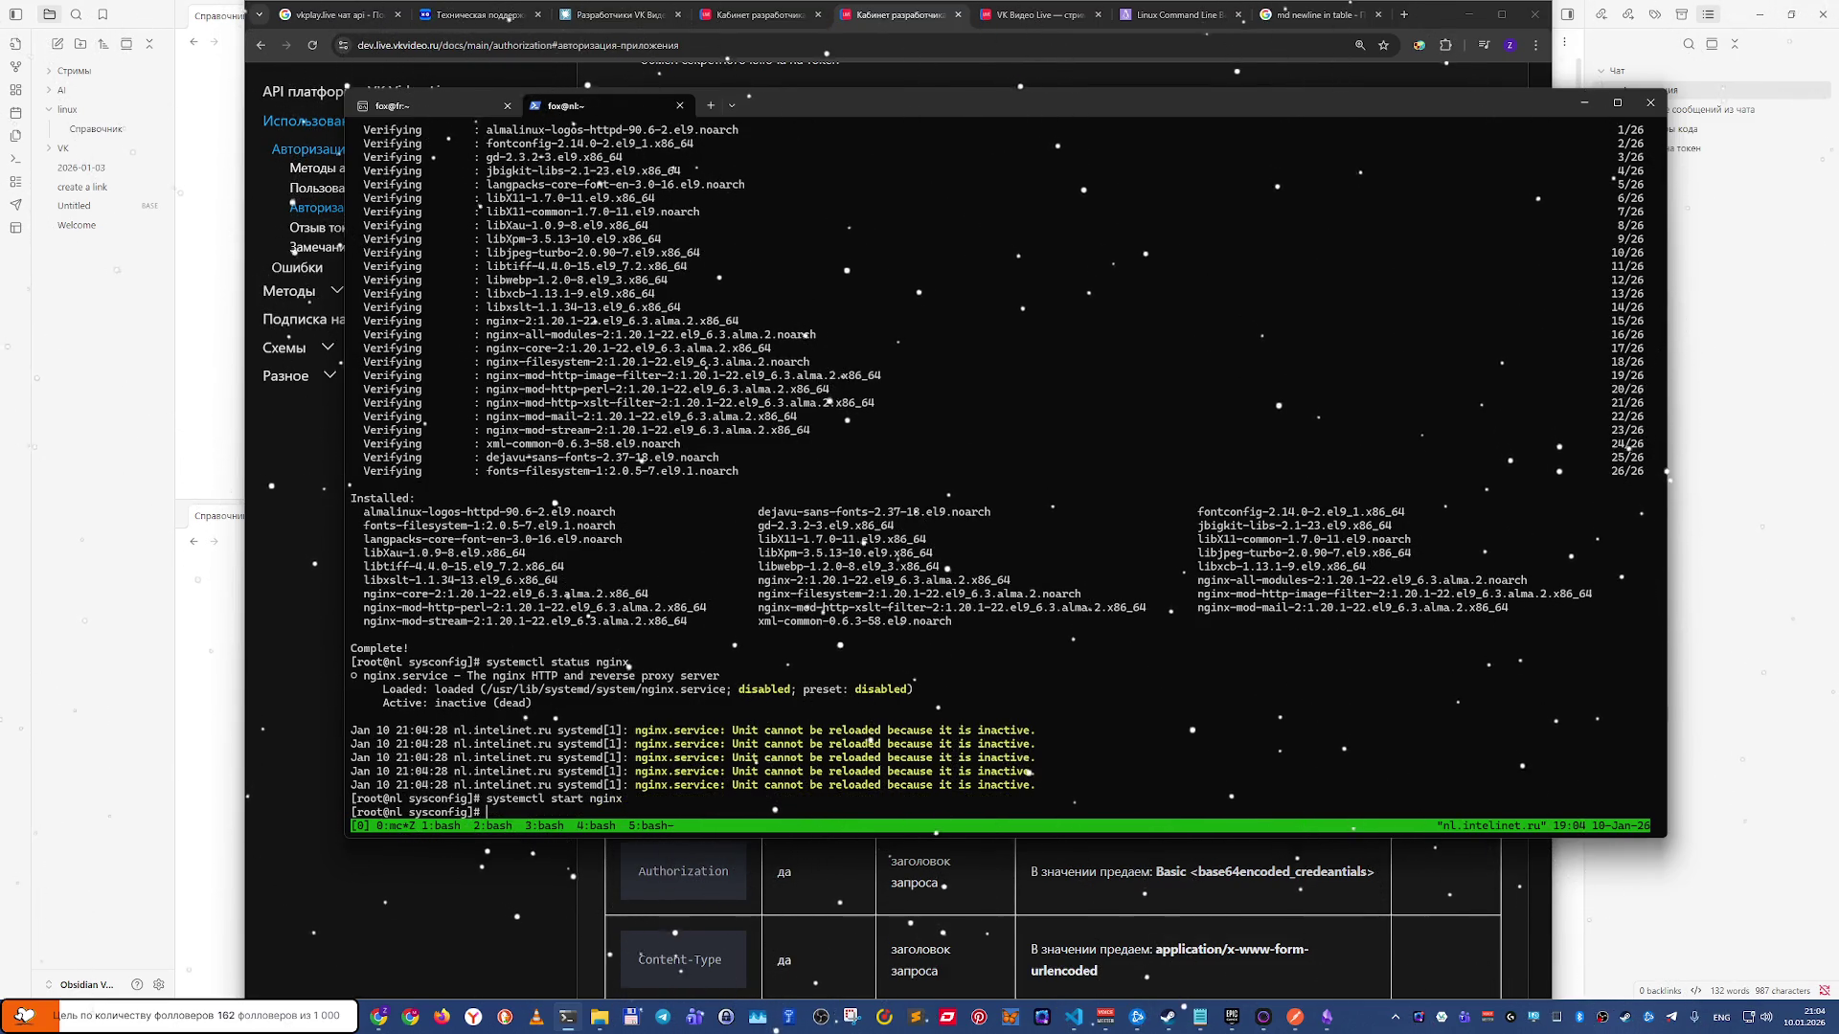
text(stat )
text(-nat)
text(p| less)
Step: Try listing connections with netstat, which gives only empty output
key(Return)
key(q)
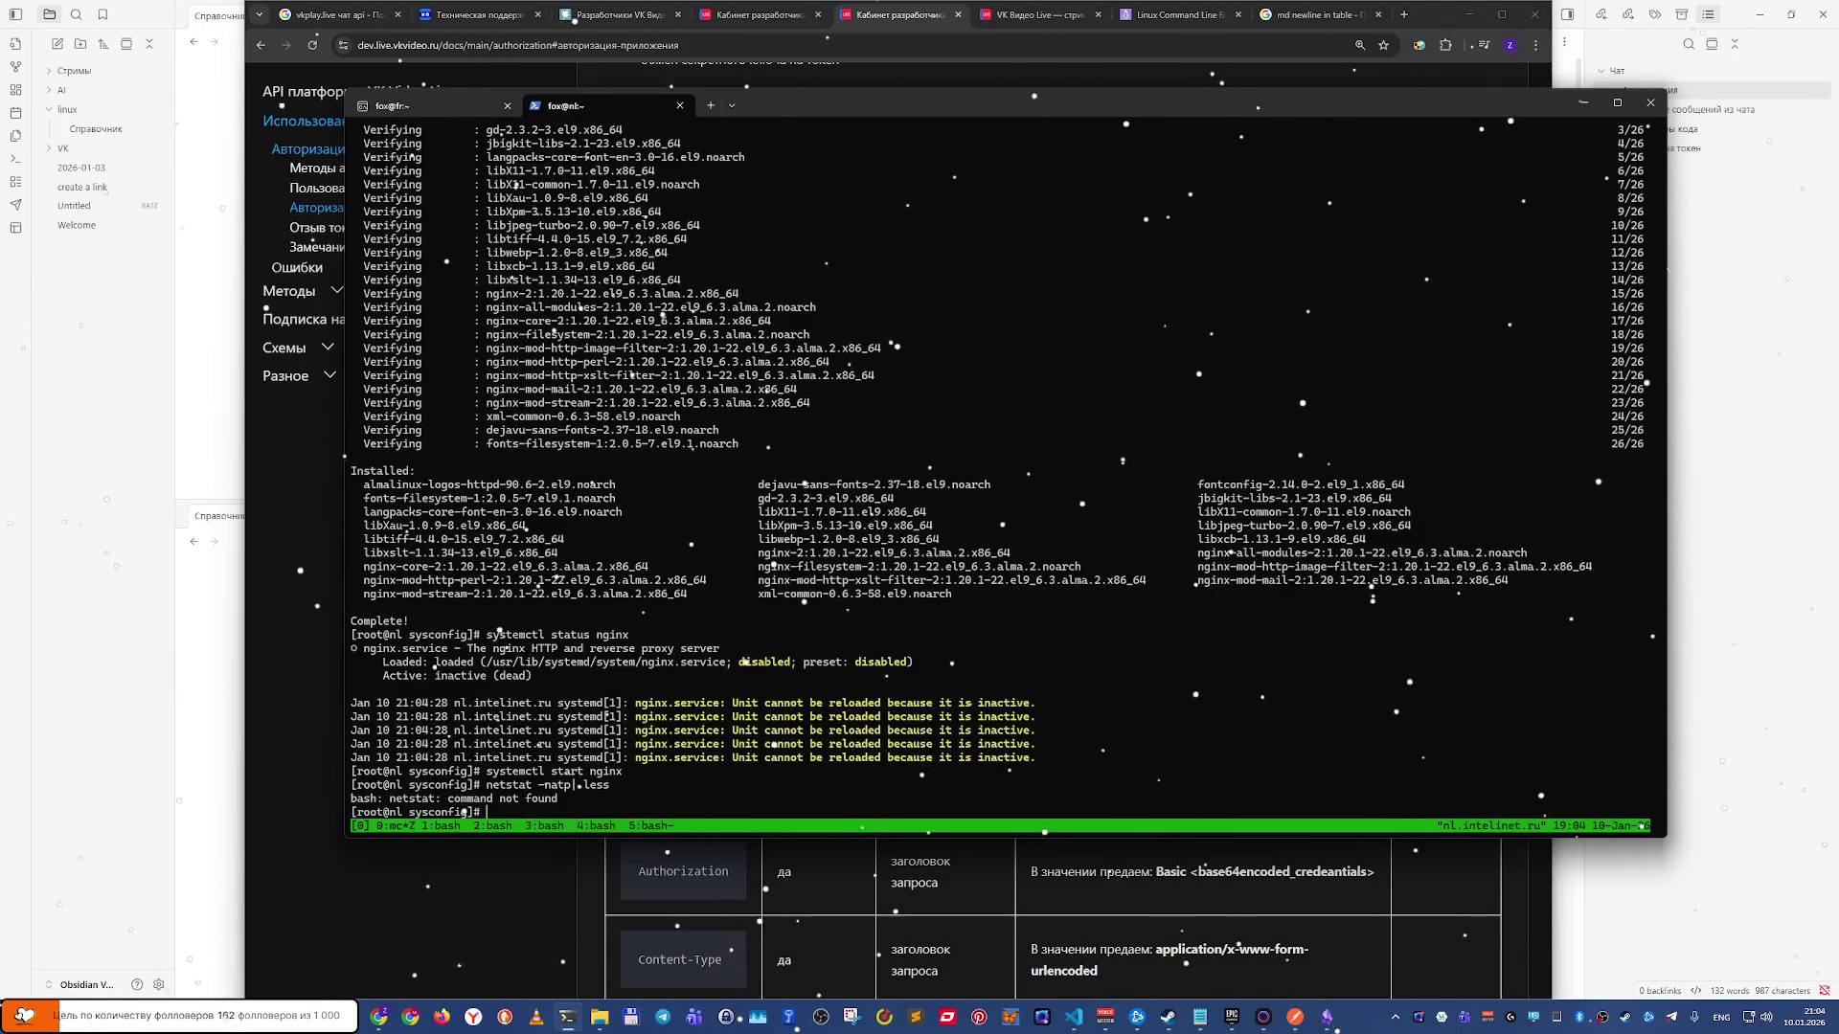
key(Up)
key(Return)
key(q)
key(Up)
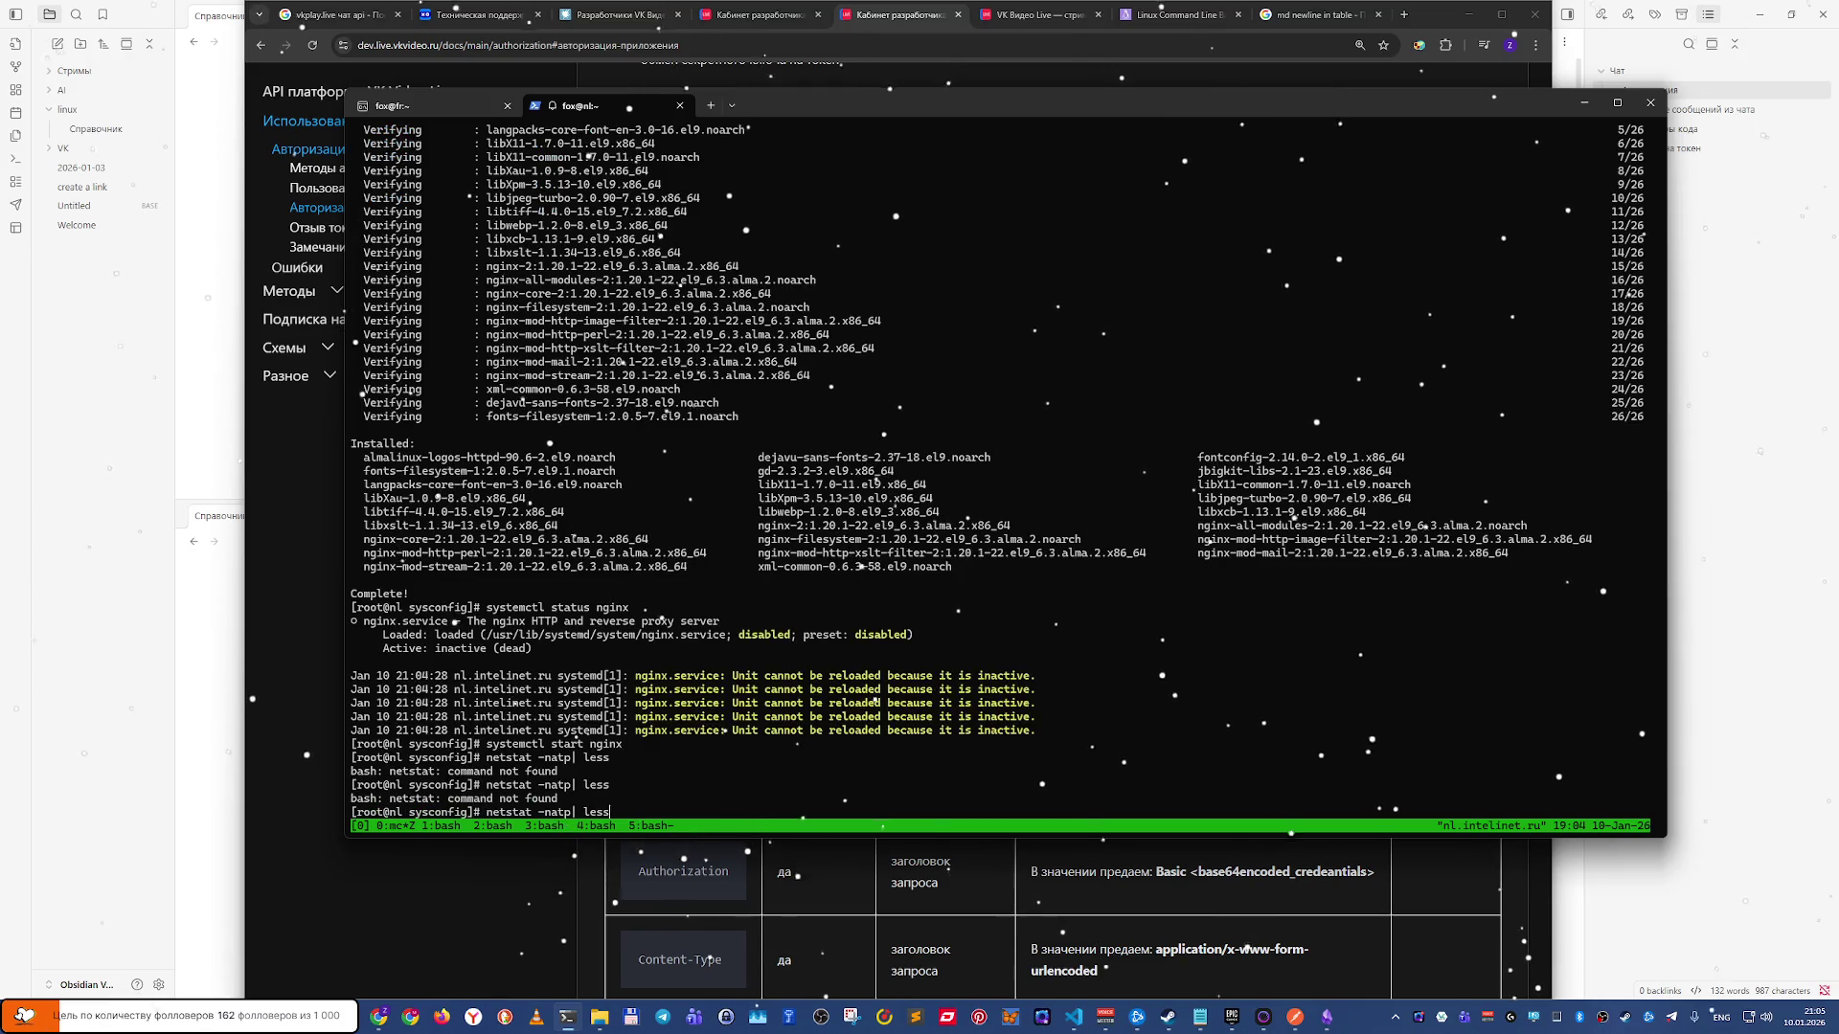
key(ctrl+u)
text(tulp)
Step: Run 'ss -tulp' and 'ss -tulp | grep nginx' to confirm nginx listens on http
key(Return)
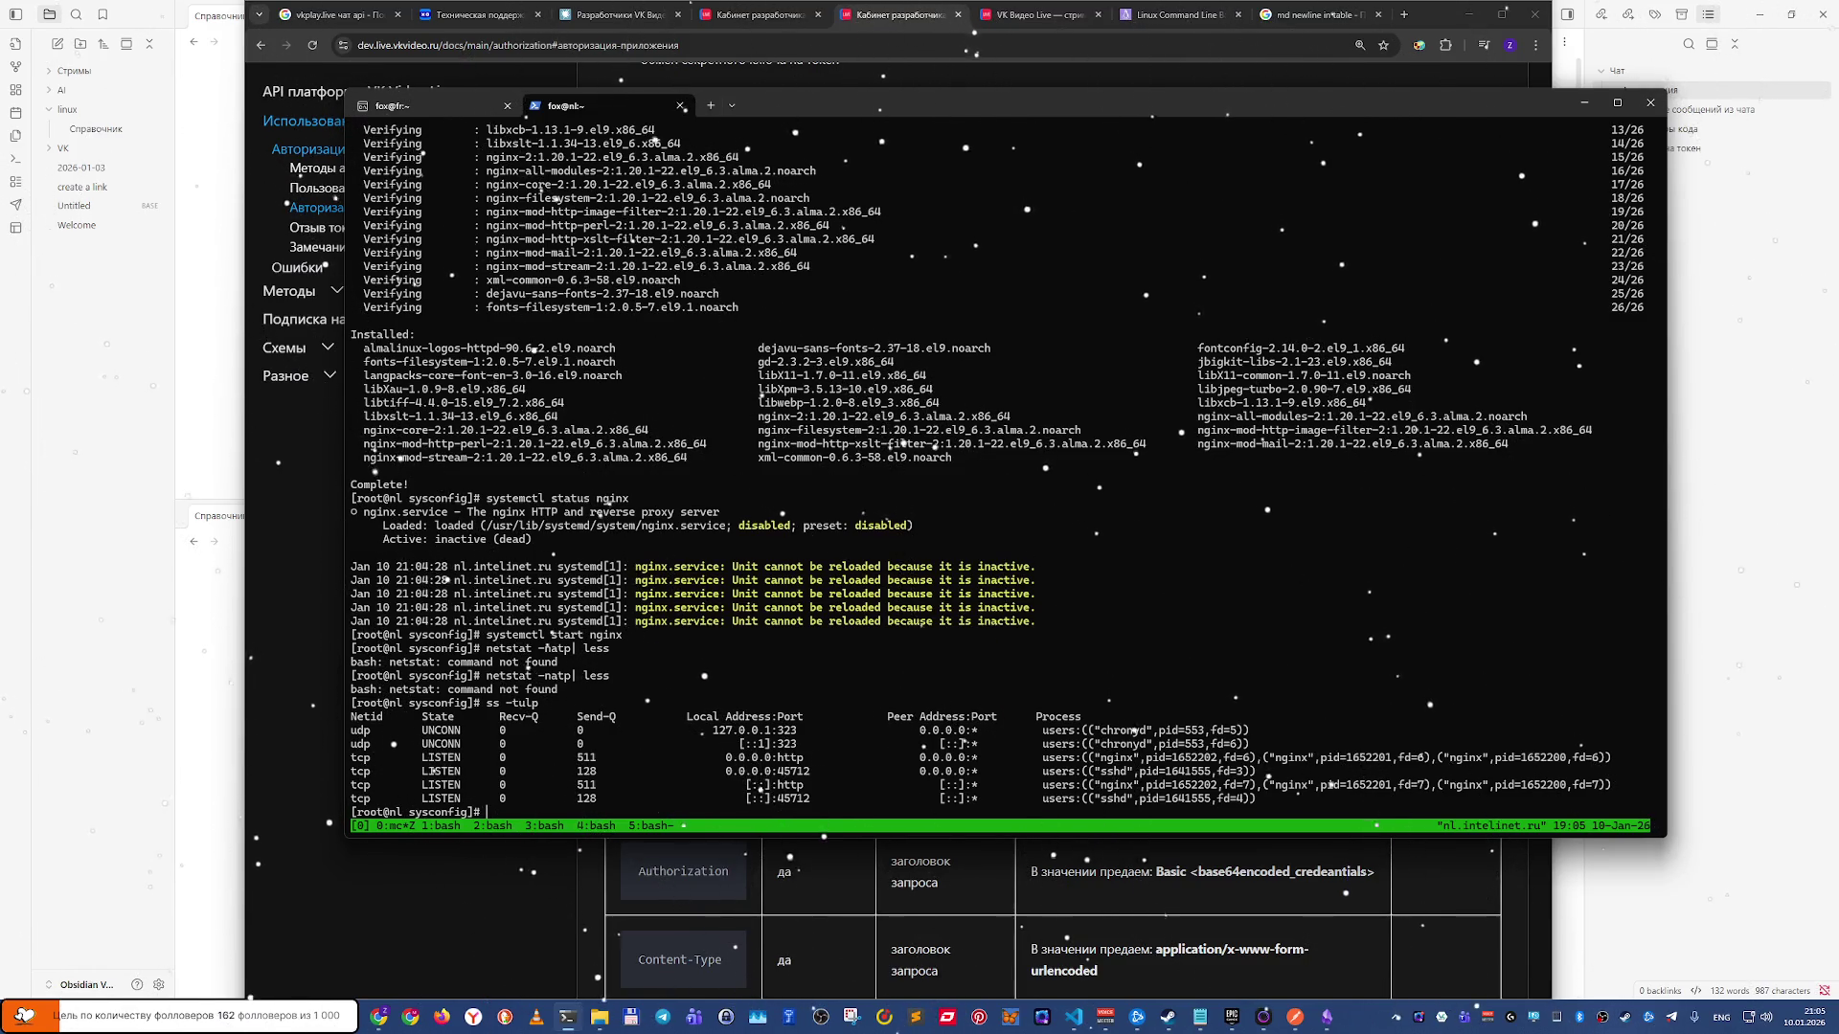
key(Up)
text(| grep n)
text(ginx)
key(Return)
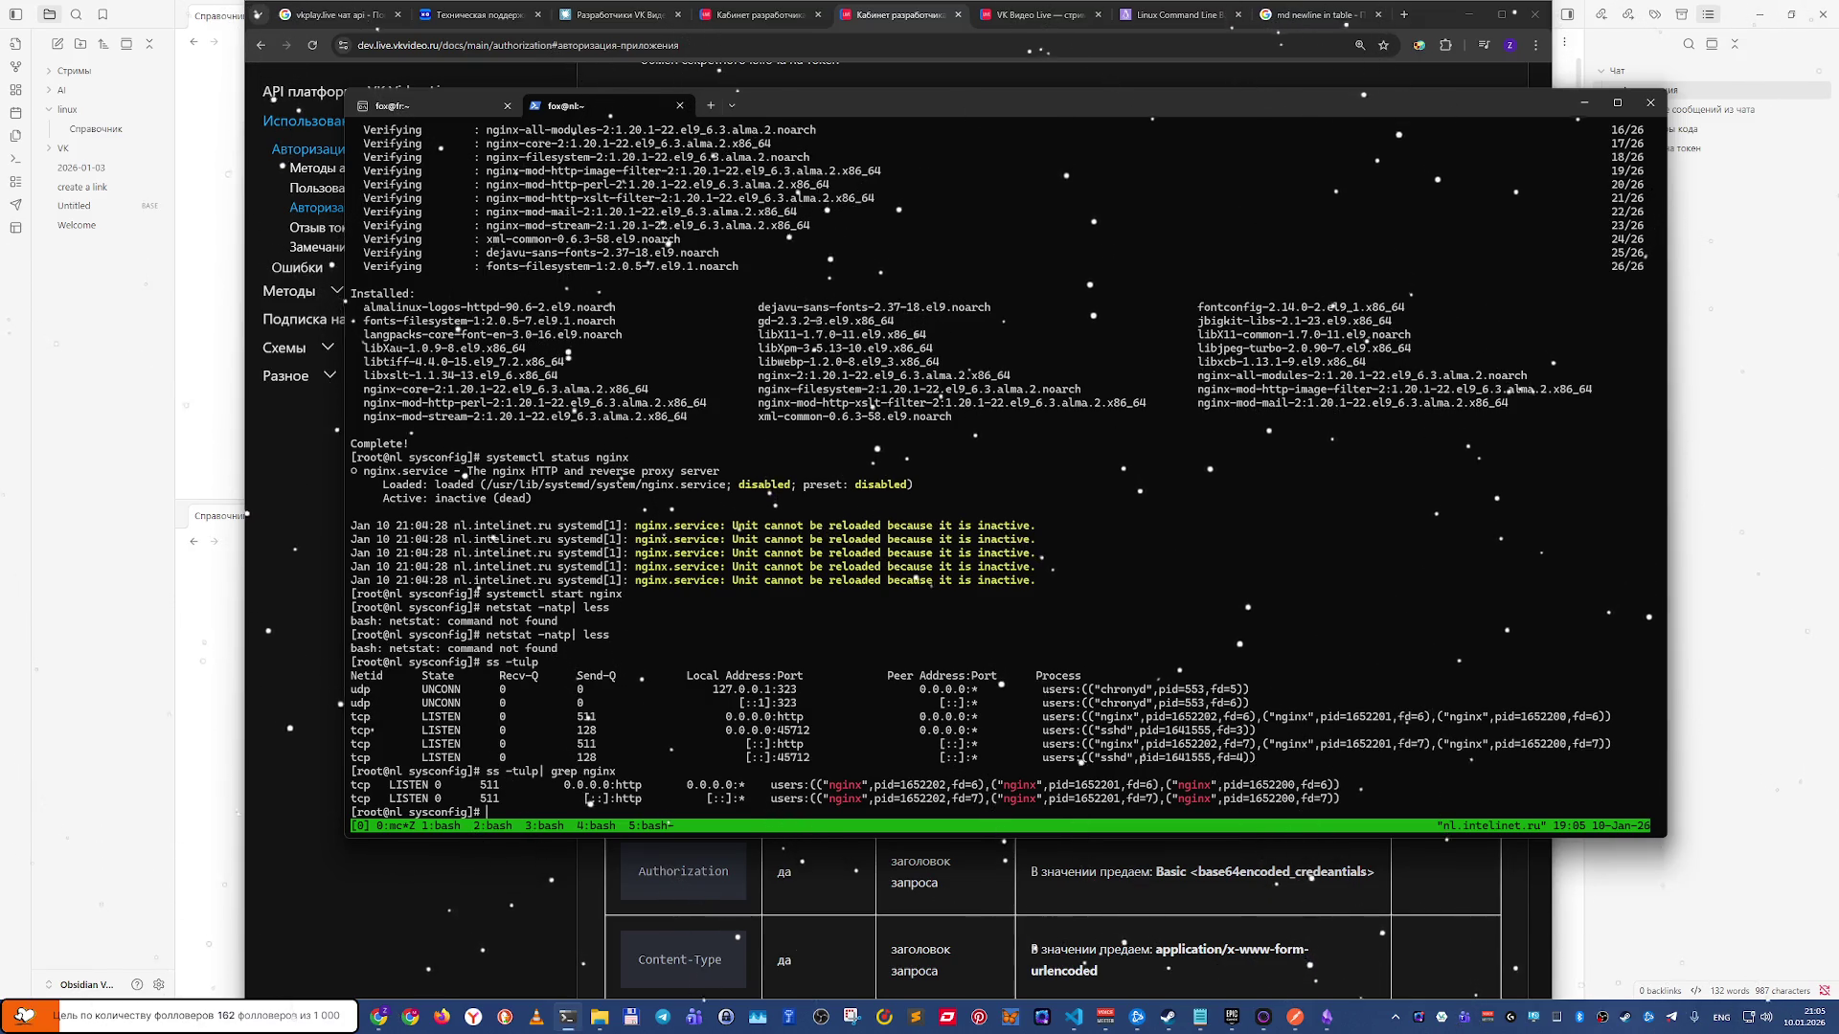
click(1414, 17)
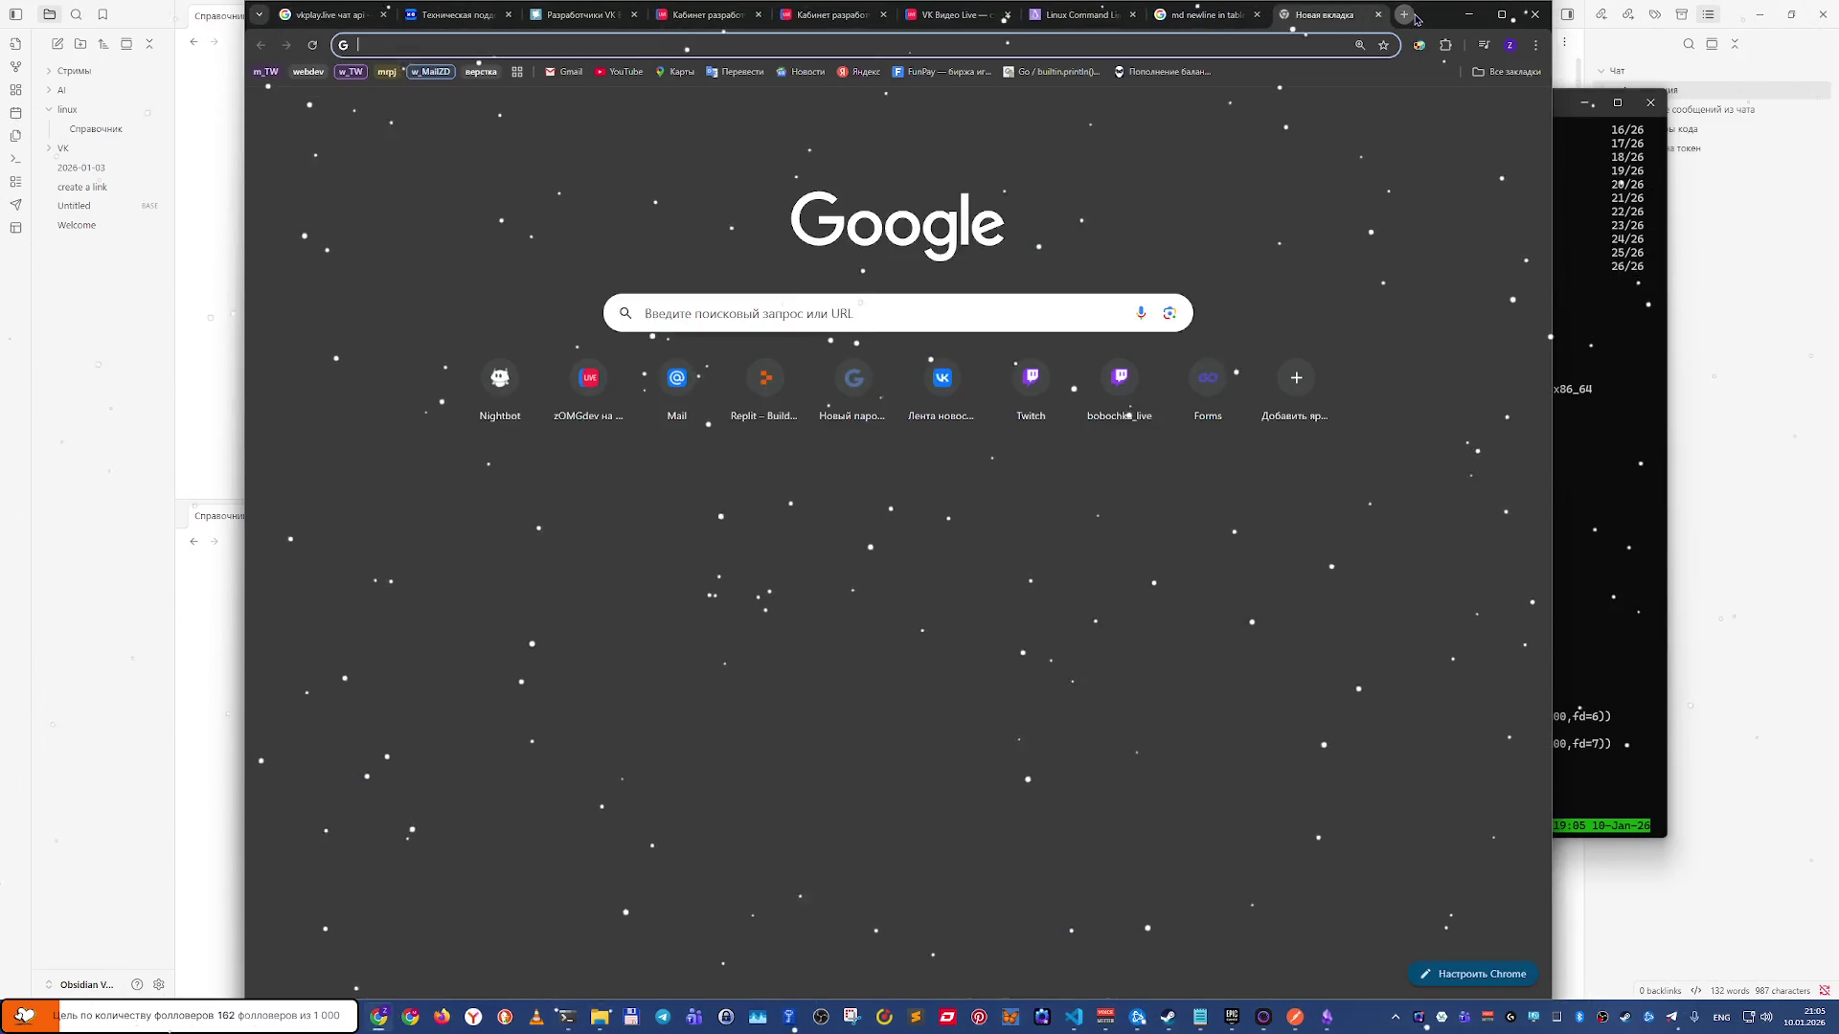
text(mult)
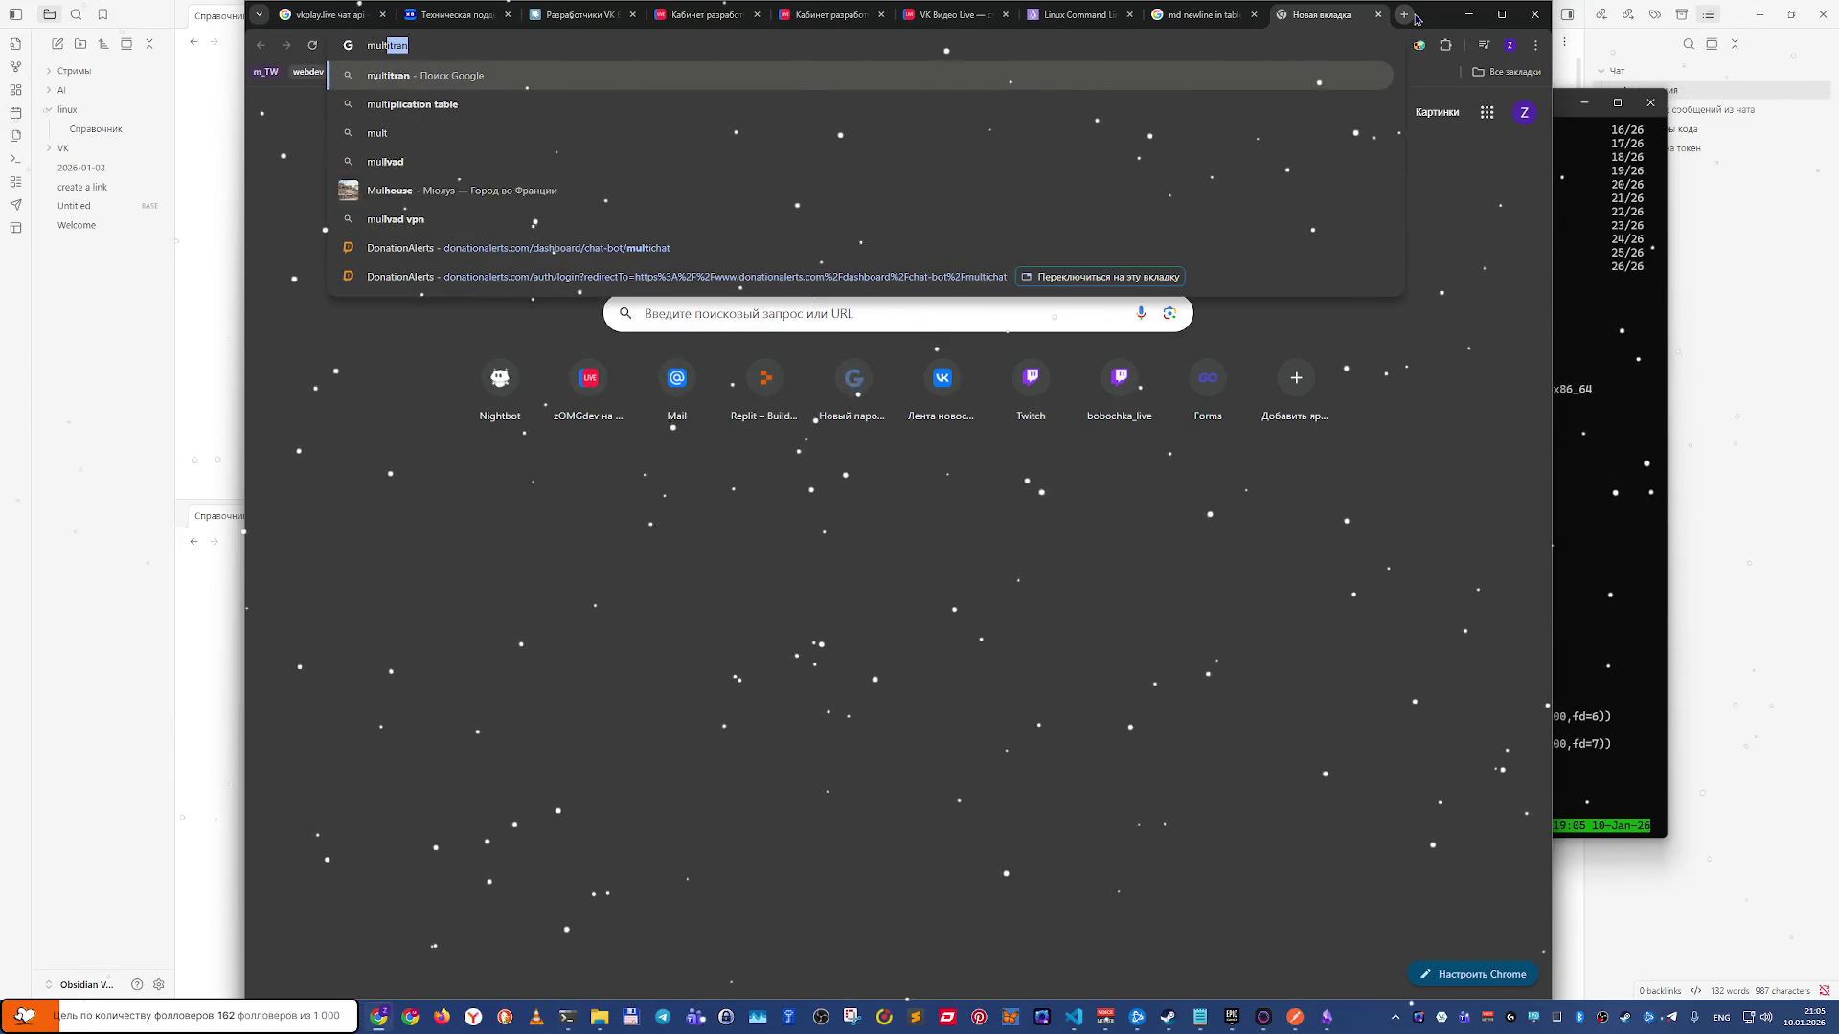
text(ichat)
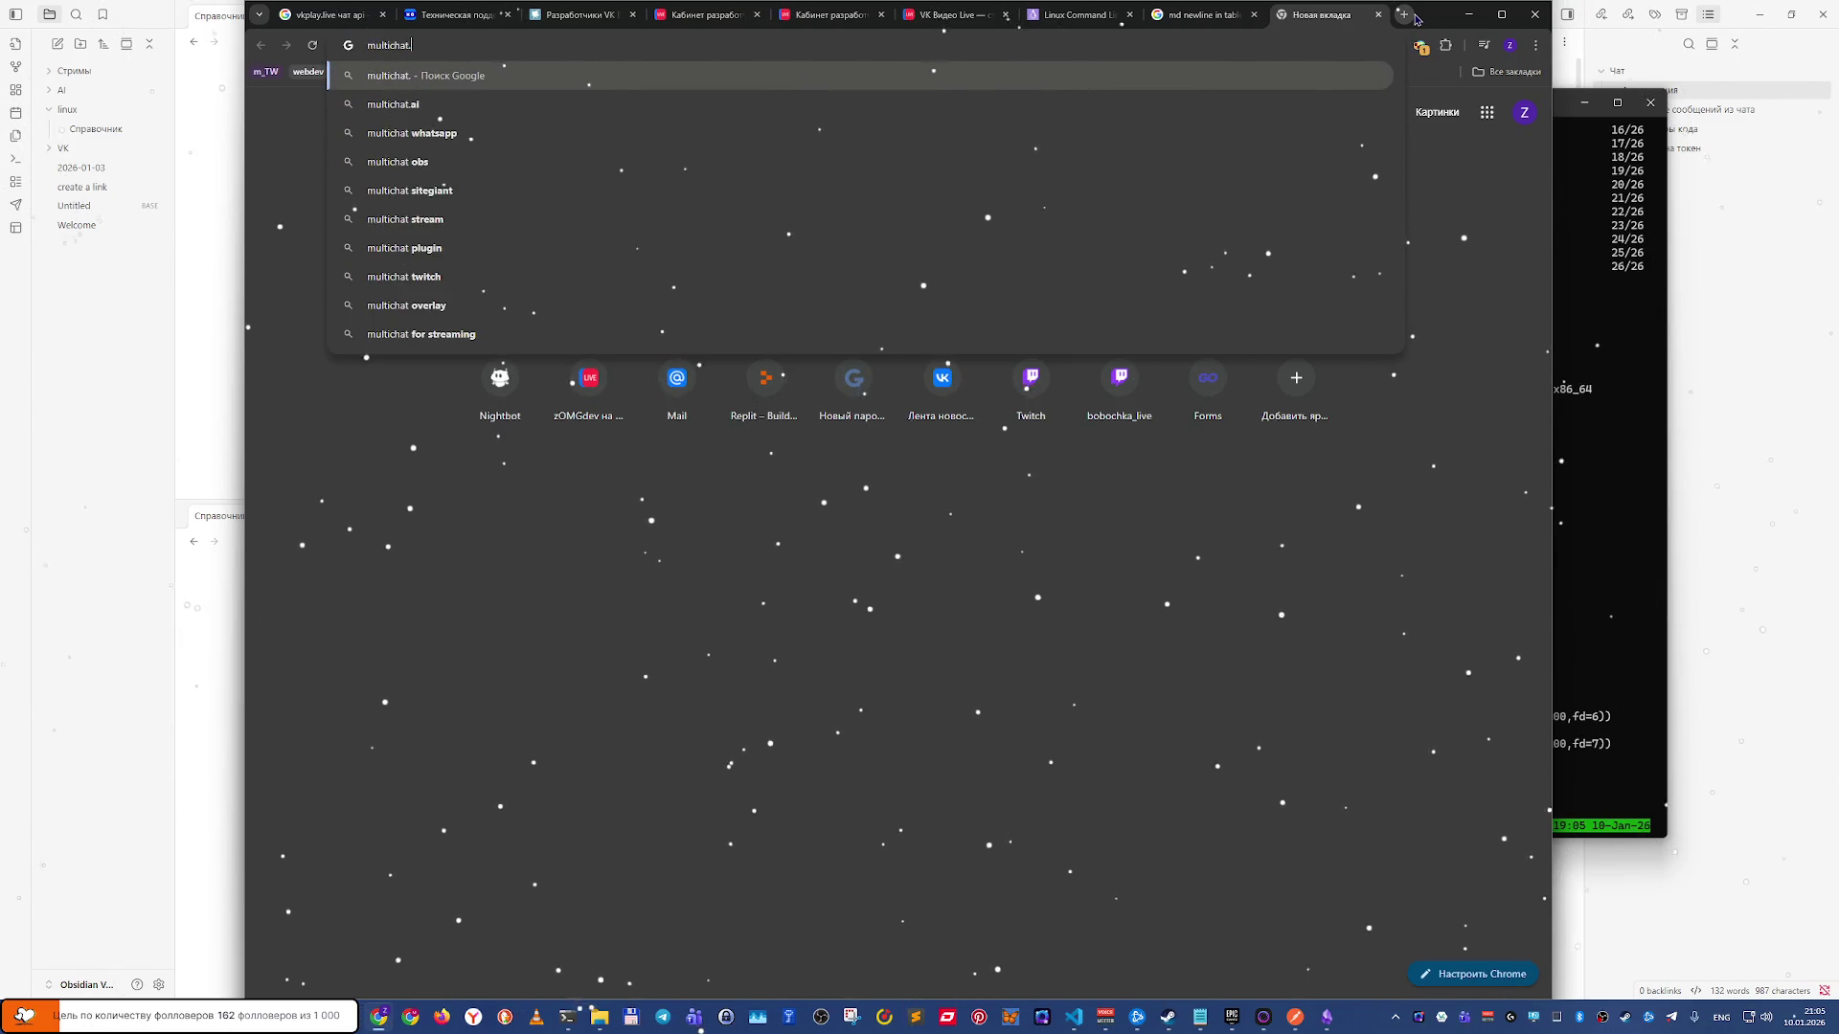
text(.comgdev)
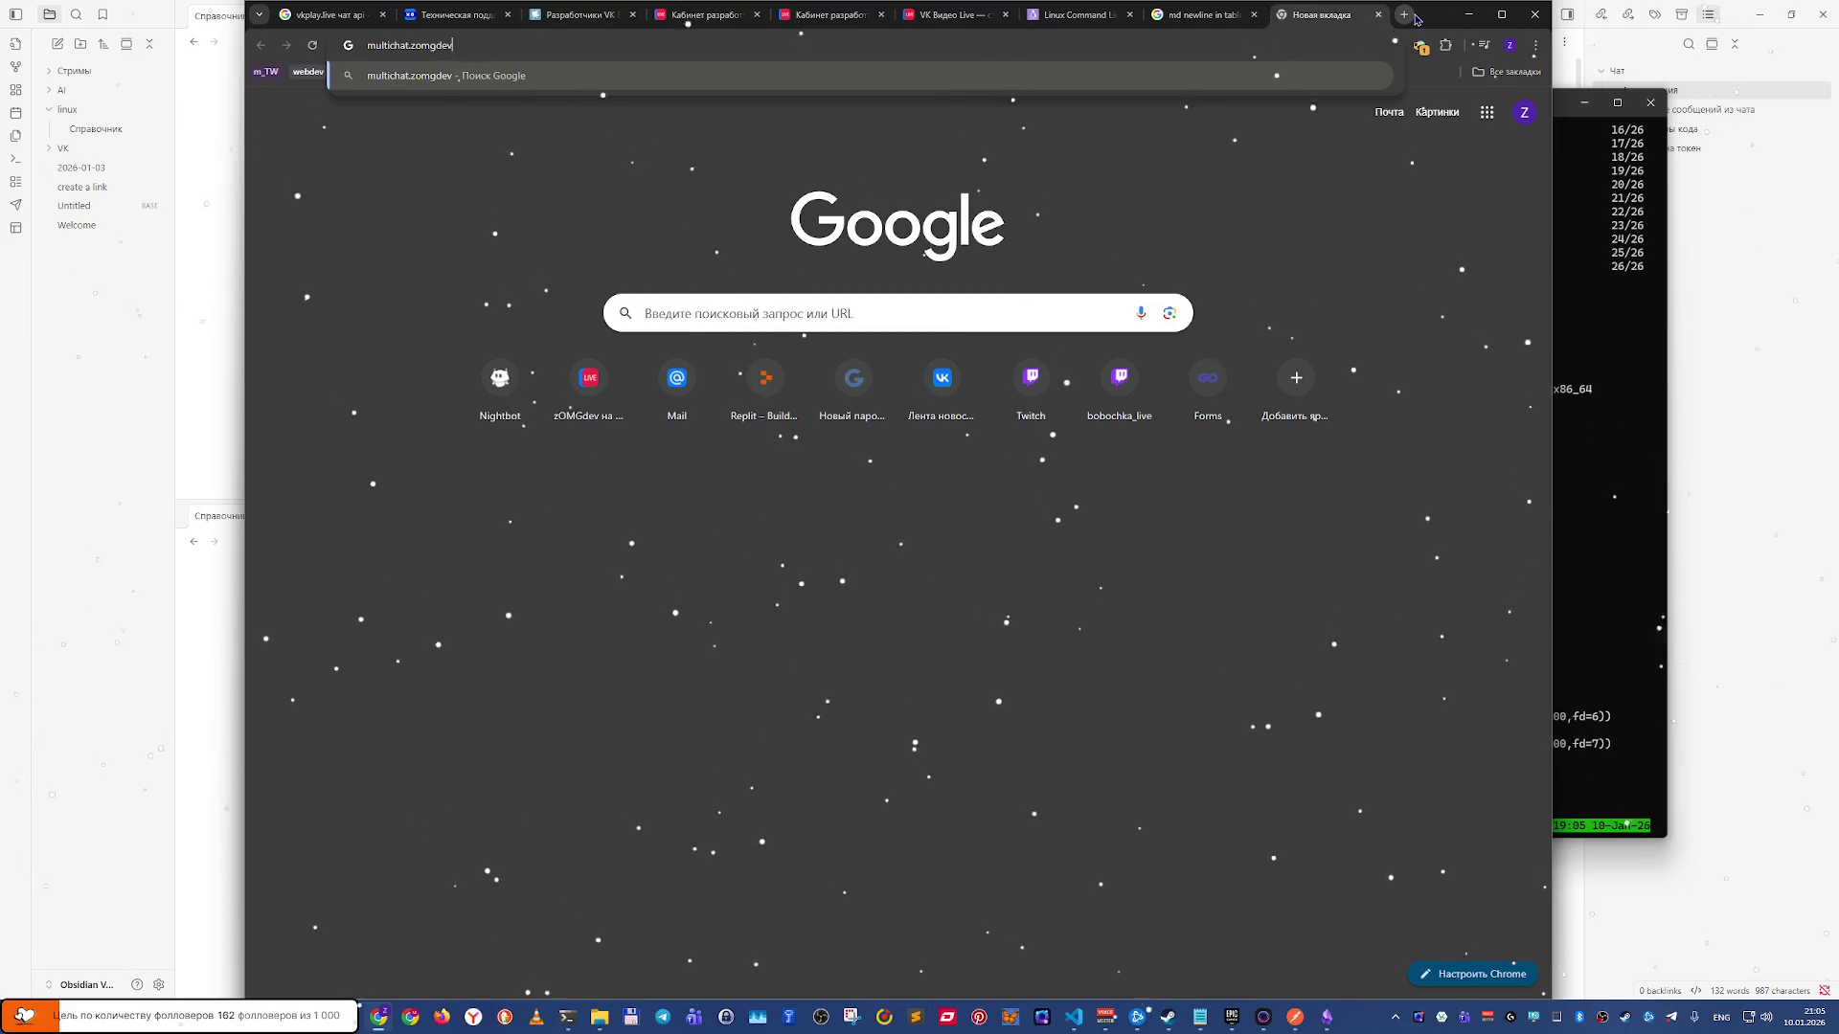
text(.com)
key(Return)
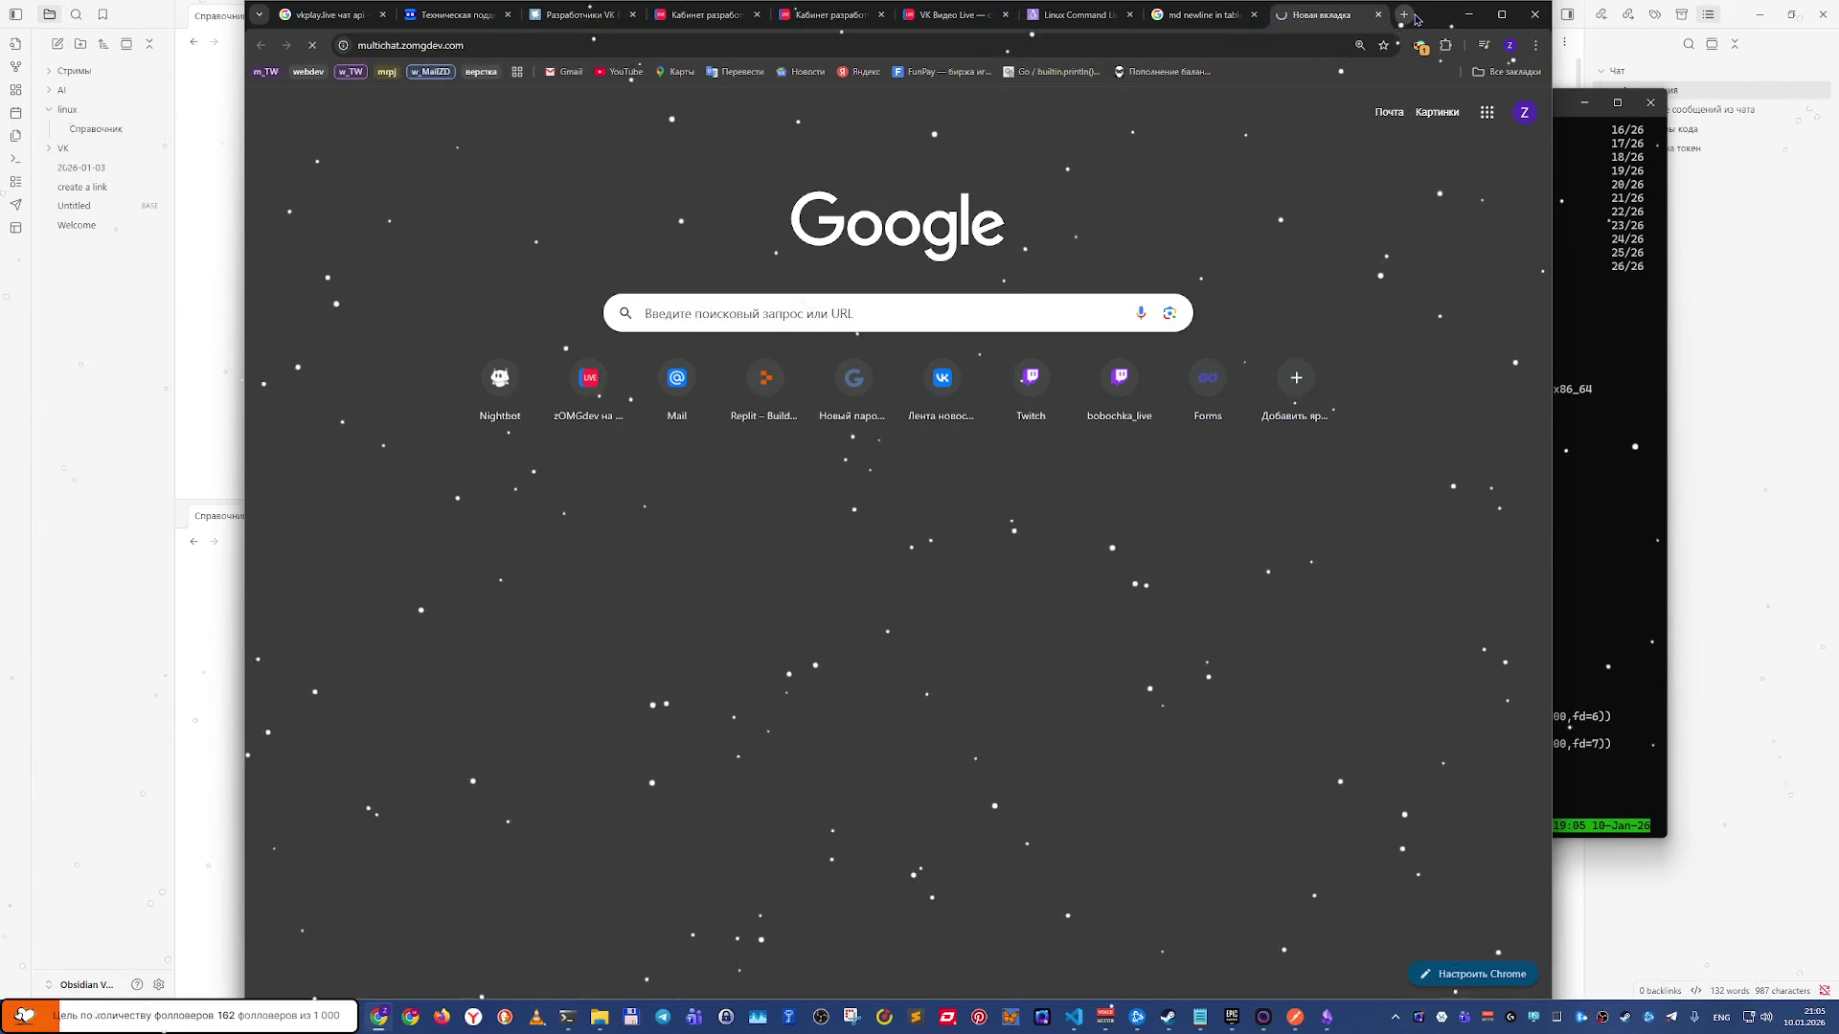
click(1042, 126)
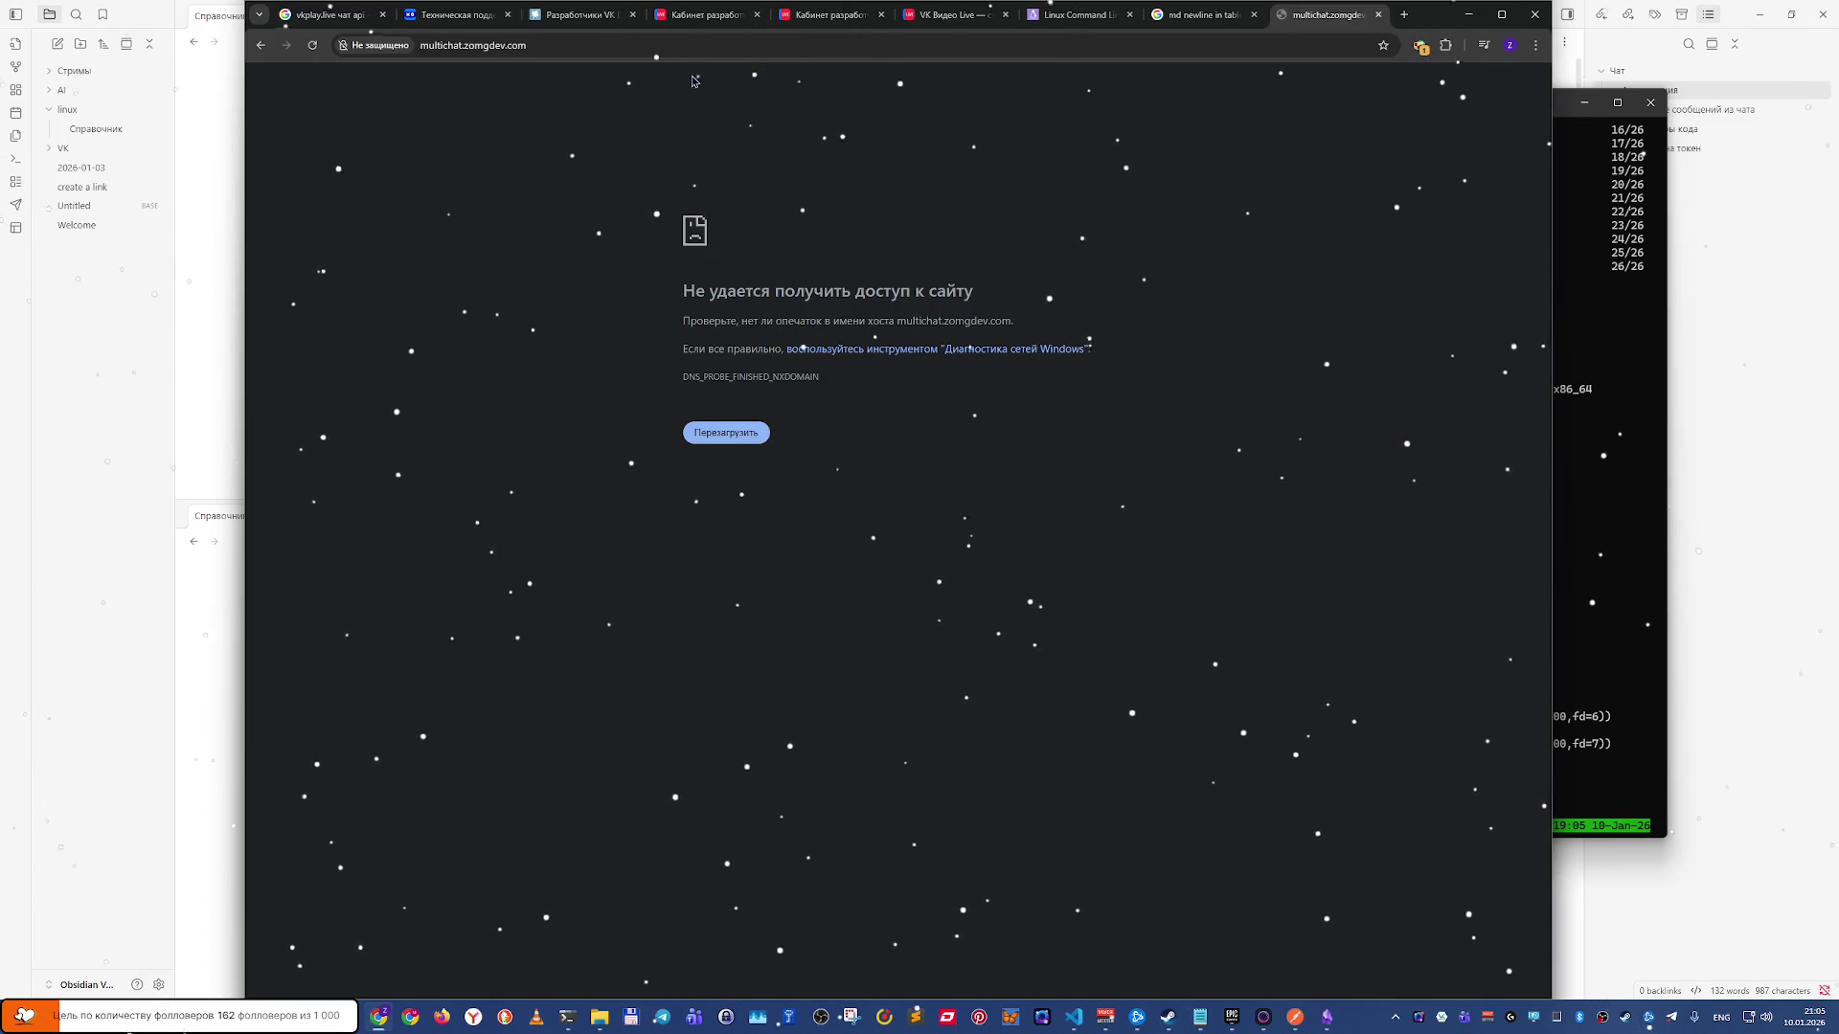
double_click(683, 45)
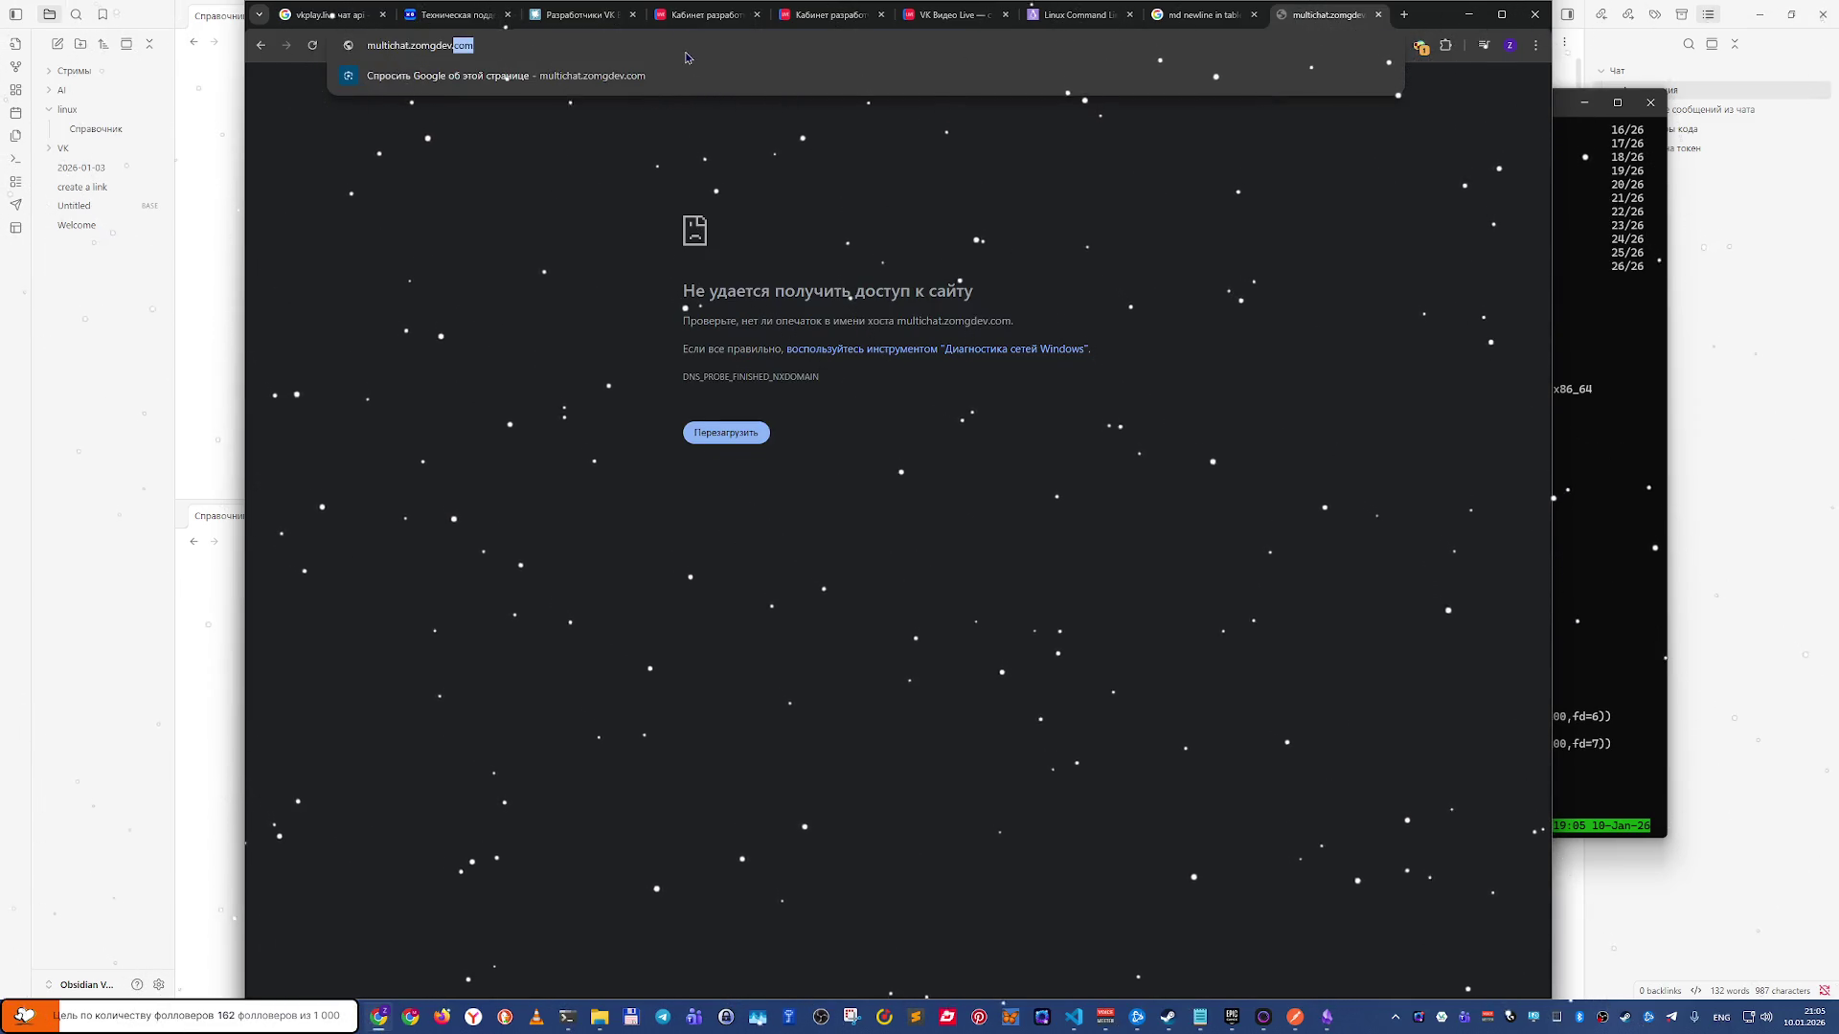
key(Home)
text(http://)
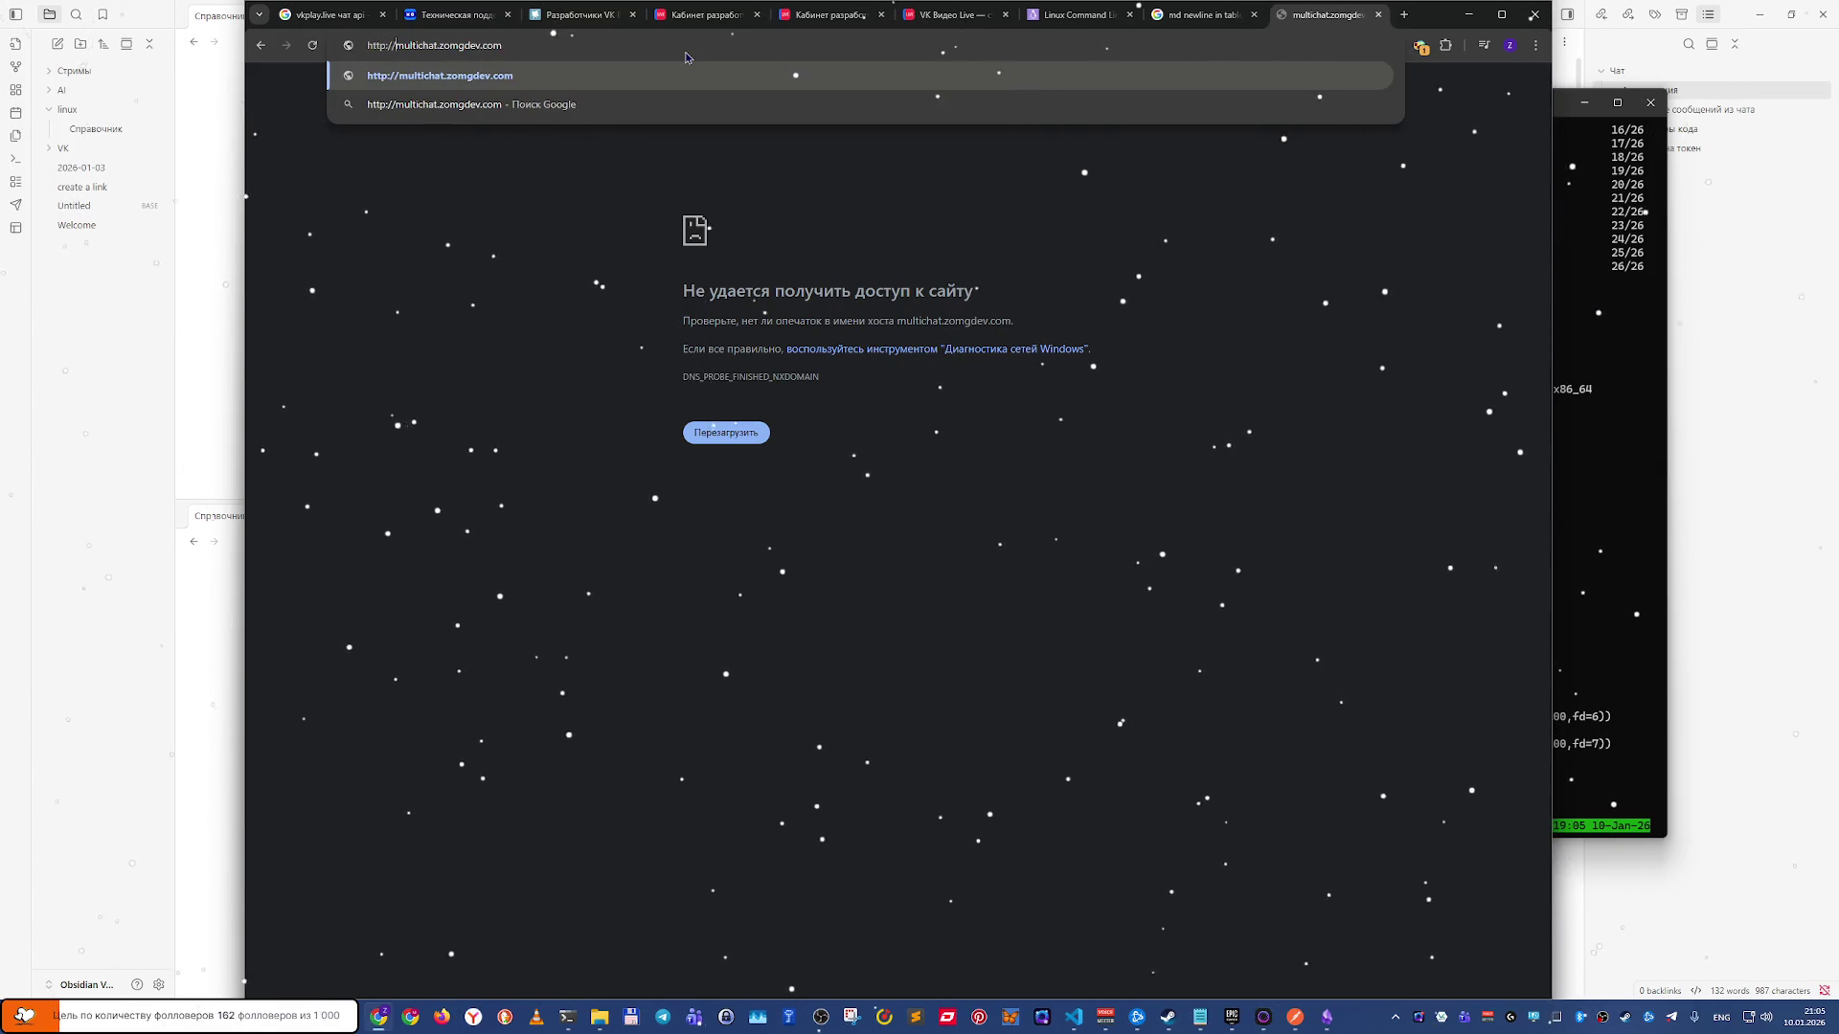
key(Return)
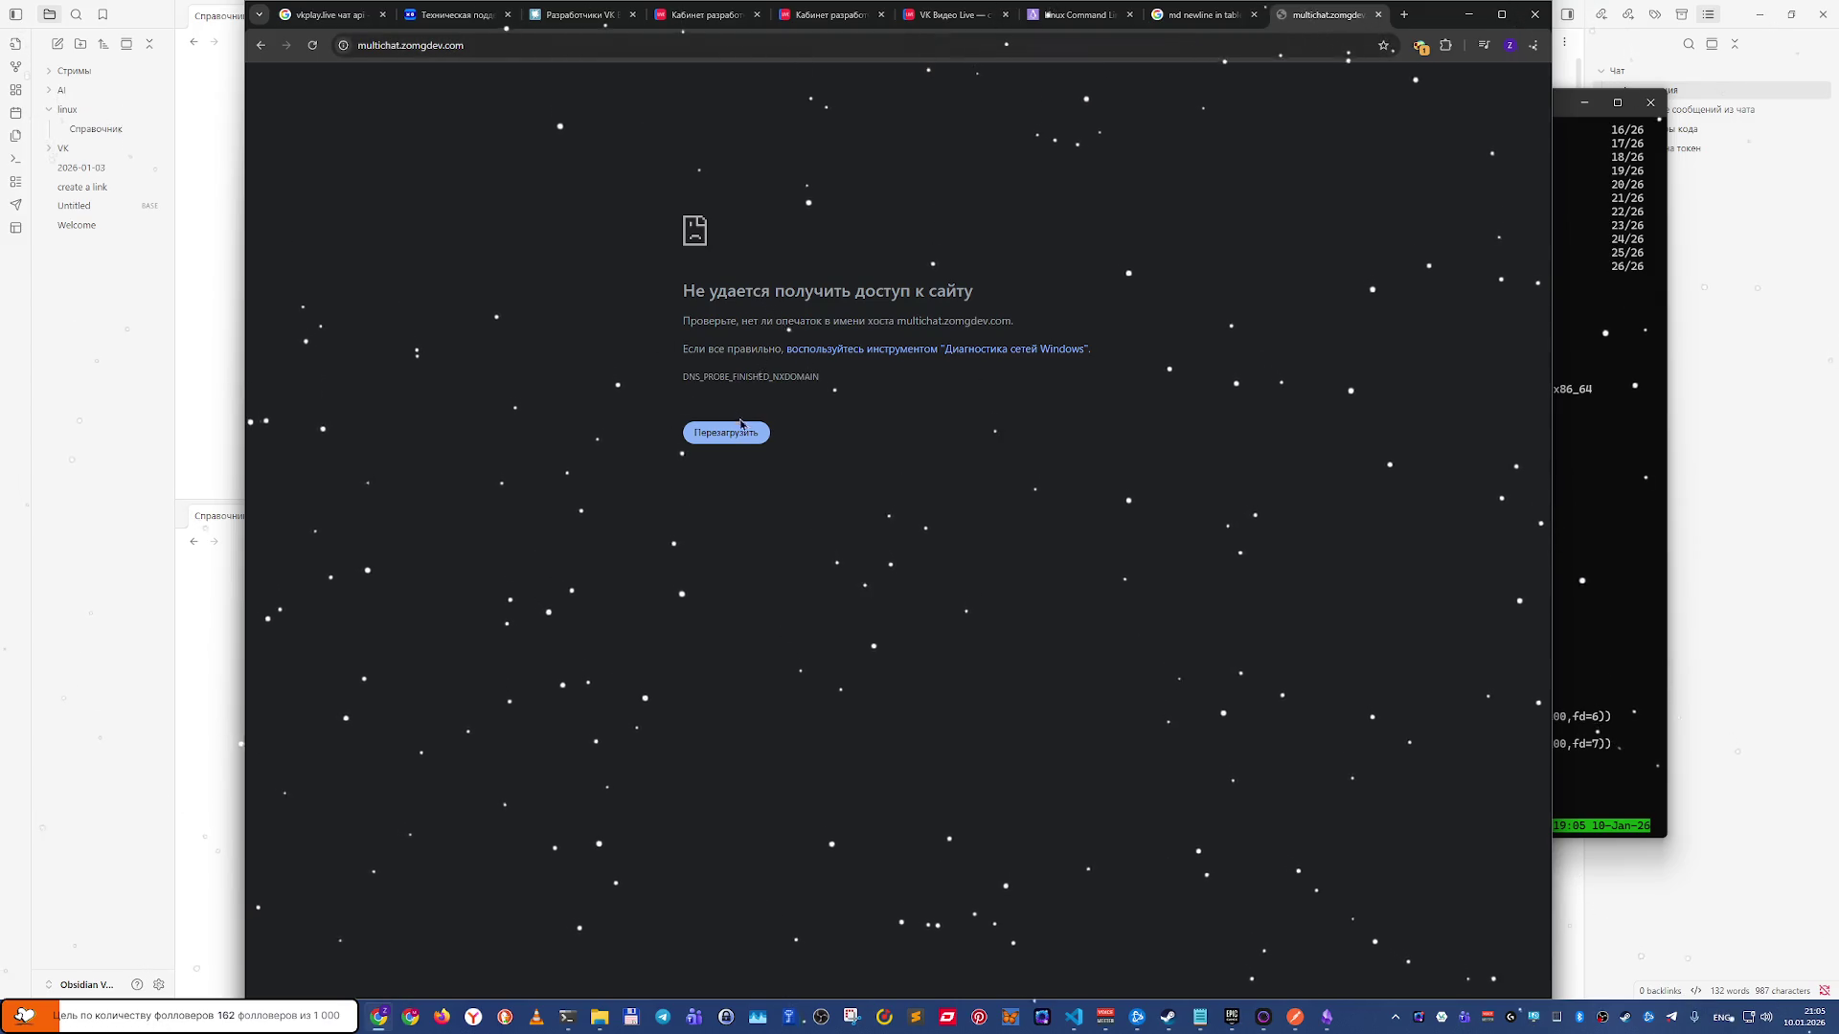
click(1603, 606)
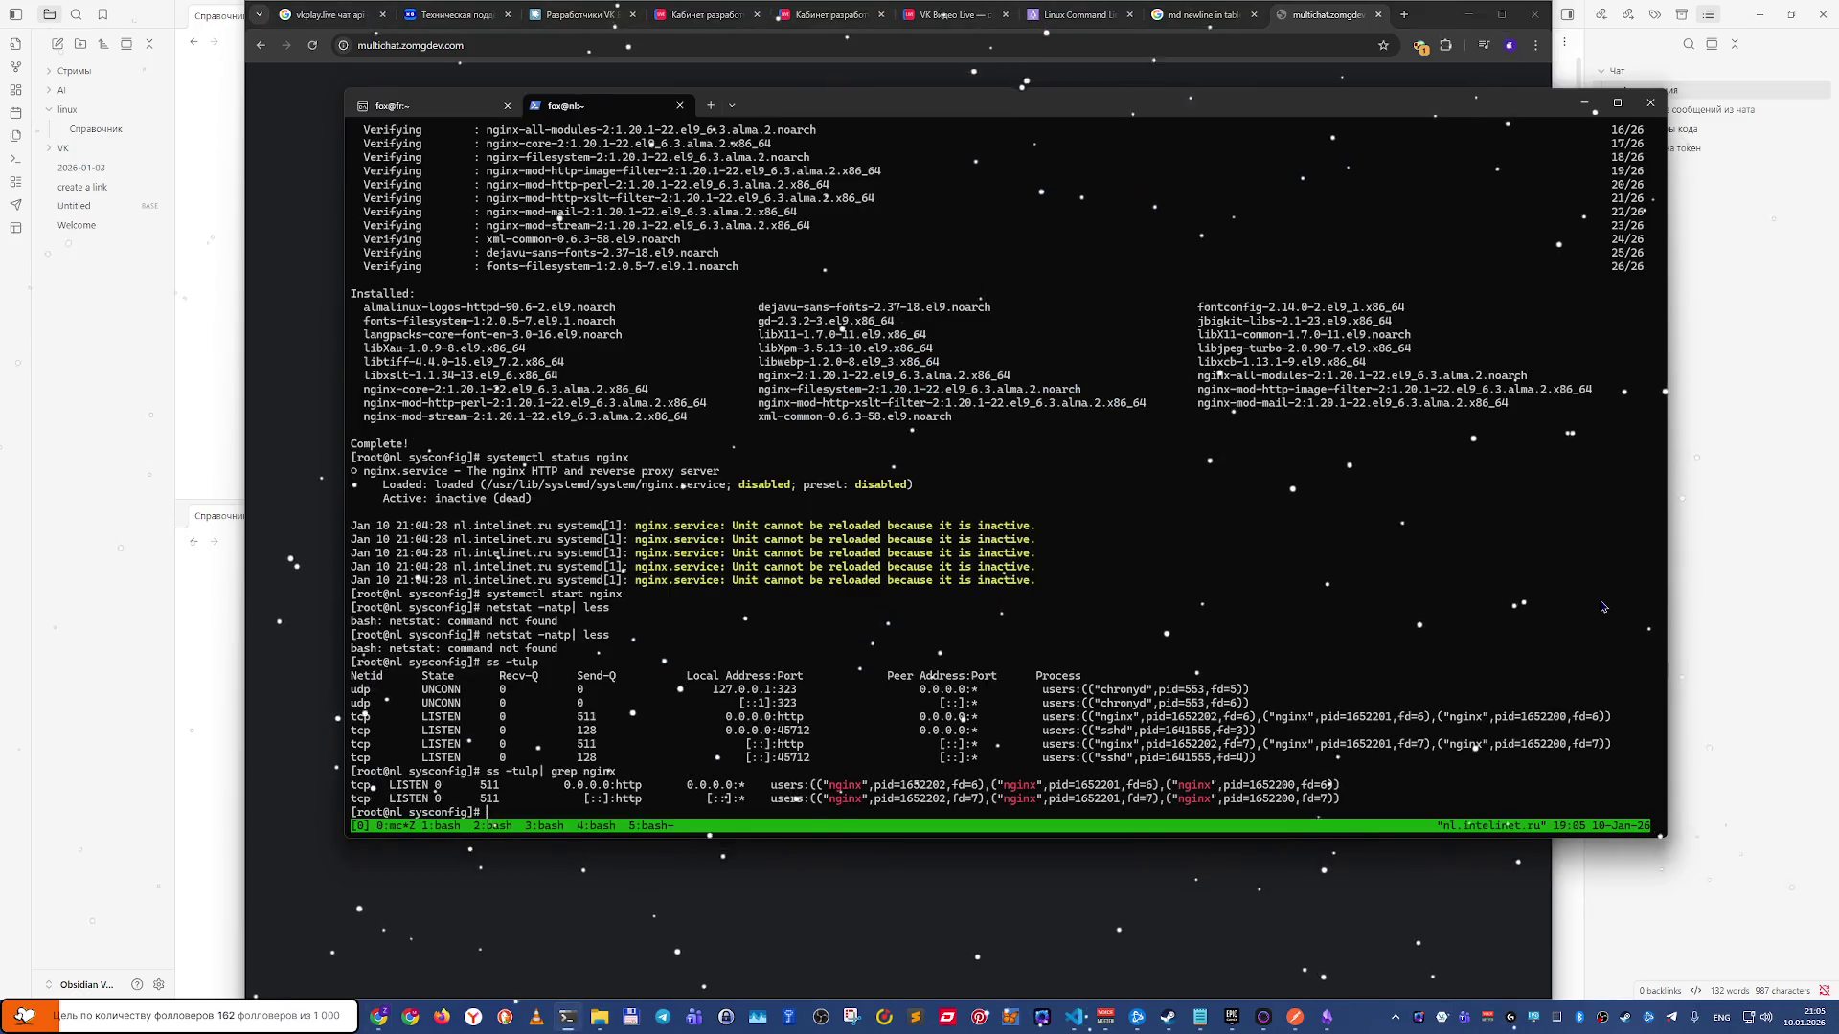
text(nft)
text( list r)
text(uleset)
Step: Run nft list ruleset to show the firewall accepting ports 80 and 443, then move to the fr server tab
key(ctrl+l)
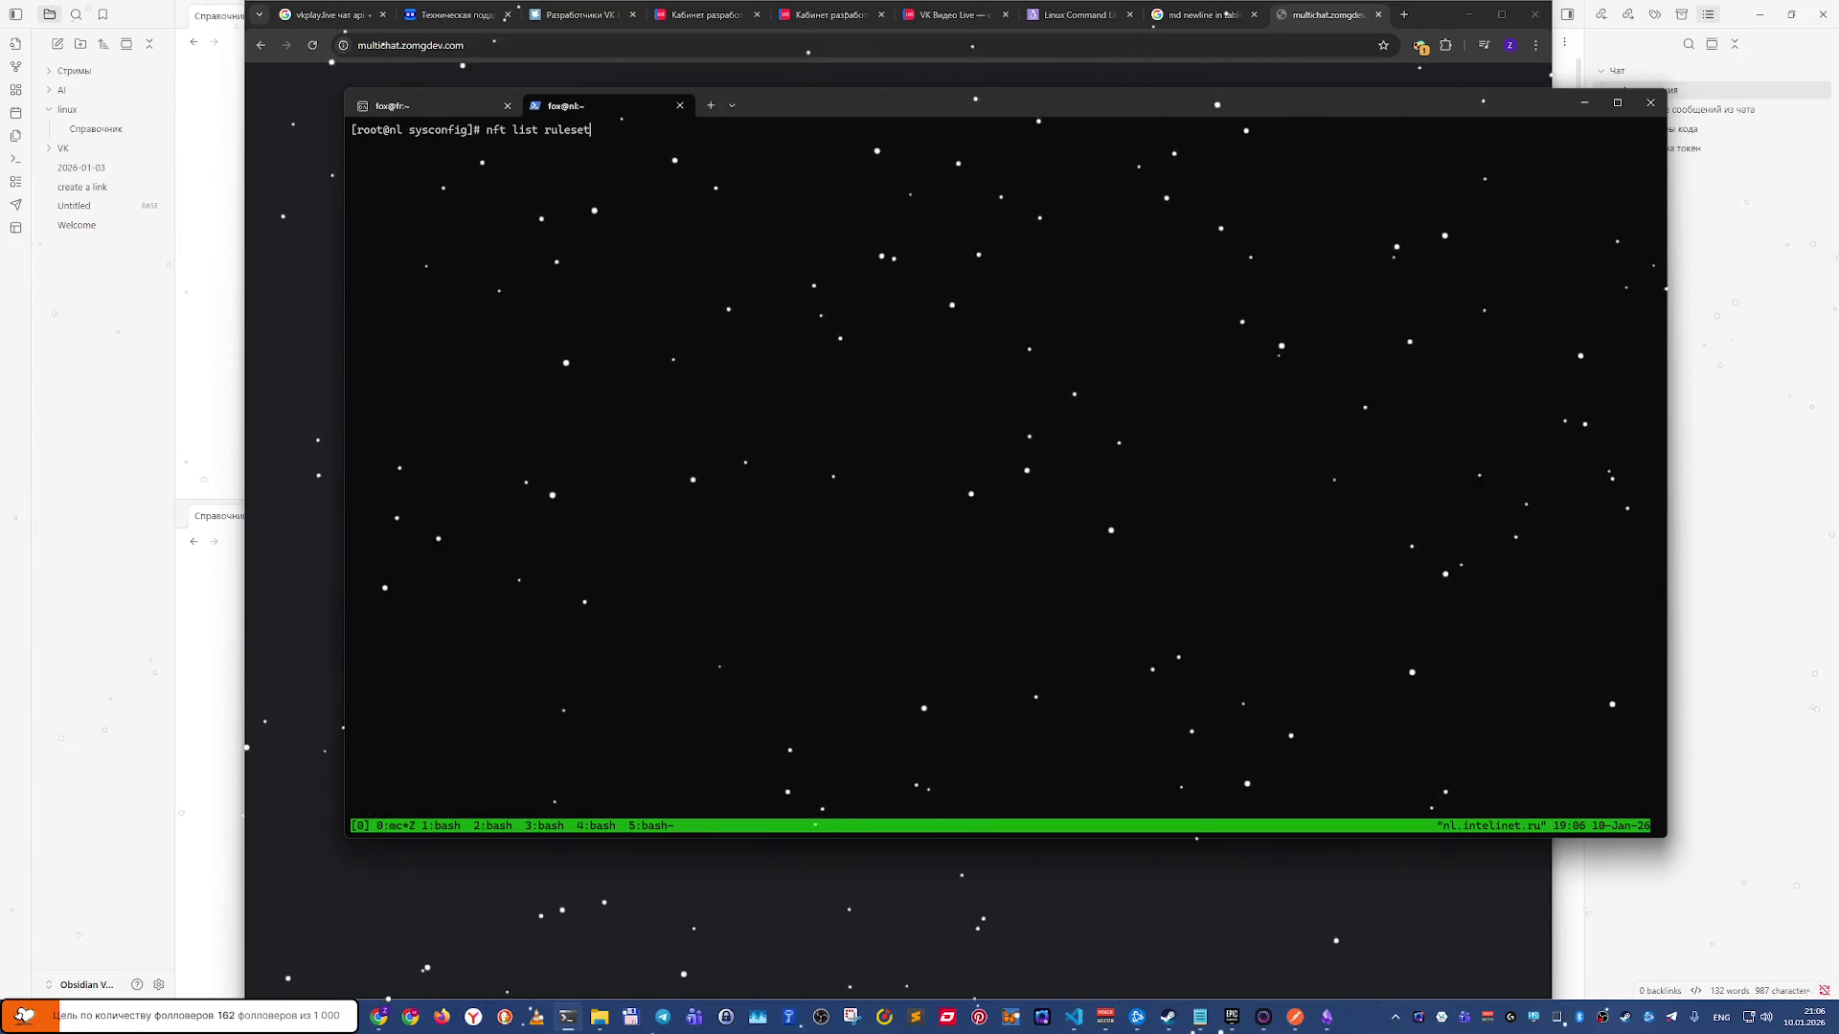
key(Return)
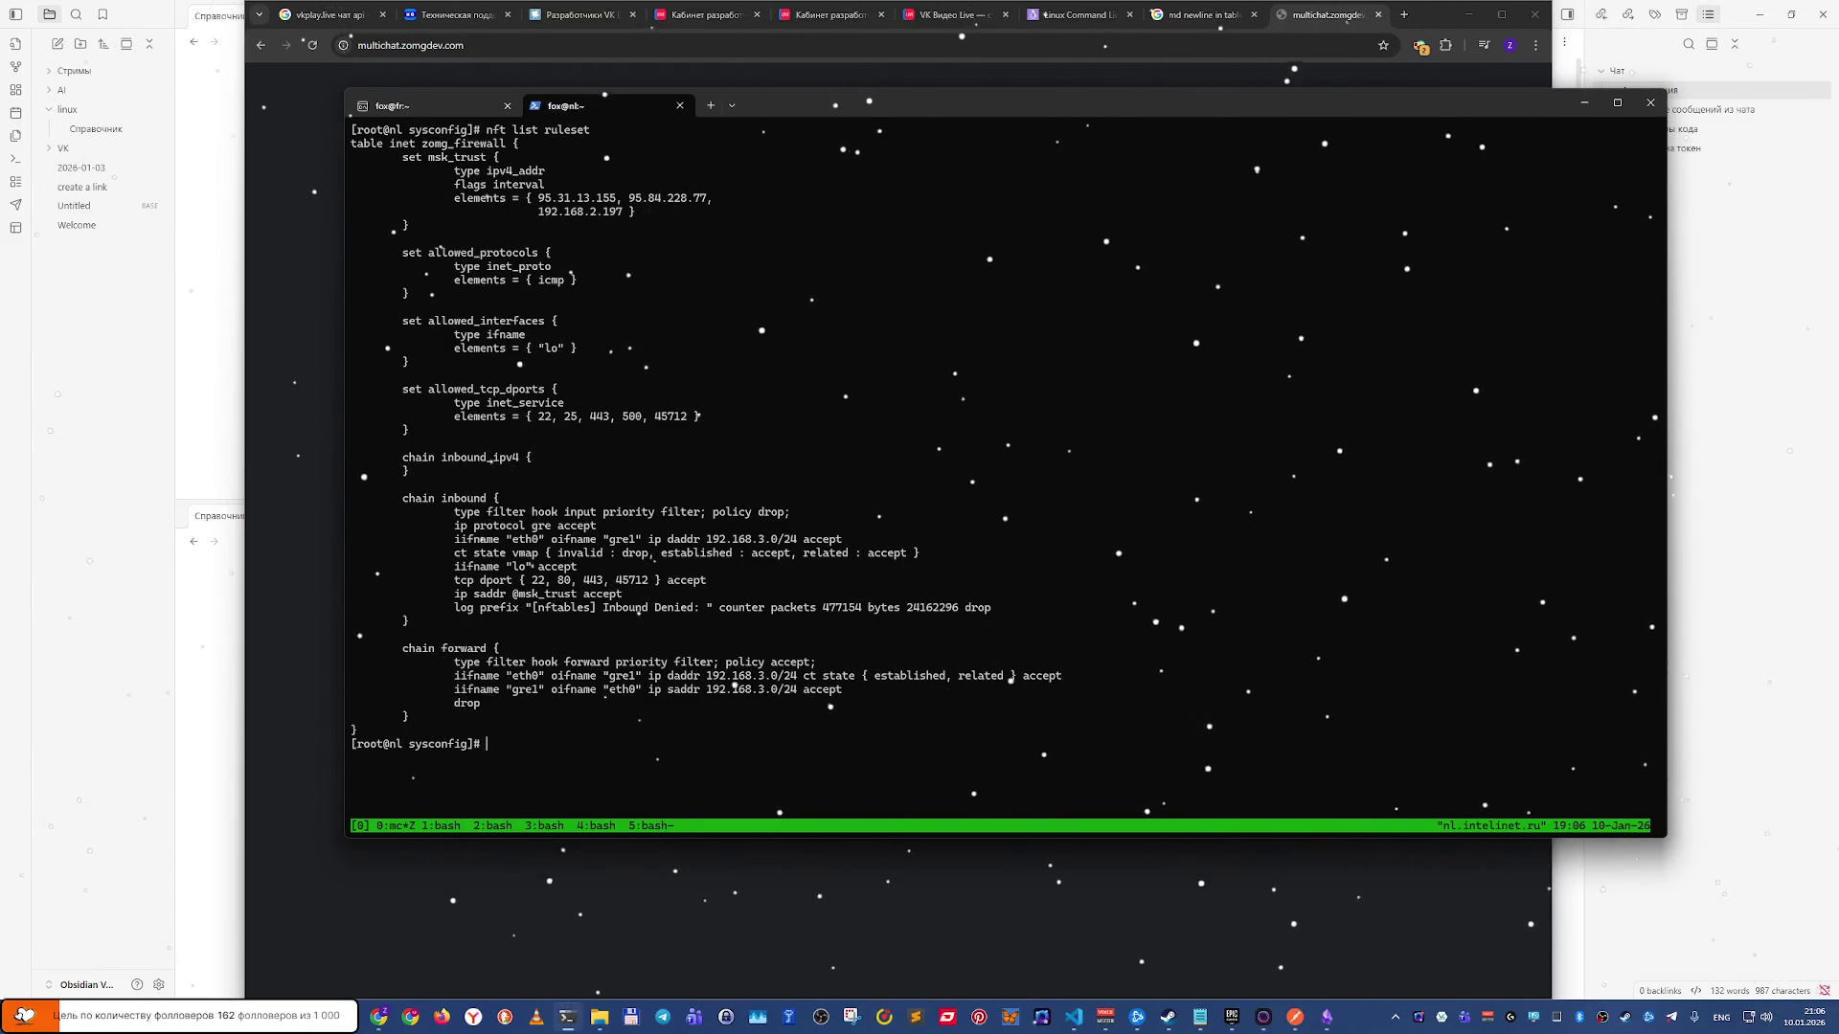
key(Up)
key(Down)
text(D)
key(ctrl+Tab)
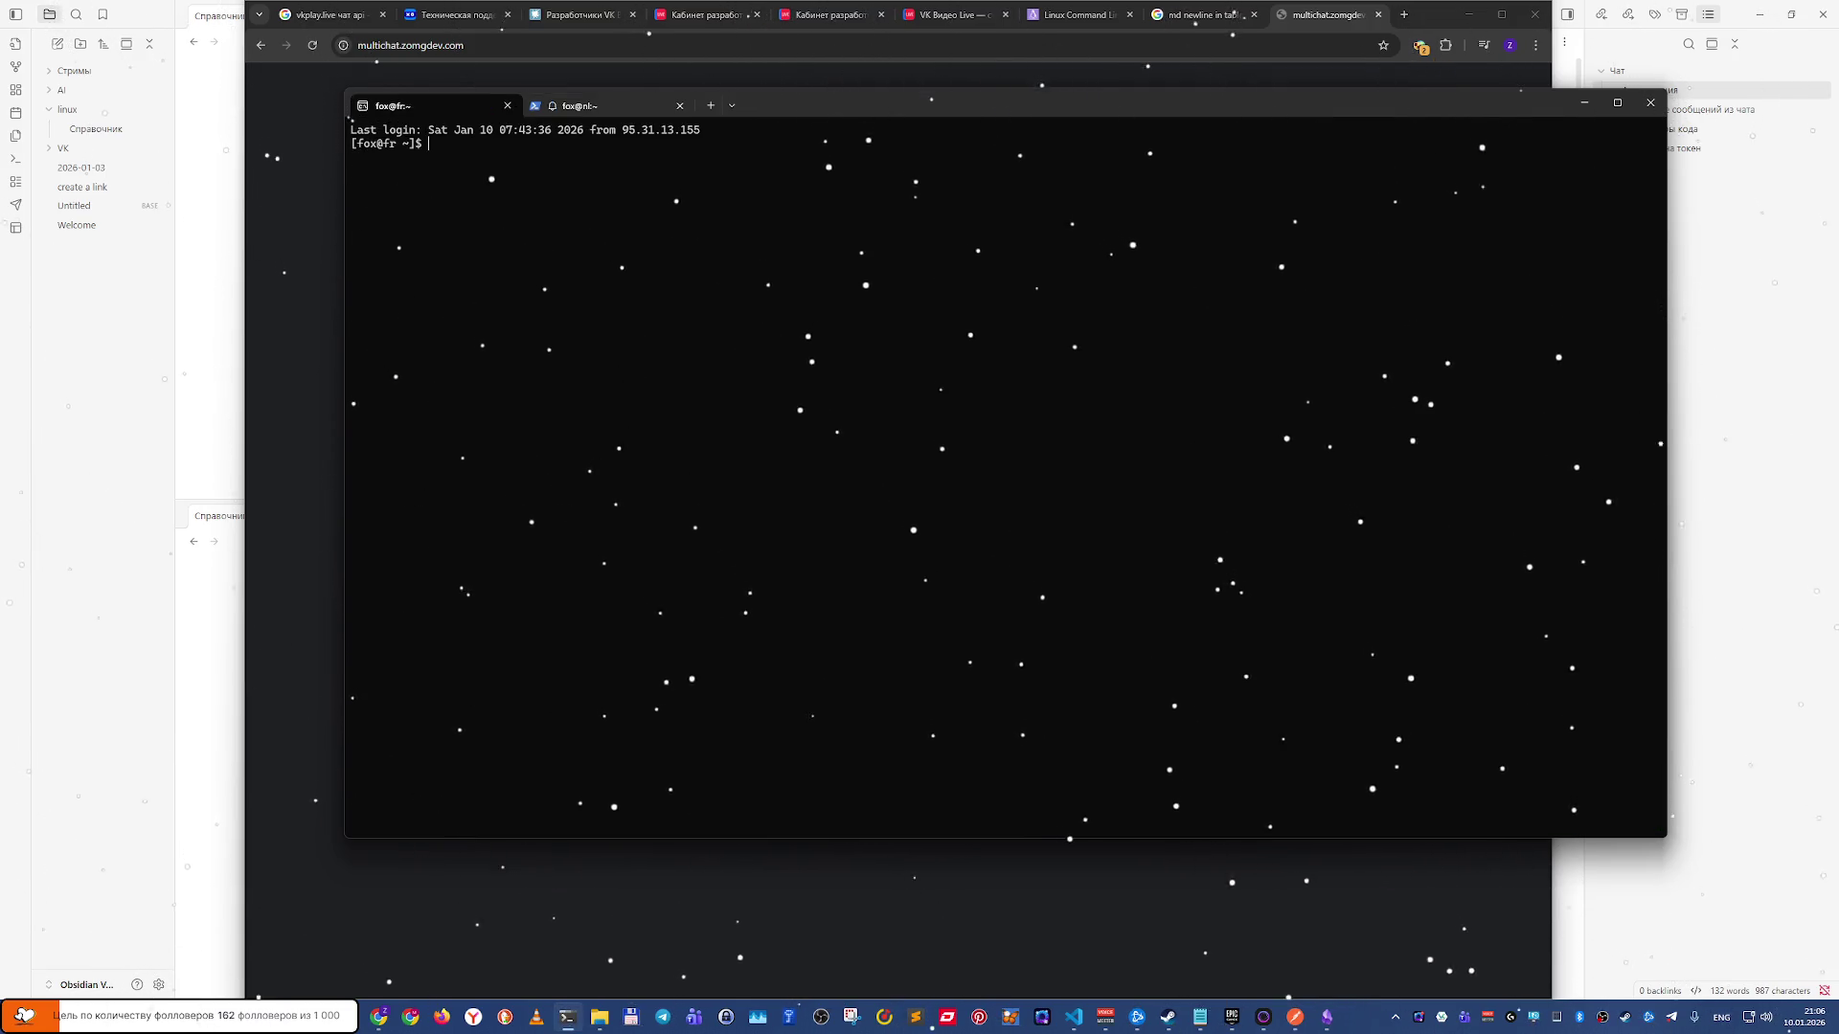
Step: Attach to the existing tmux session on the fr server and return to window 0 from the session tree
key(Tab)
text(p)
key(BackSpace)
key(BackSpace)
key(BackSpace)
key(BackSpace)
text(tmux a)
key(Return)
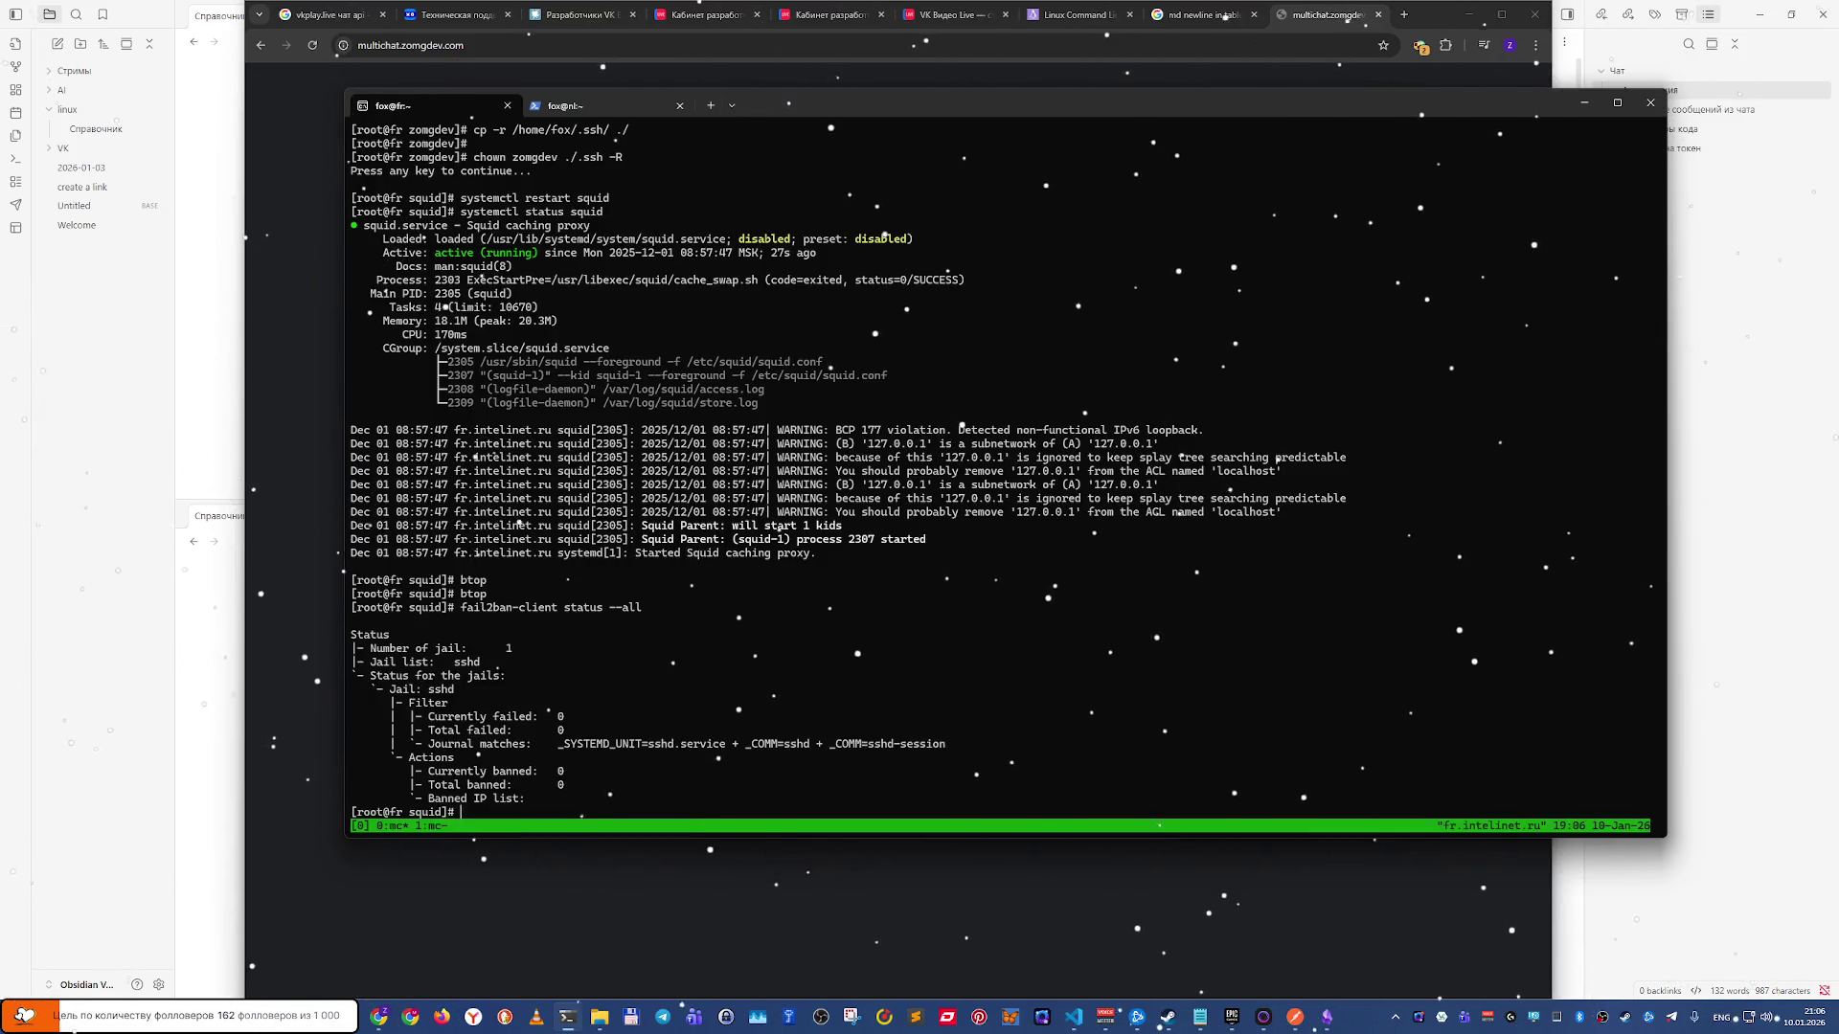
key(ctrl+b)
key(w)
key(Up)
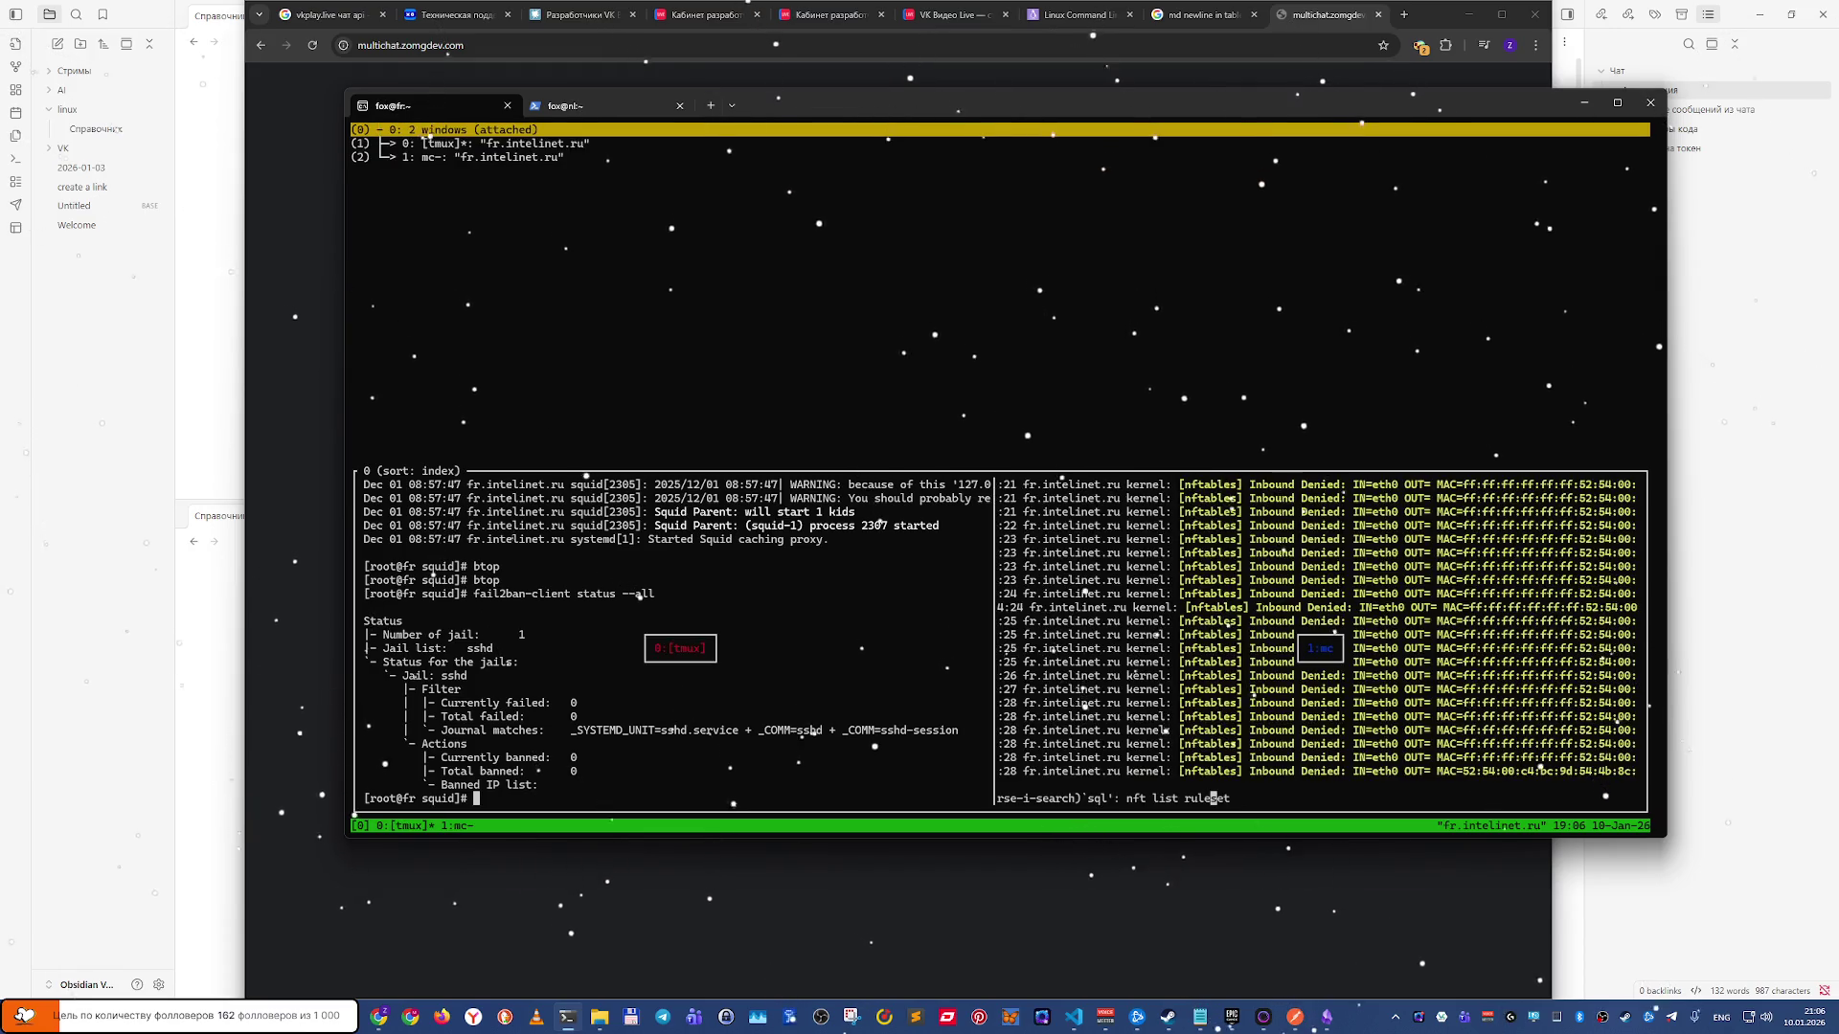
key(Return)
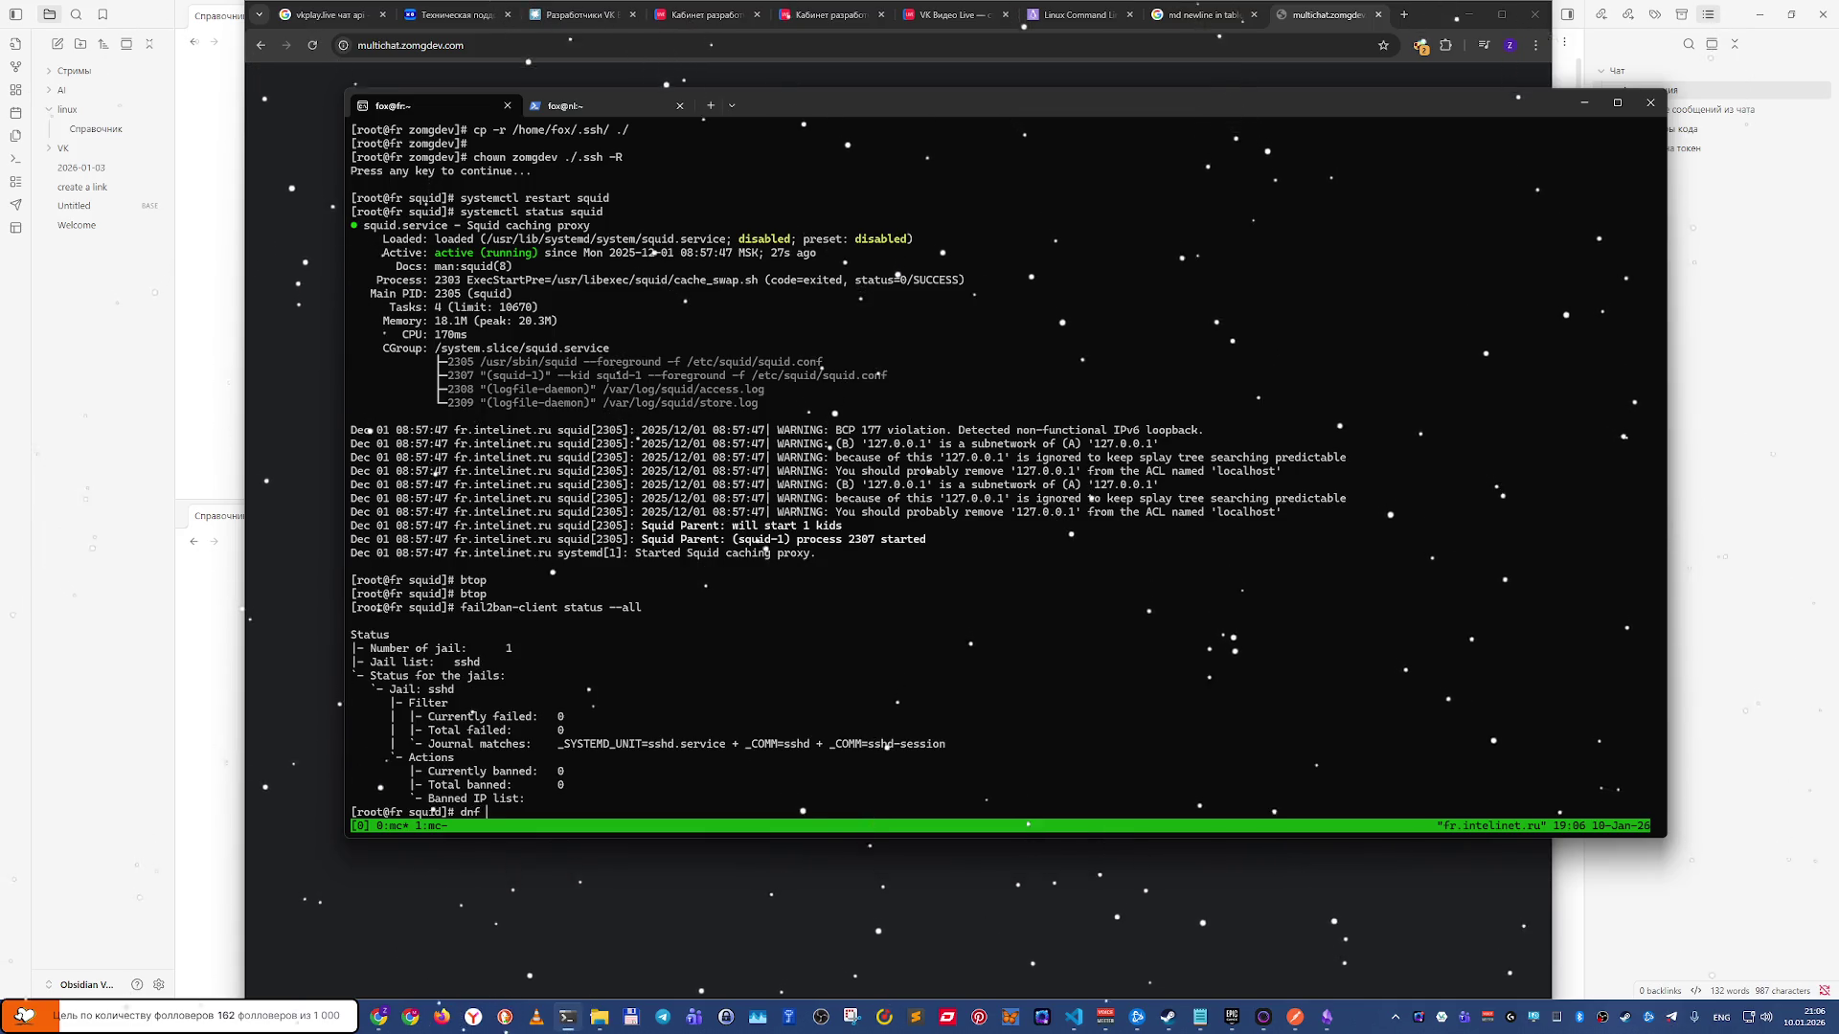
text(install)
text( nmap)
Step: Install nmap with dnf and scan multichat.zomgdev.ru, showing port 80 open and 22, 443 closed
key(Return)
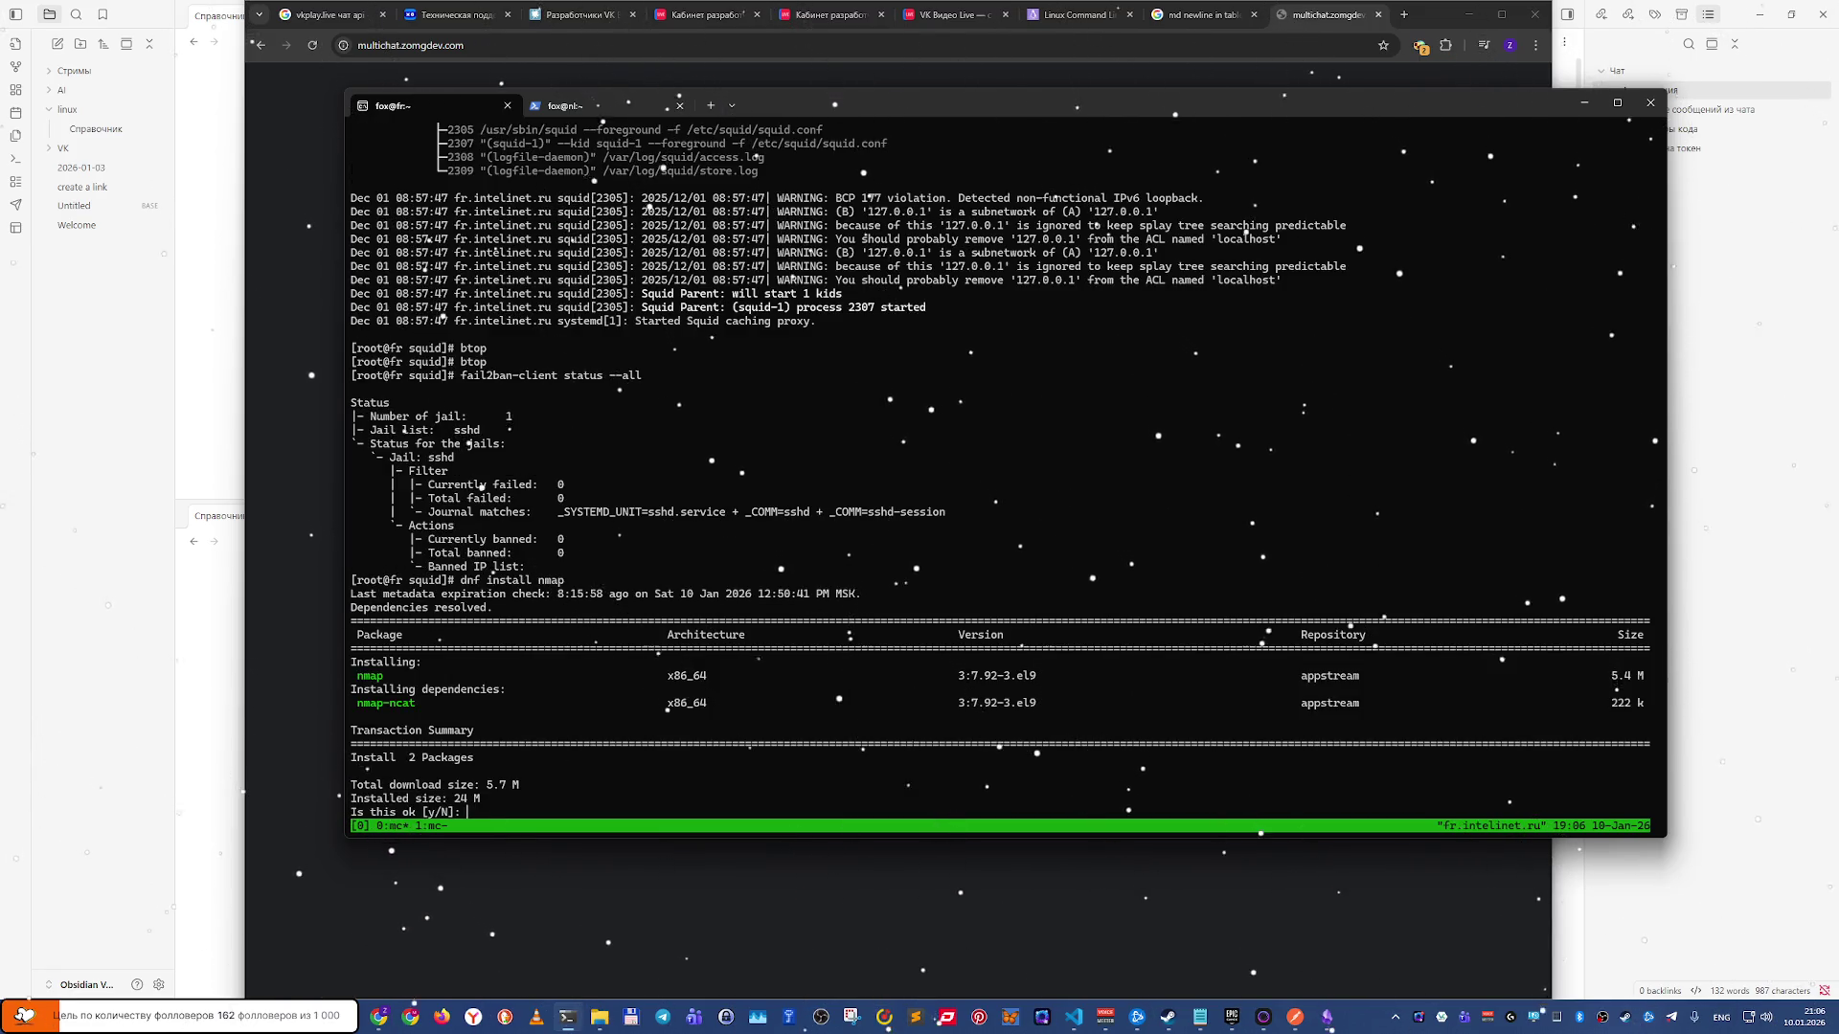
text(y)
key(Return)
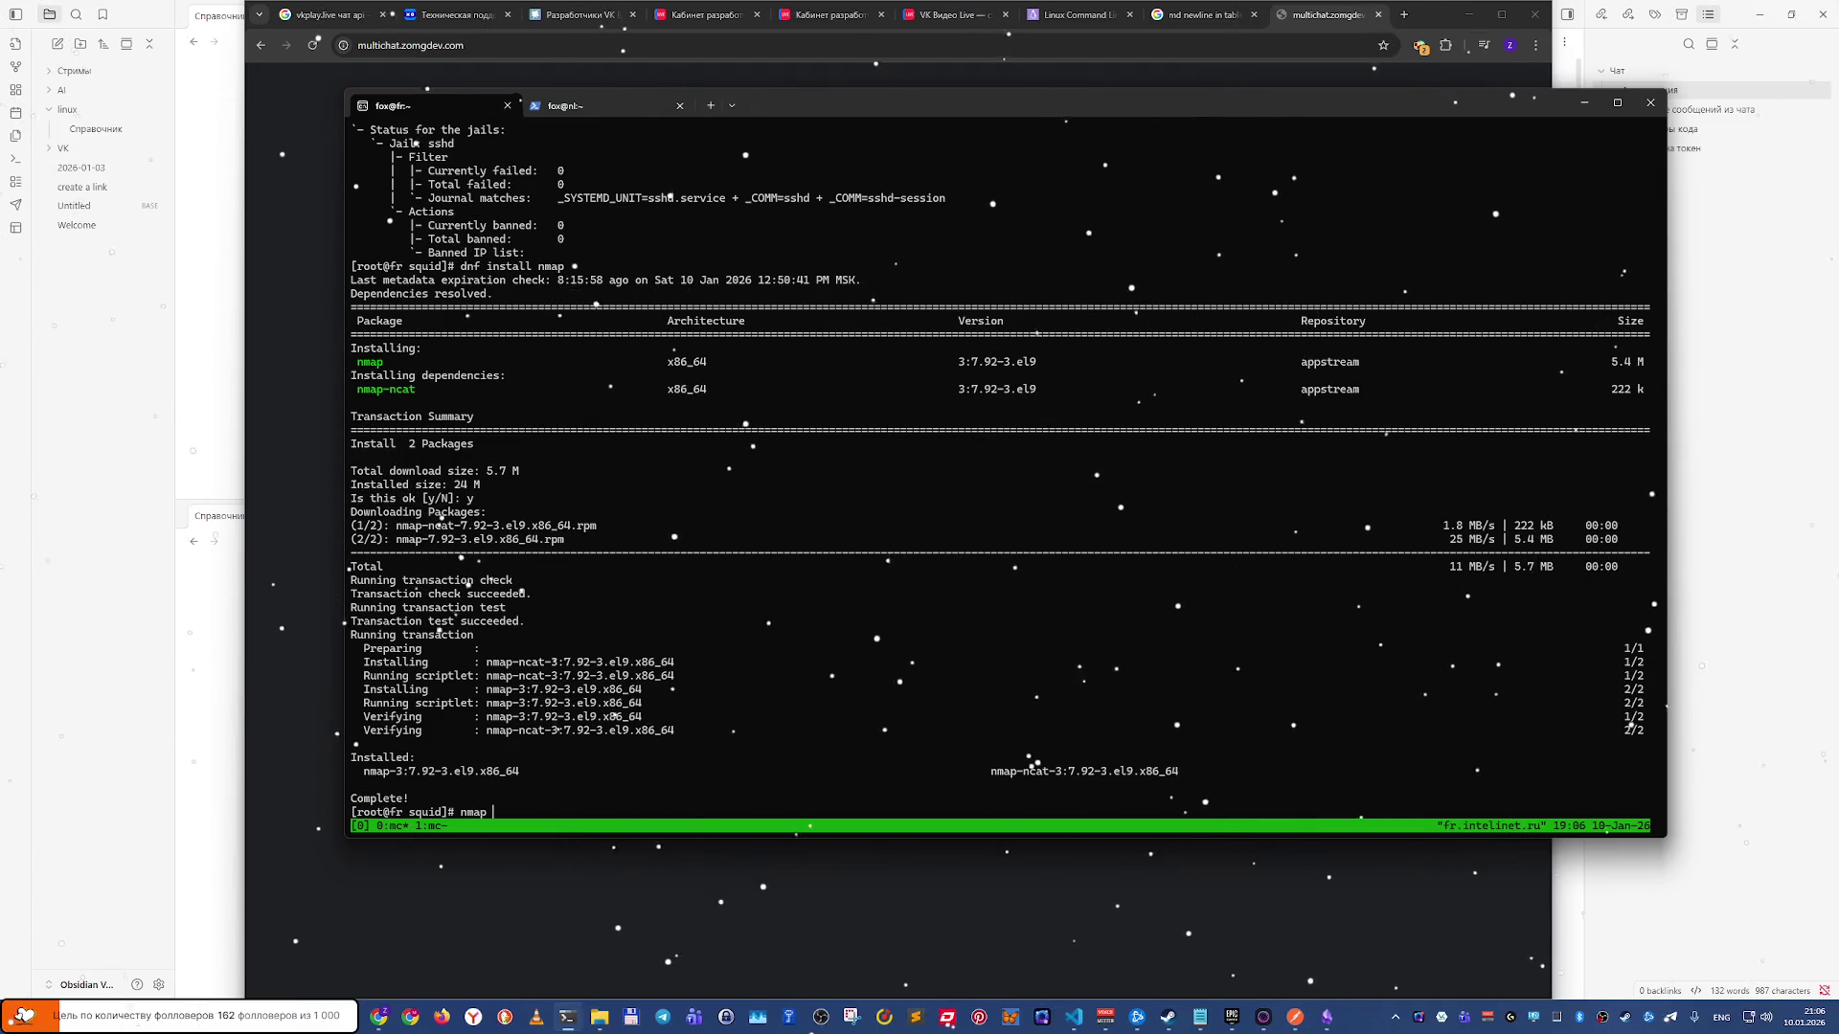
text(nmap multicha)
text(t.zomgd)
text(ev)
key(BackSpace)
text(u)
key(ctrl+l)
key(Return)
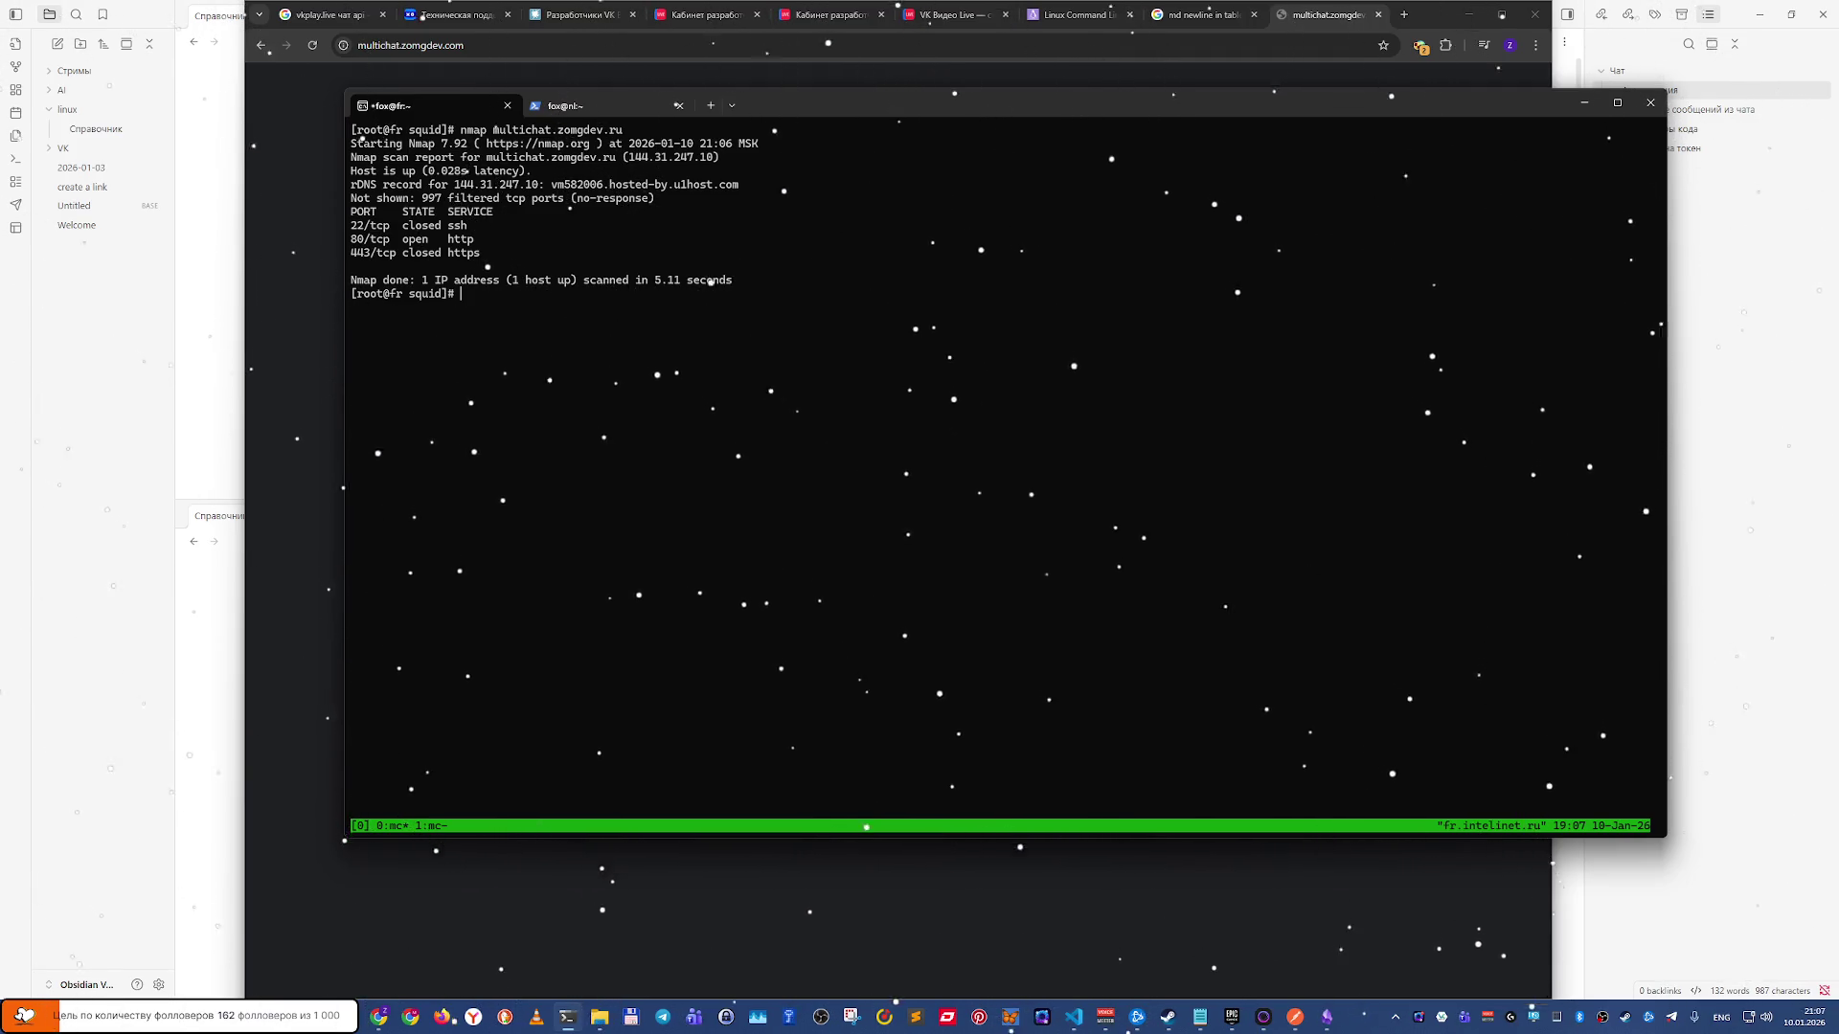
Step: Change the Chrome address to multichat.zomgdev.ru to load the AlmaLinux test page, then return to the terminal
key(alt+Tab)
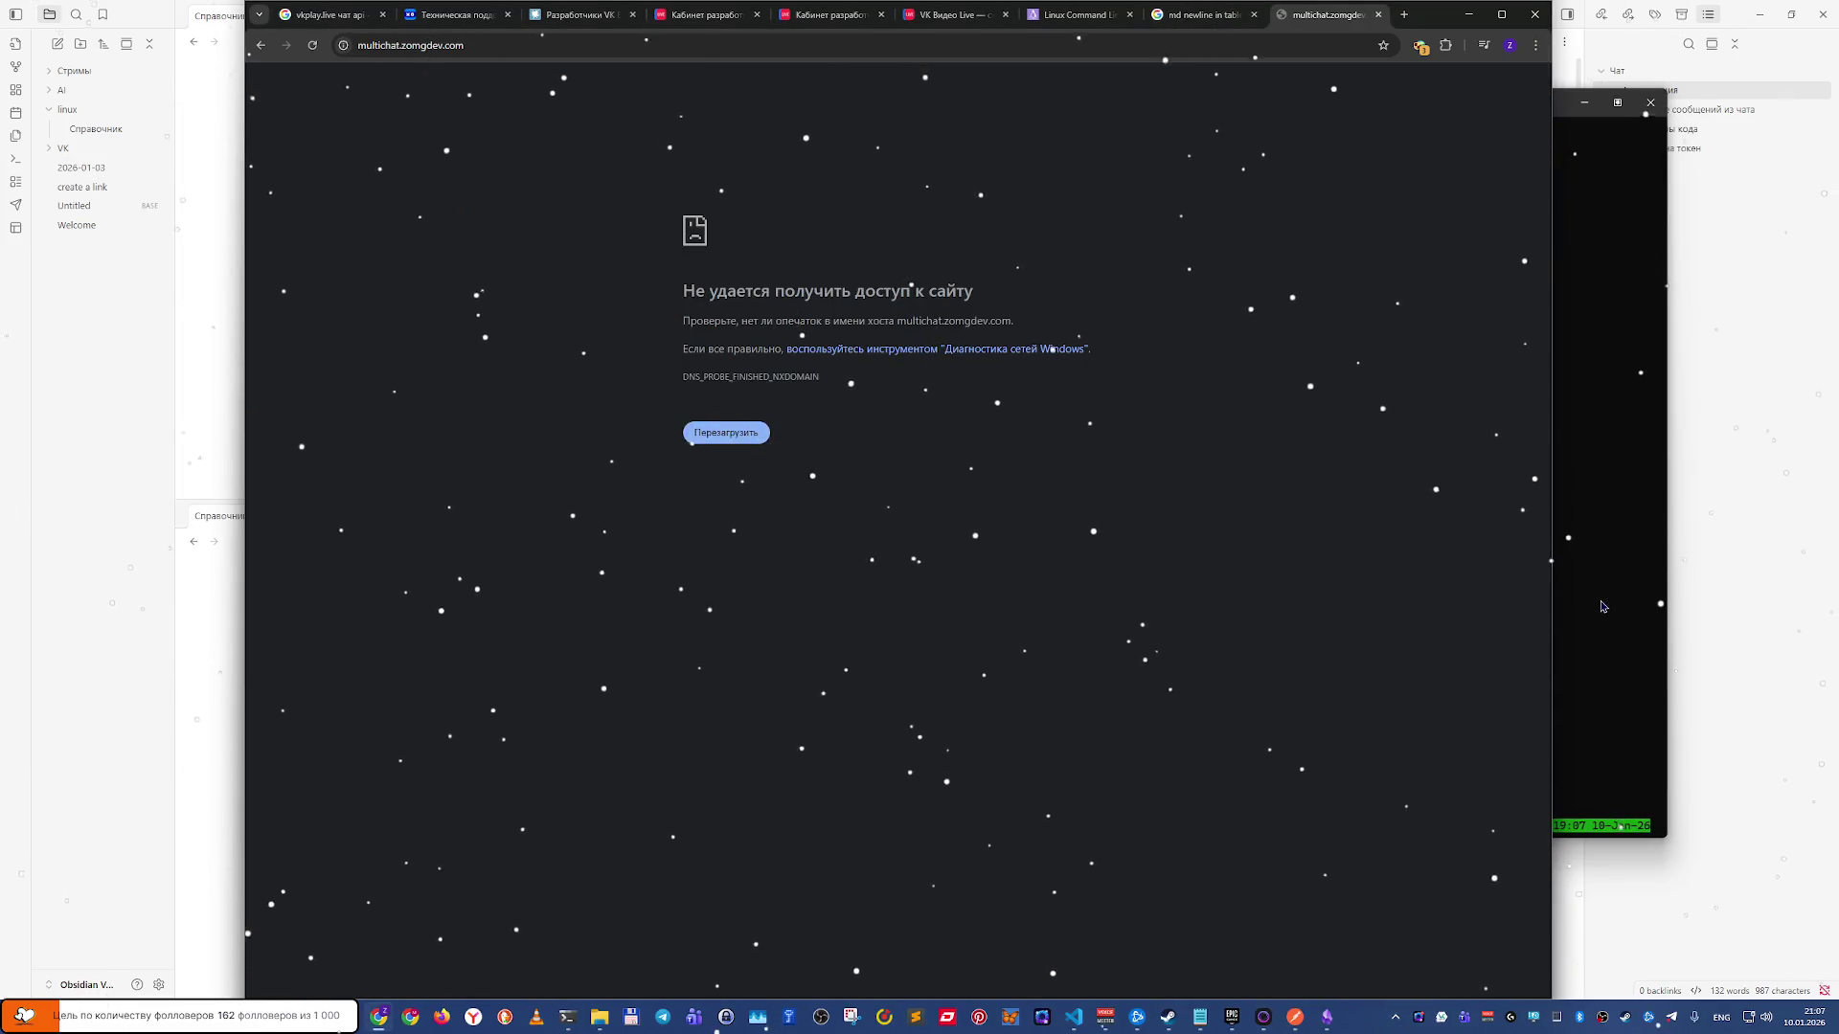
key(shift+Tab)
key(shift+Tab)
key(shift+Tab)
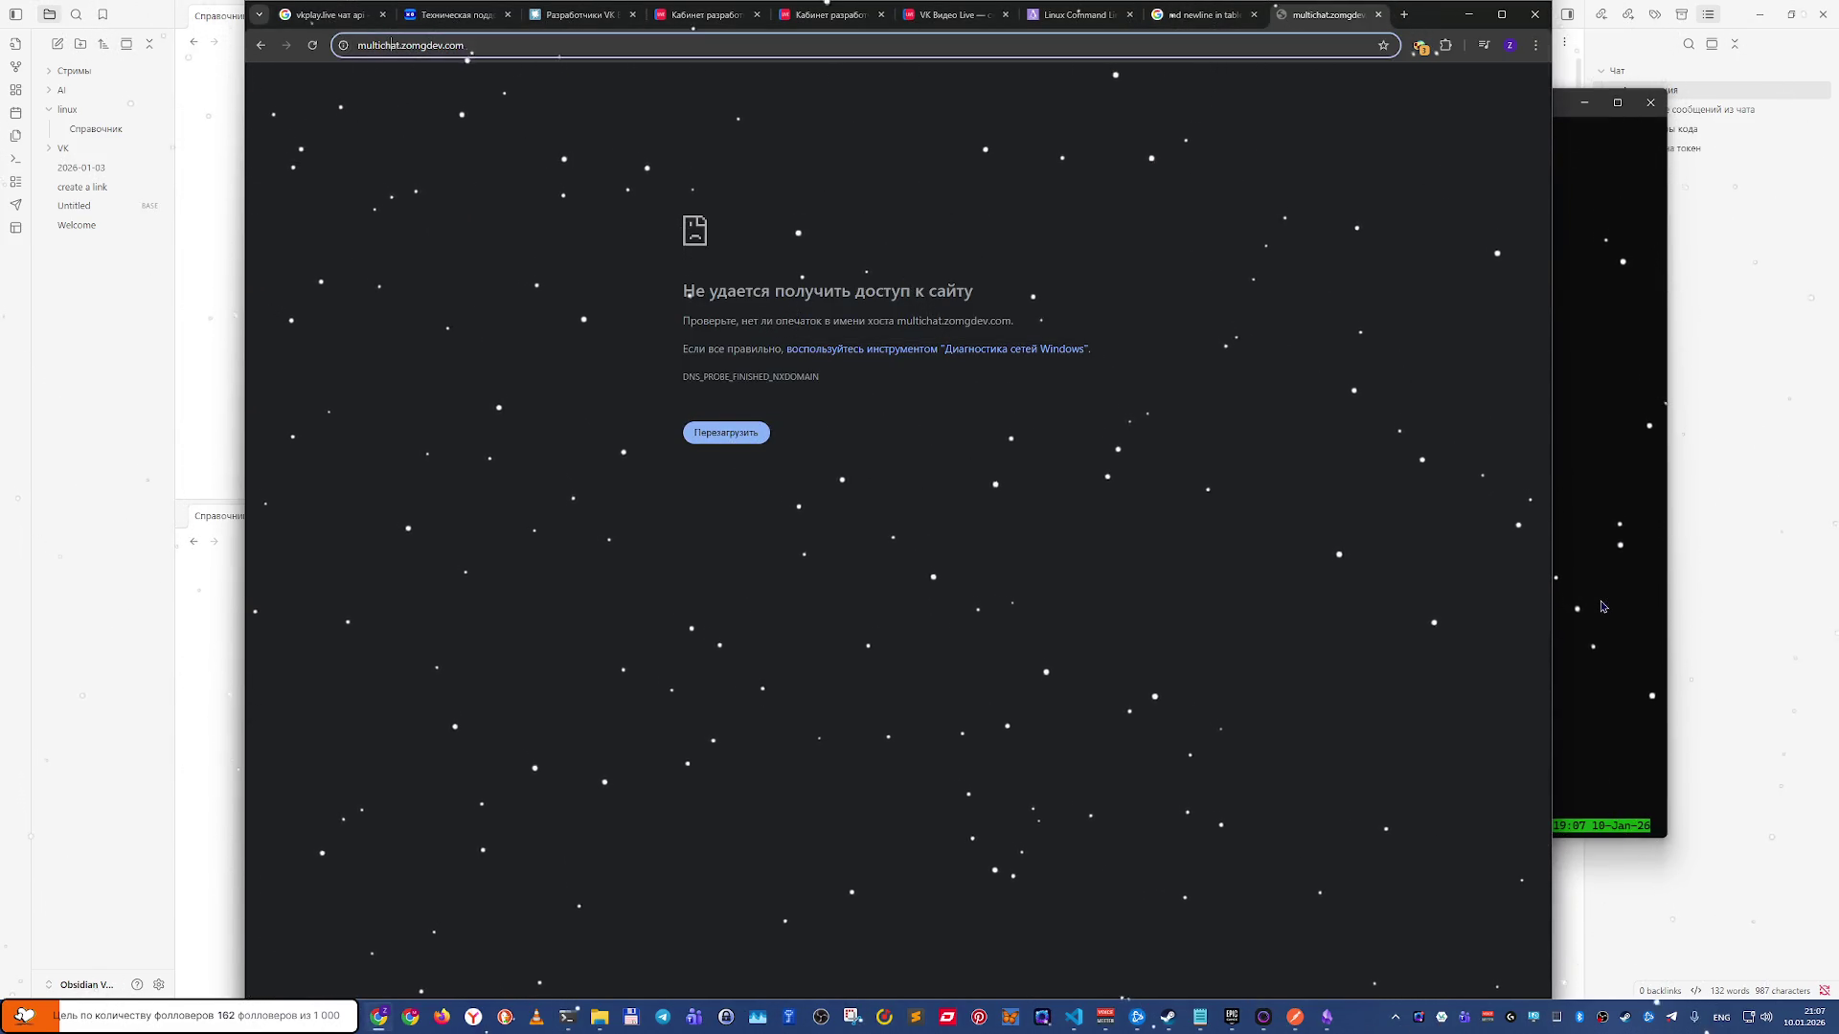
key(End)
key(BackSpace)
key(BackSpace)
key(BackSpace)
text(ru)
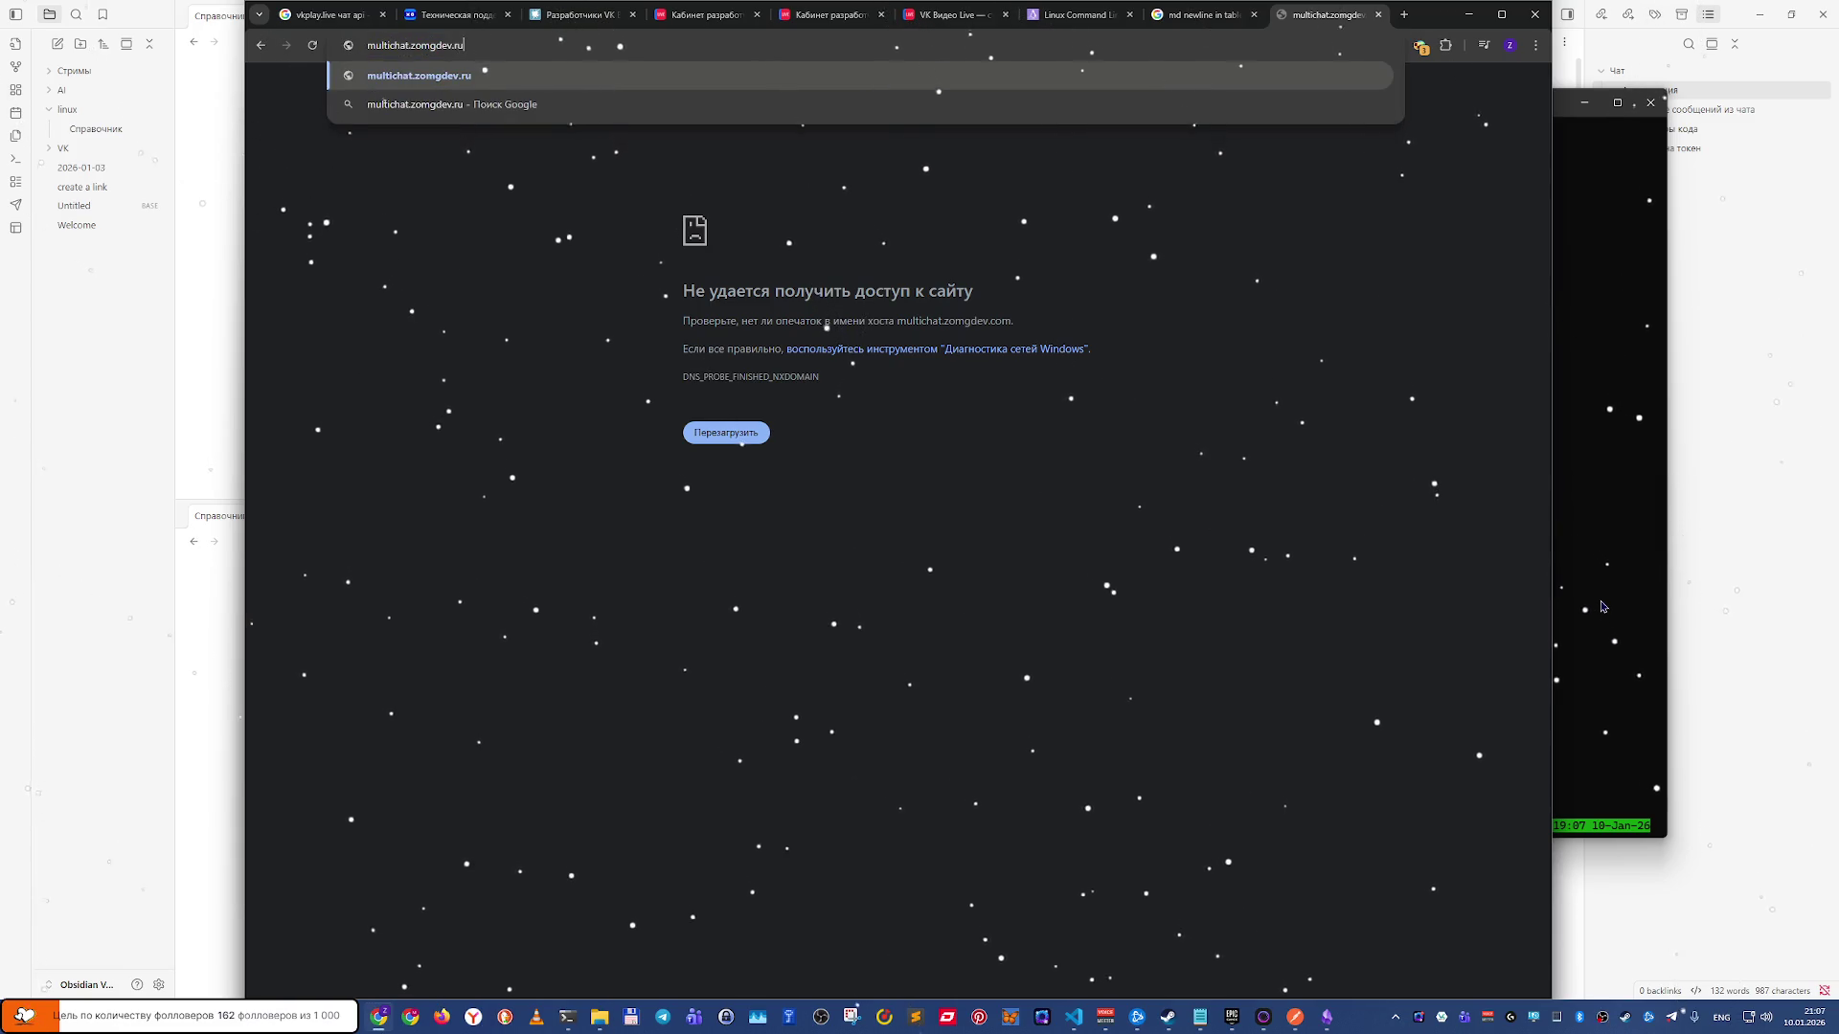
key(Return)
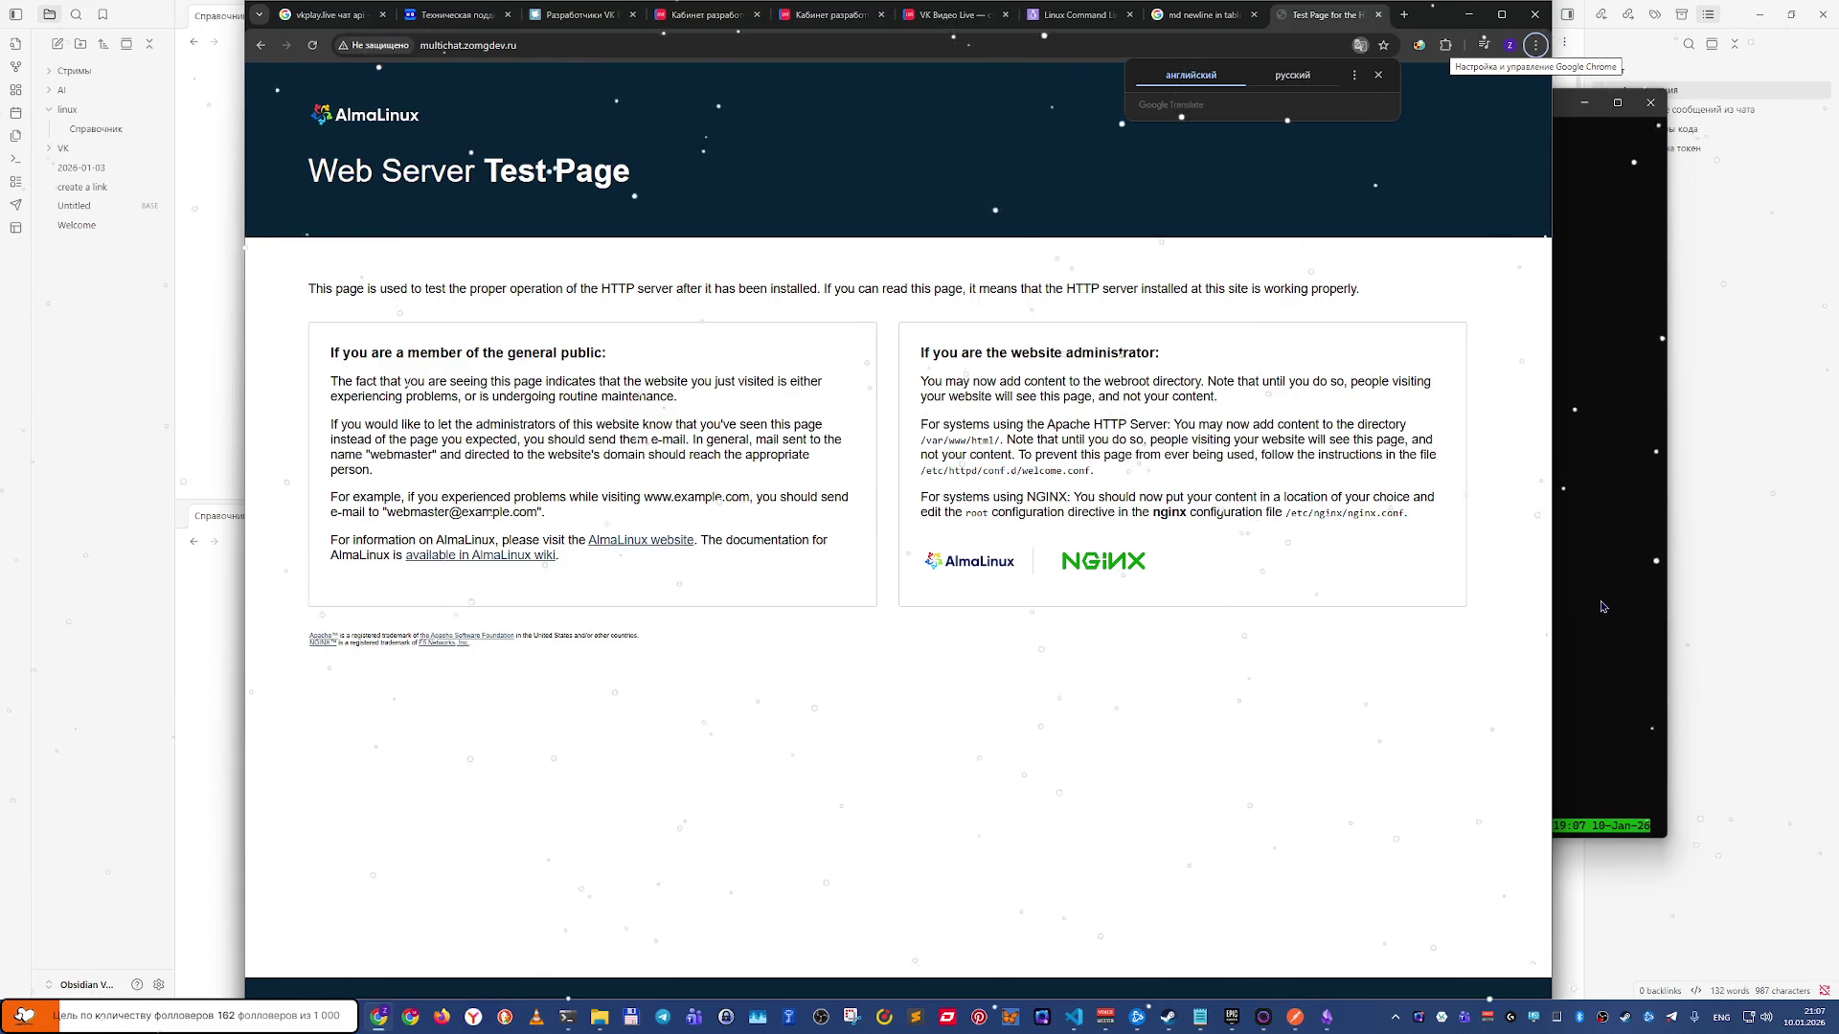
key(alt+Tab)
key(alt+Tab)
click(1602, 607)
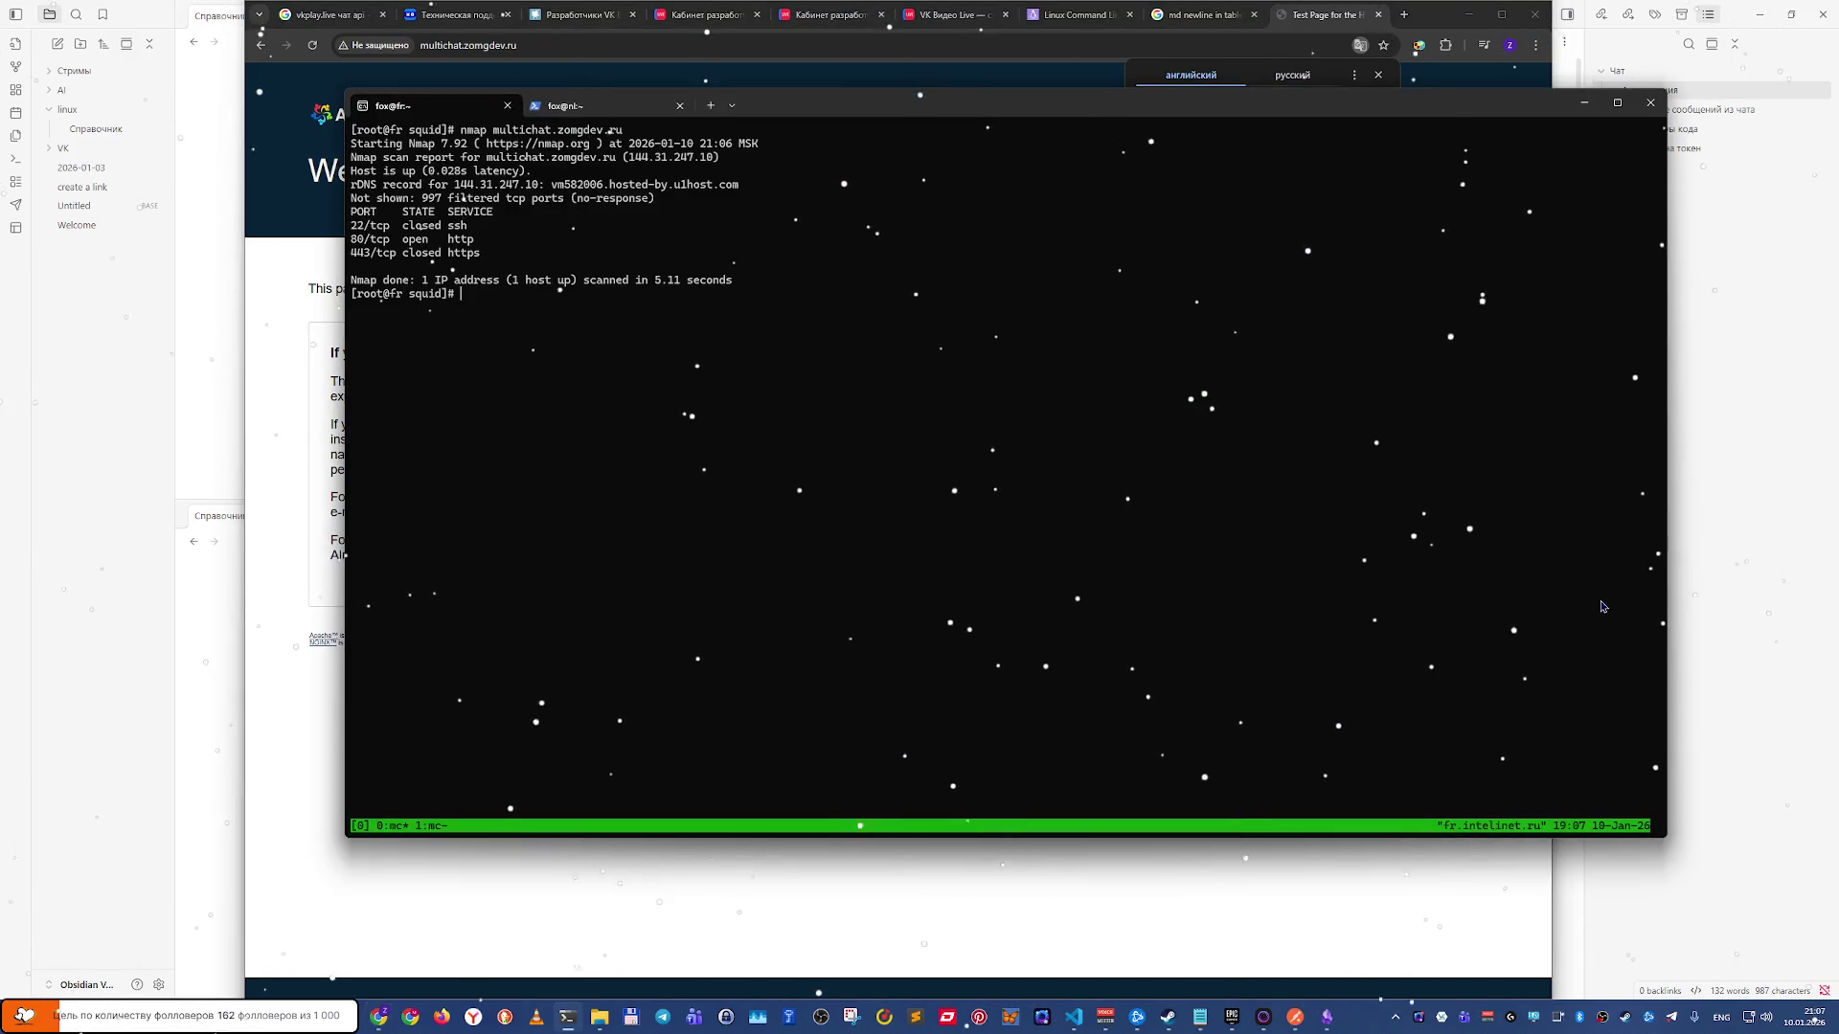
Step: On the nl server, run dnf list golang and dnf list golang*, then git to see it is not installed
key(ctrl+Tab)
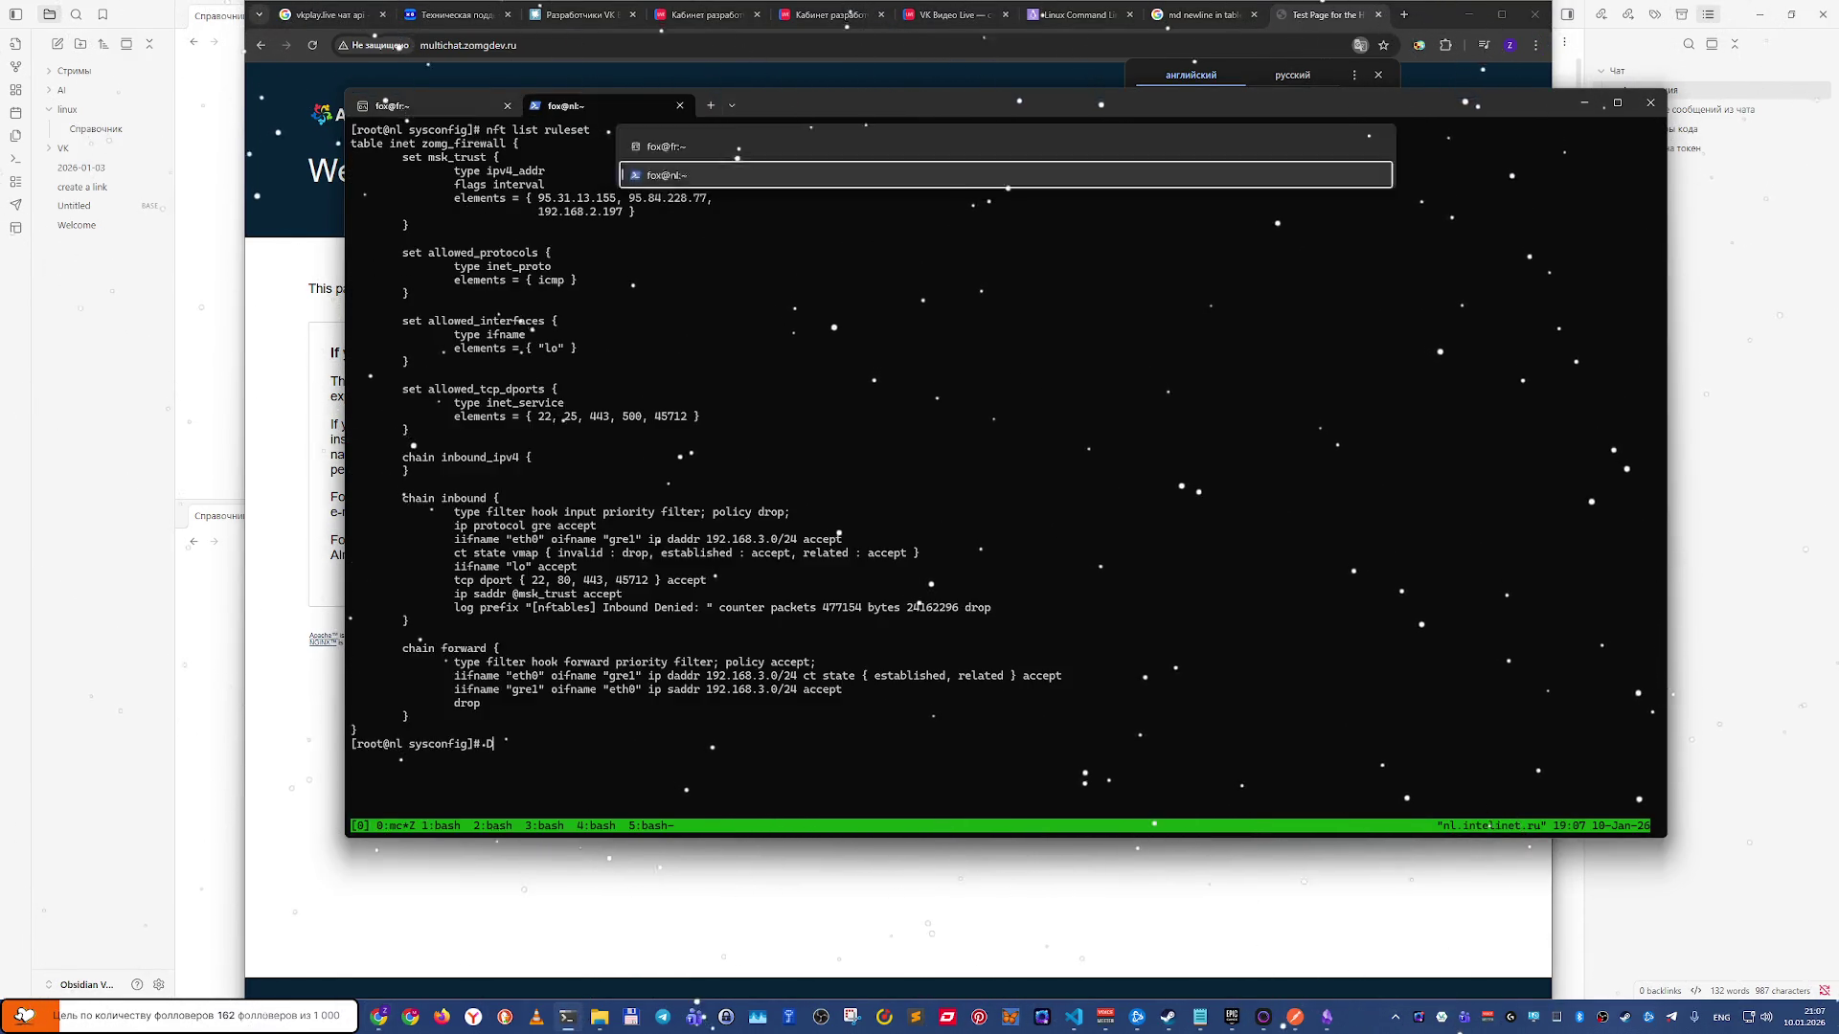
text(d)
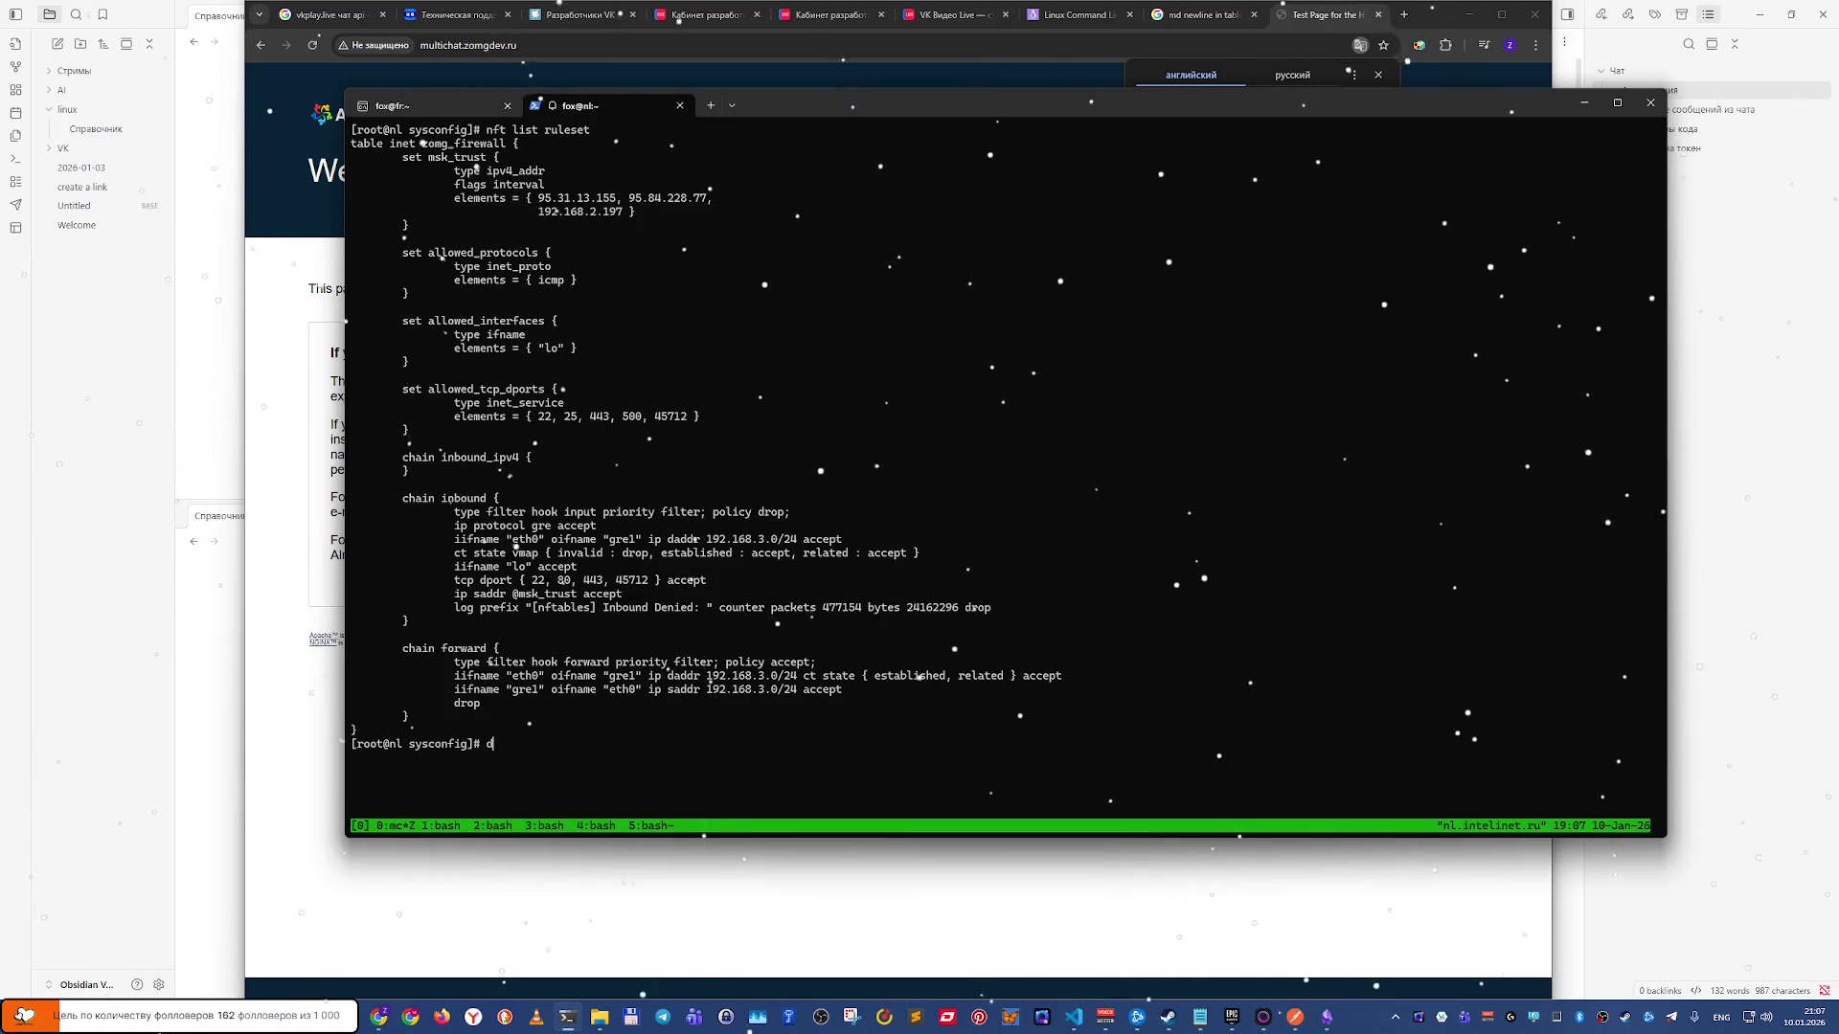
text(nf list)
text(go)
text(lang*)
key(ctrl+l)
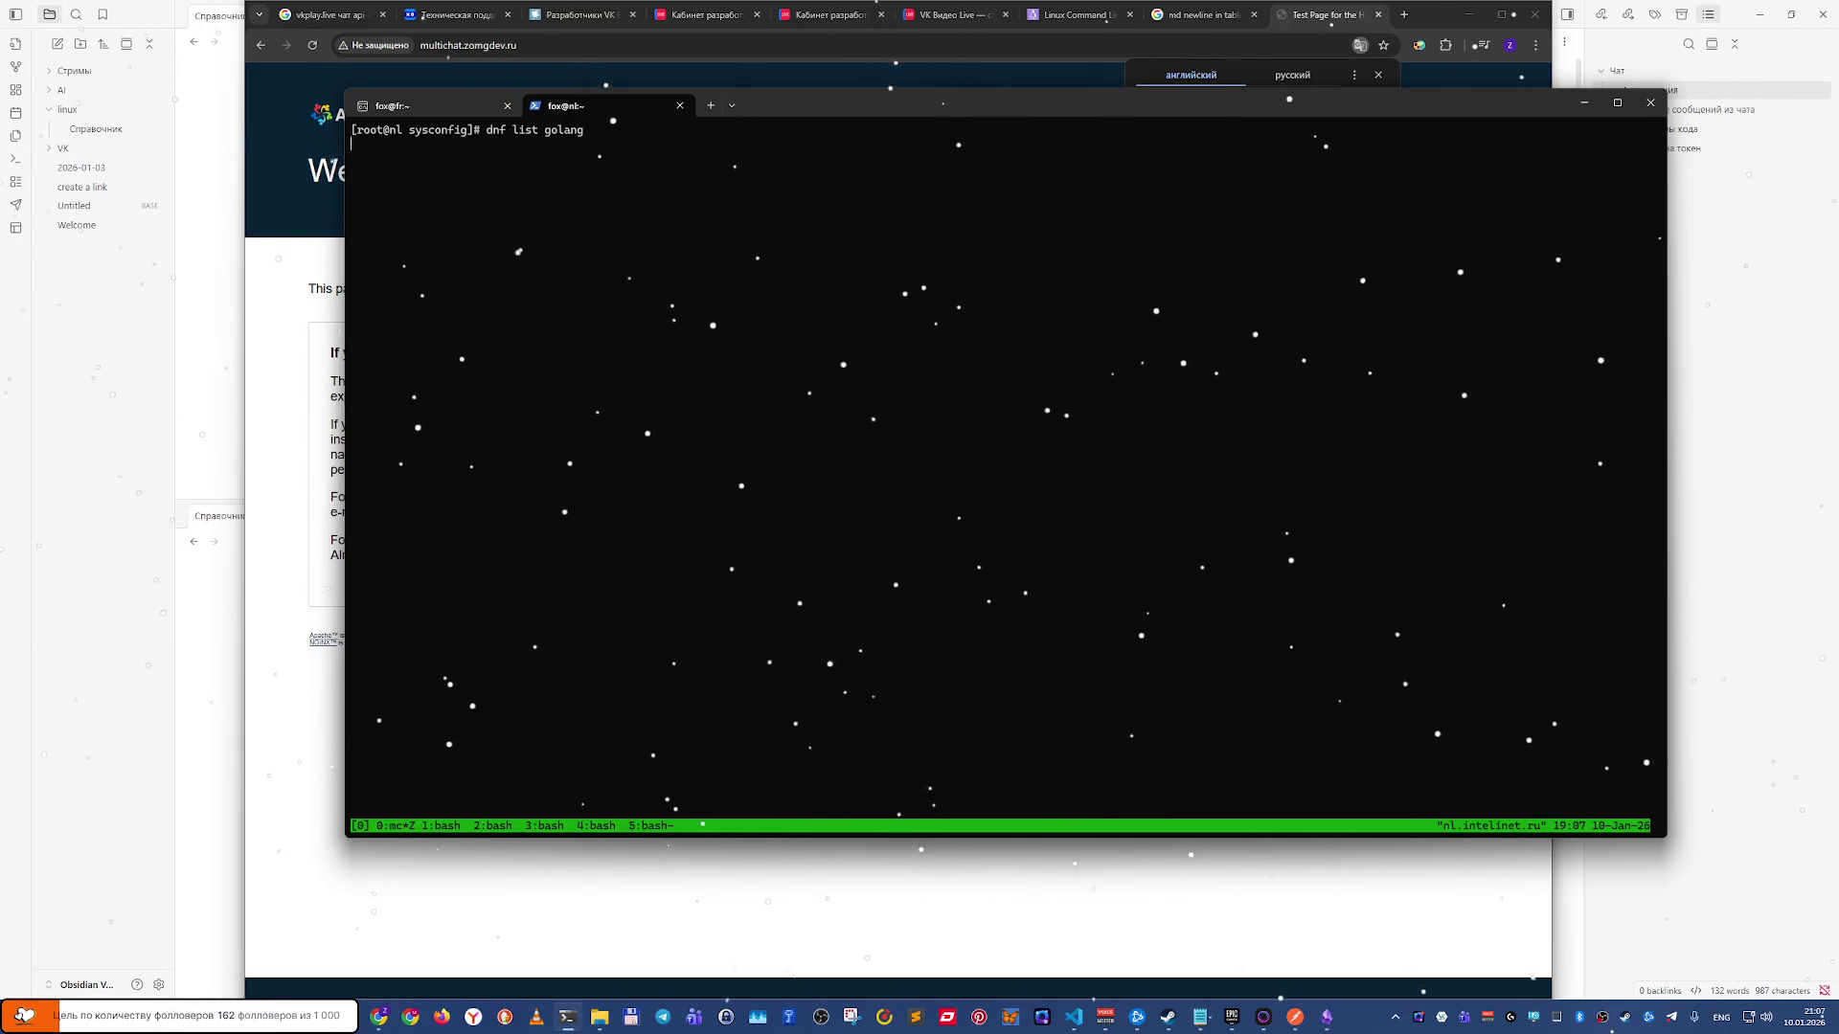
key(Return)
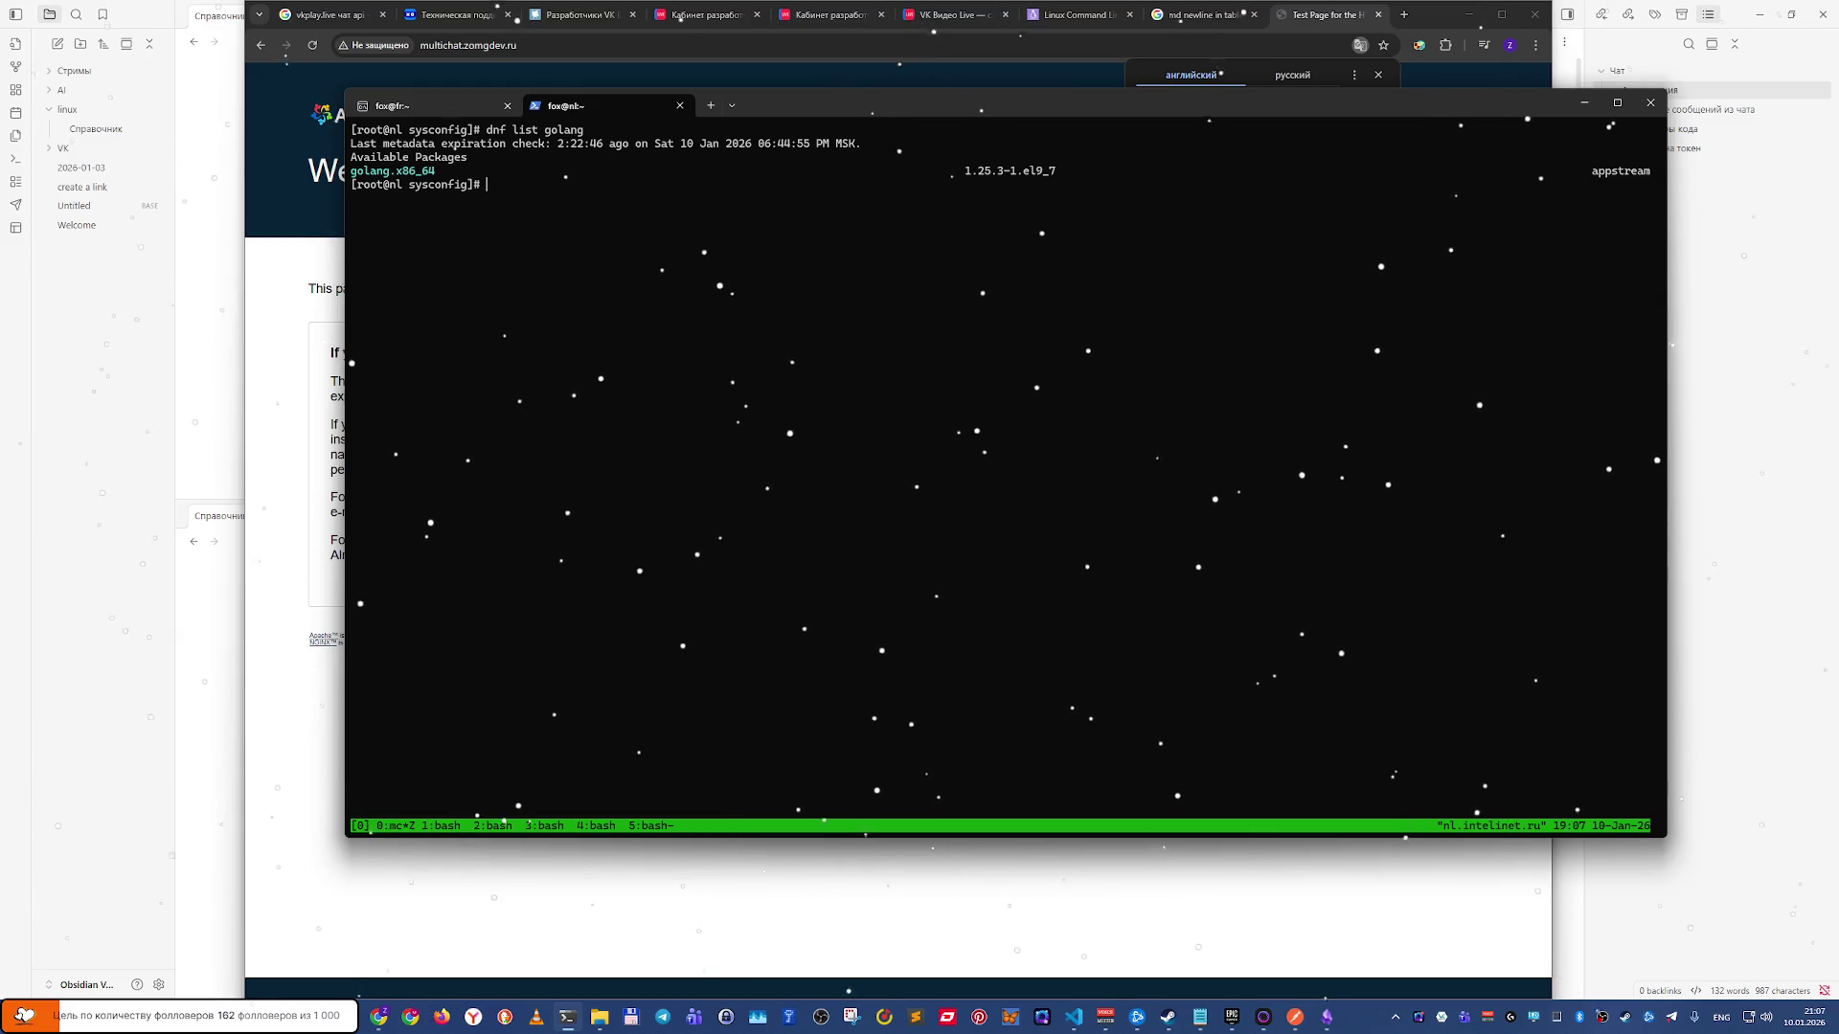
key(Up)
text(*)
key(Return)
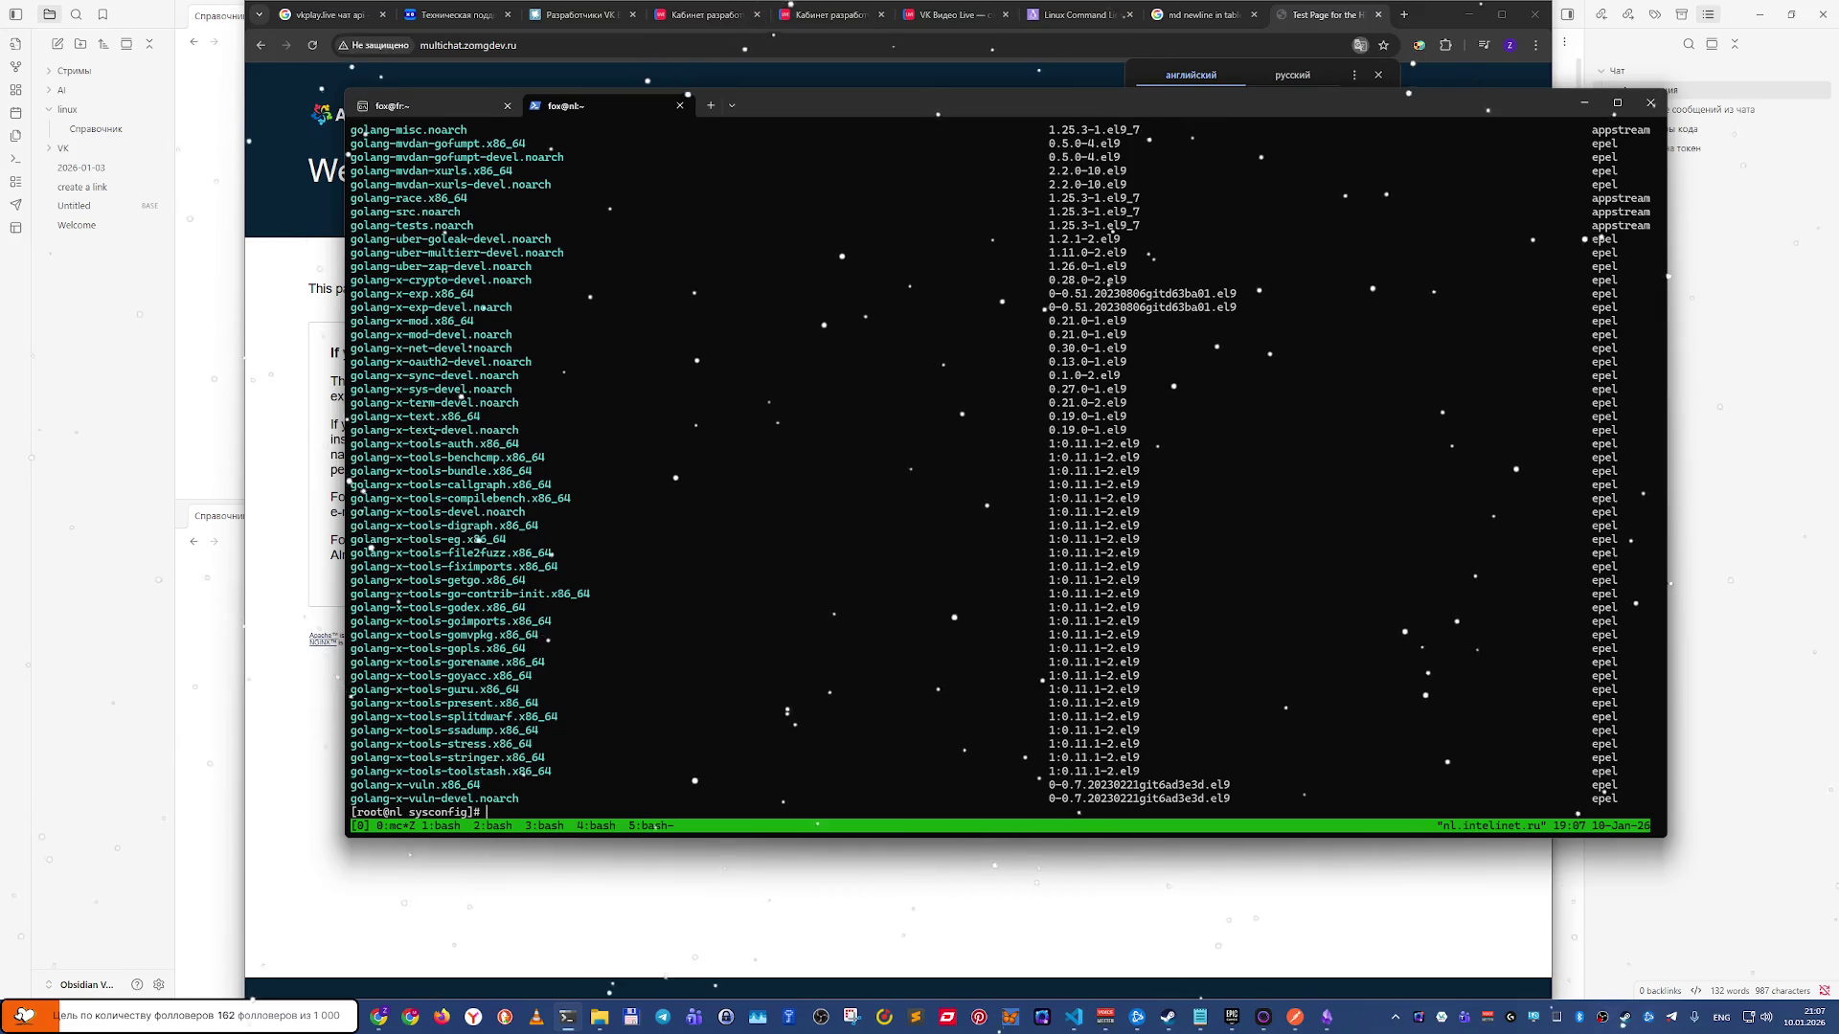
text(git)
key(Return)
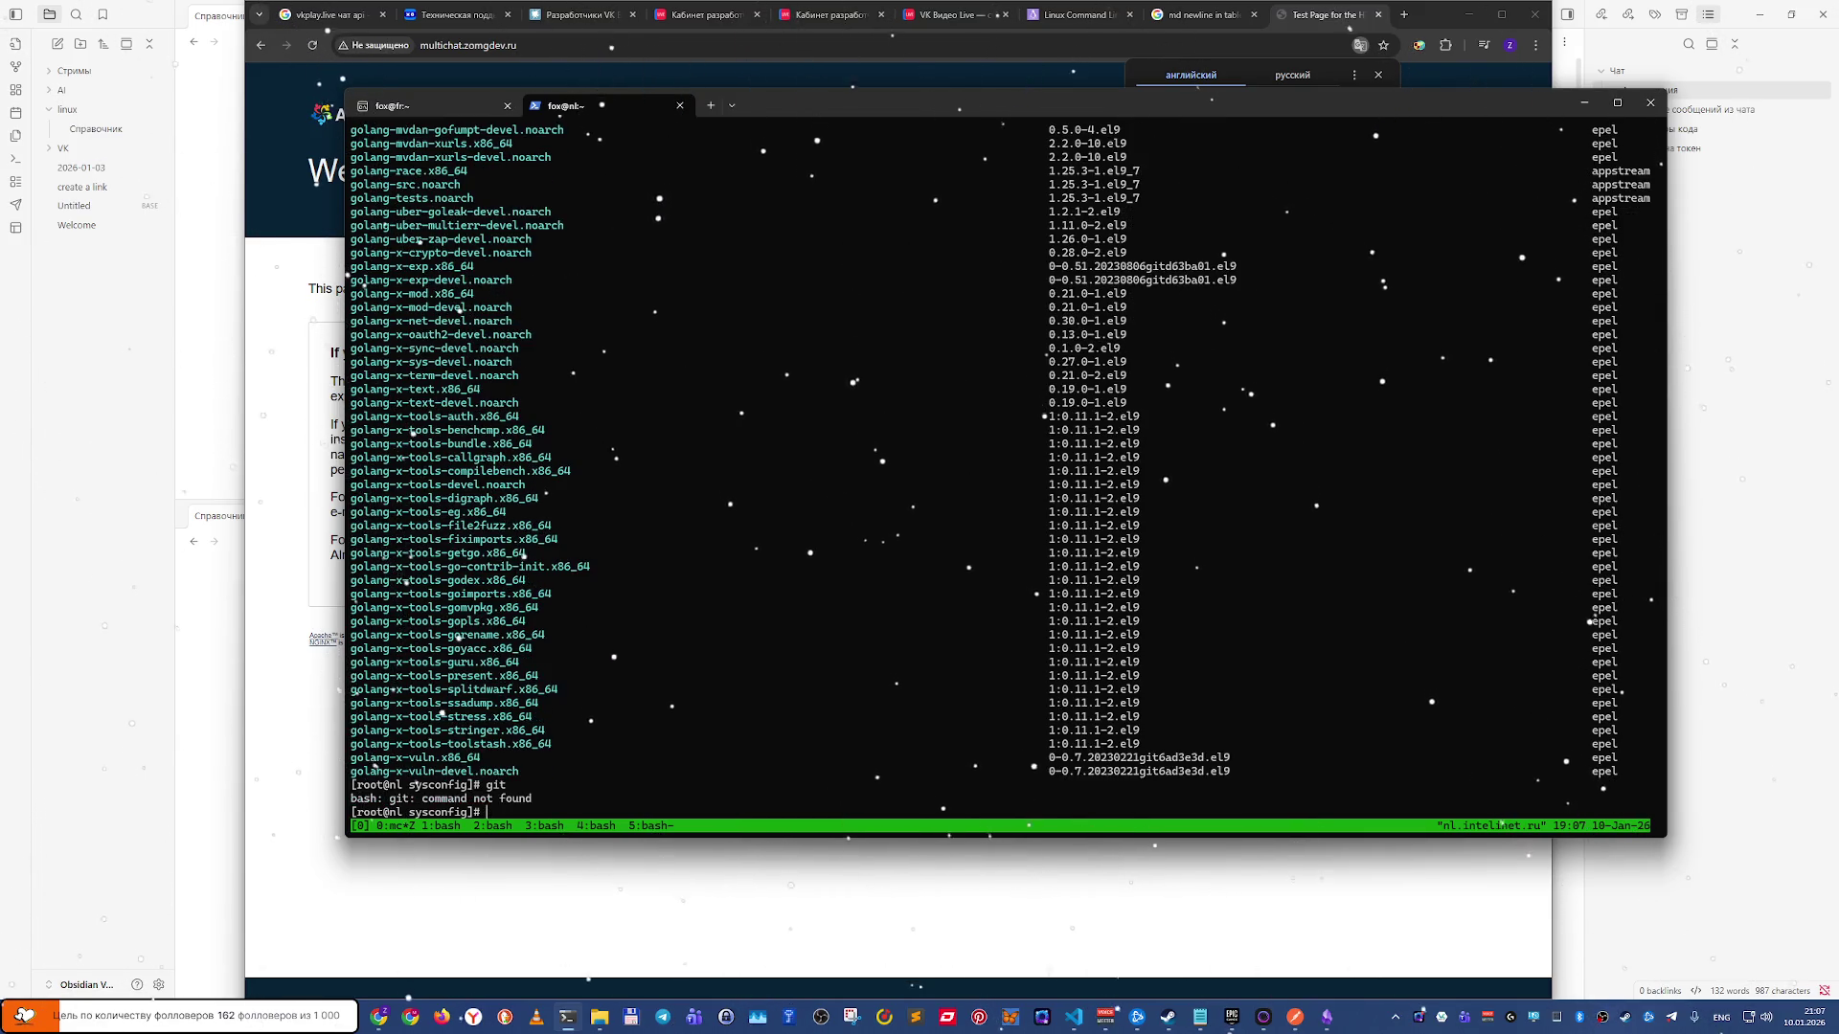
text(dnf)
text( install golang git jq )
text(mc)
Step: Run dnf install golang git jq mc, approve the 27 packages, and stay on the terminal after Complete
key(Return)
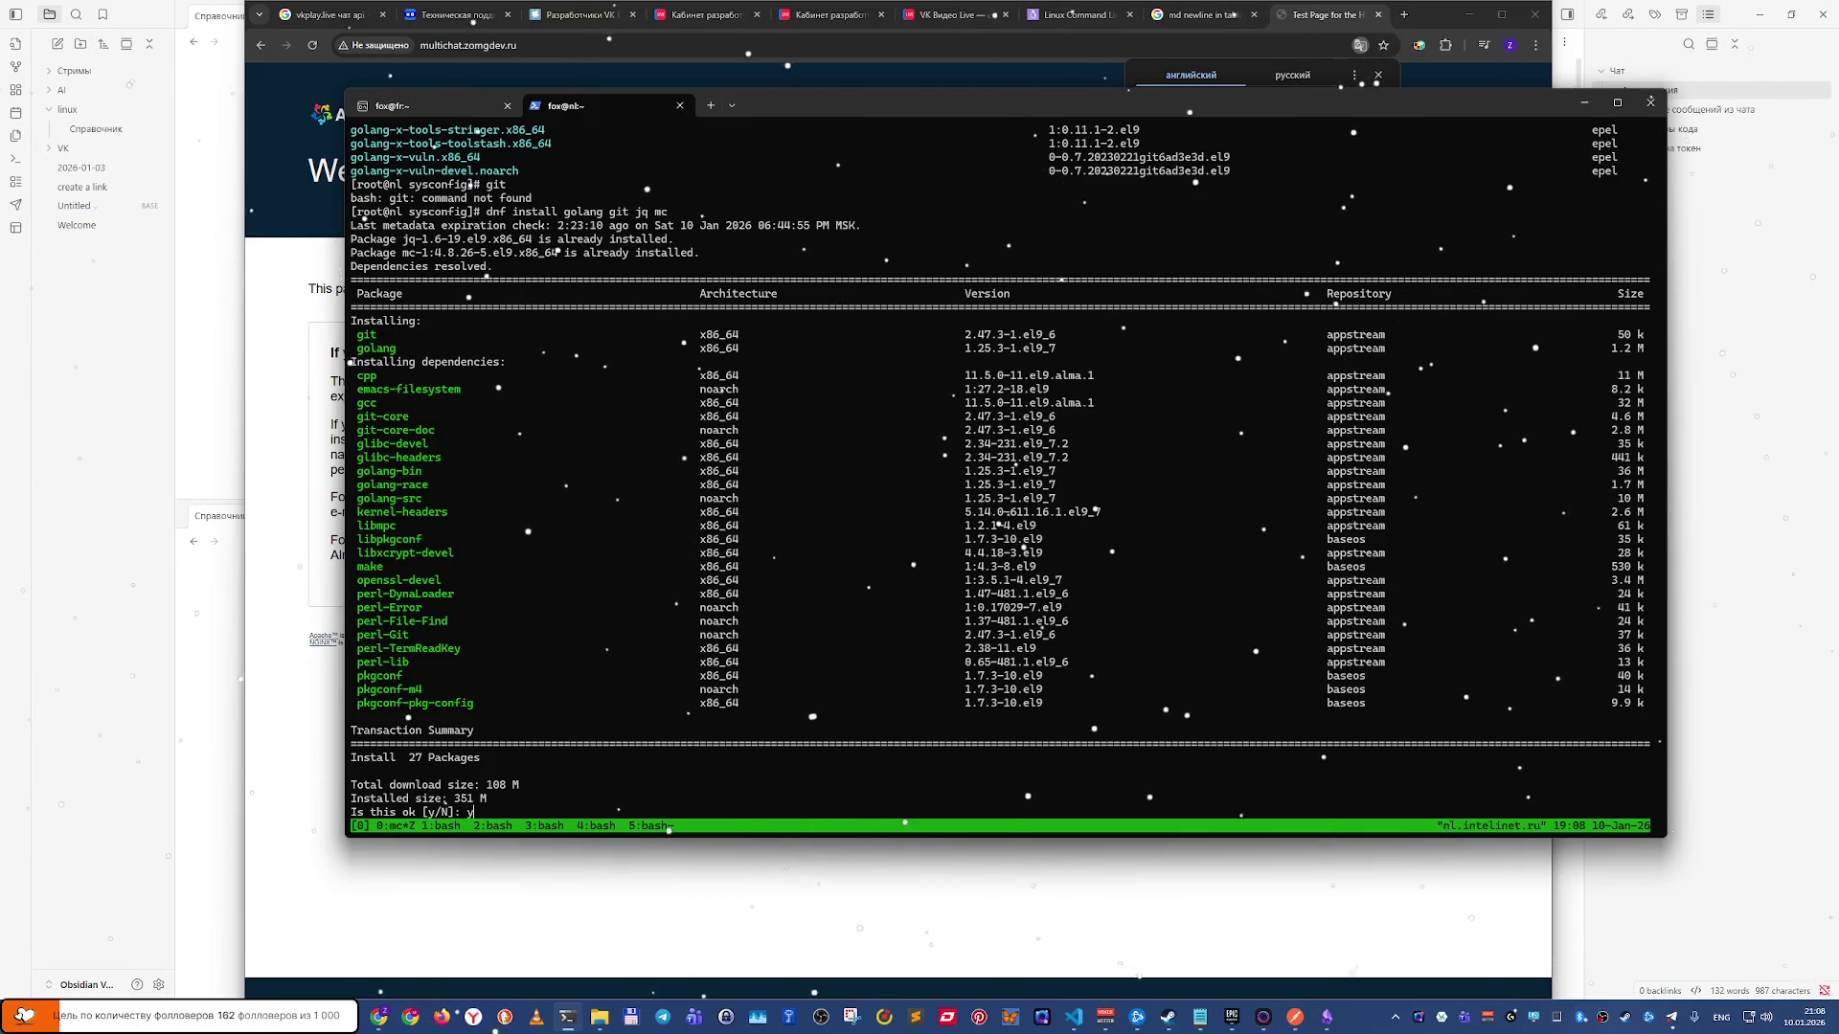
key(Return)
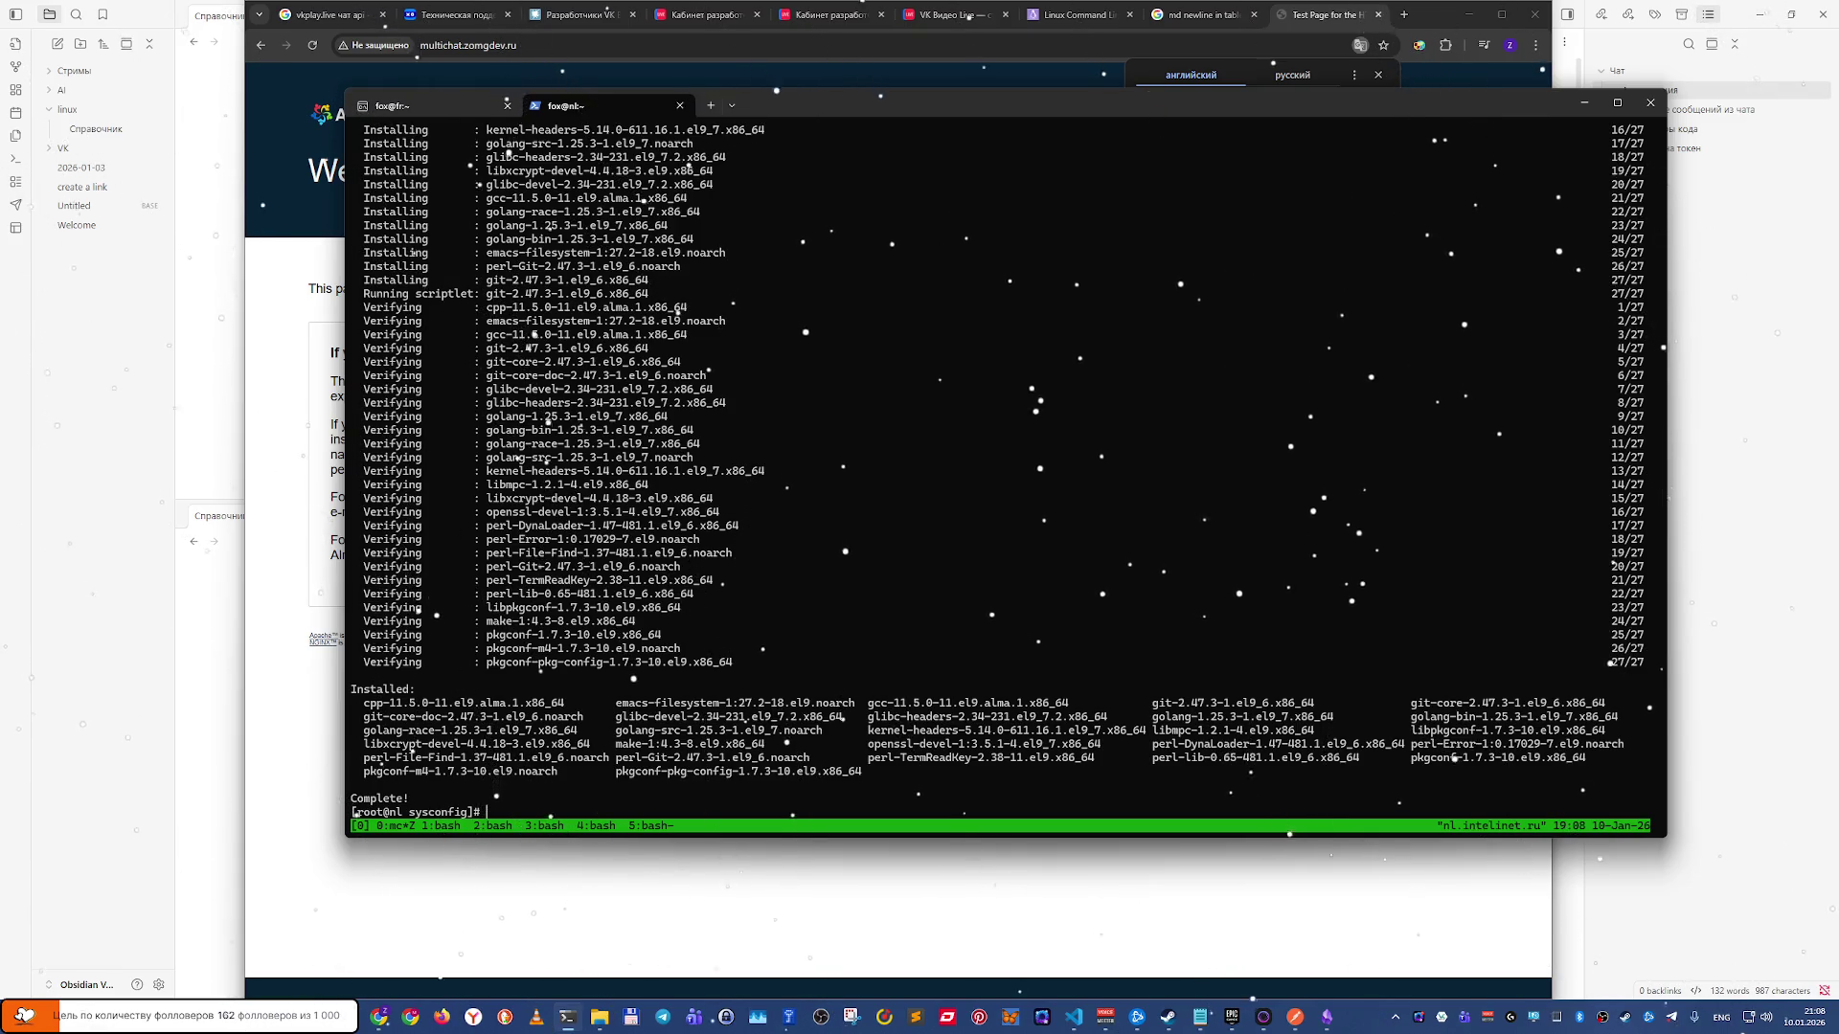
key(alt+Tab)
key(Tab)
key(Tab)
key(Escape)
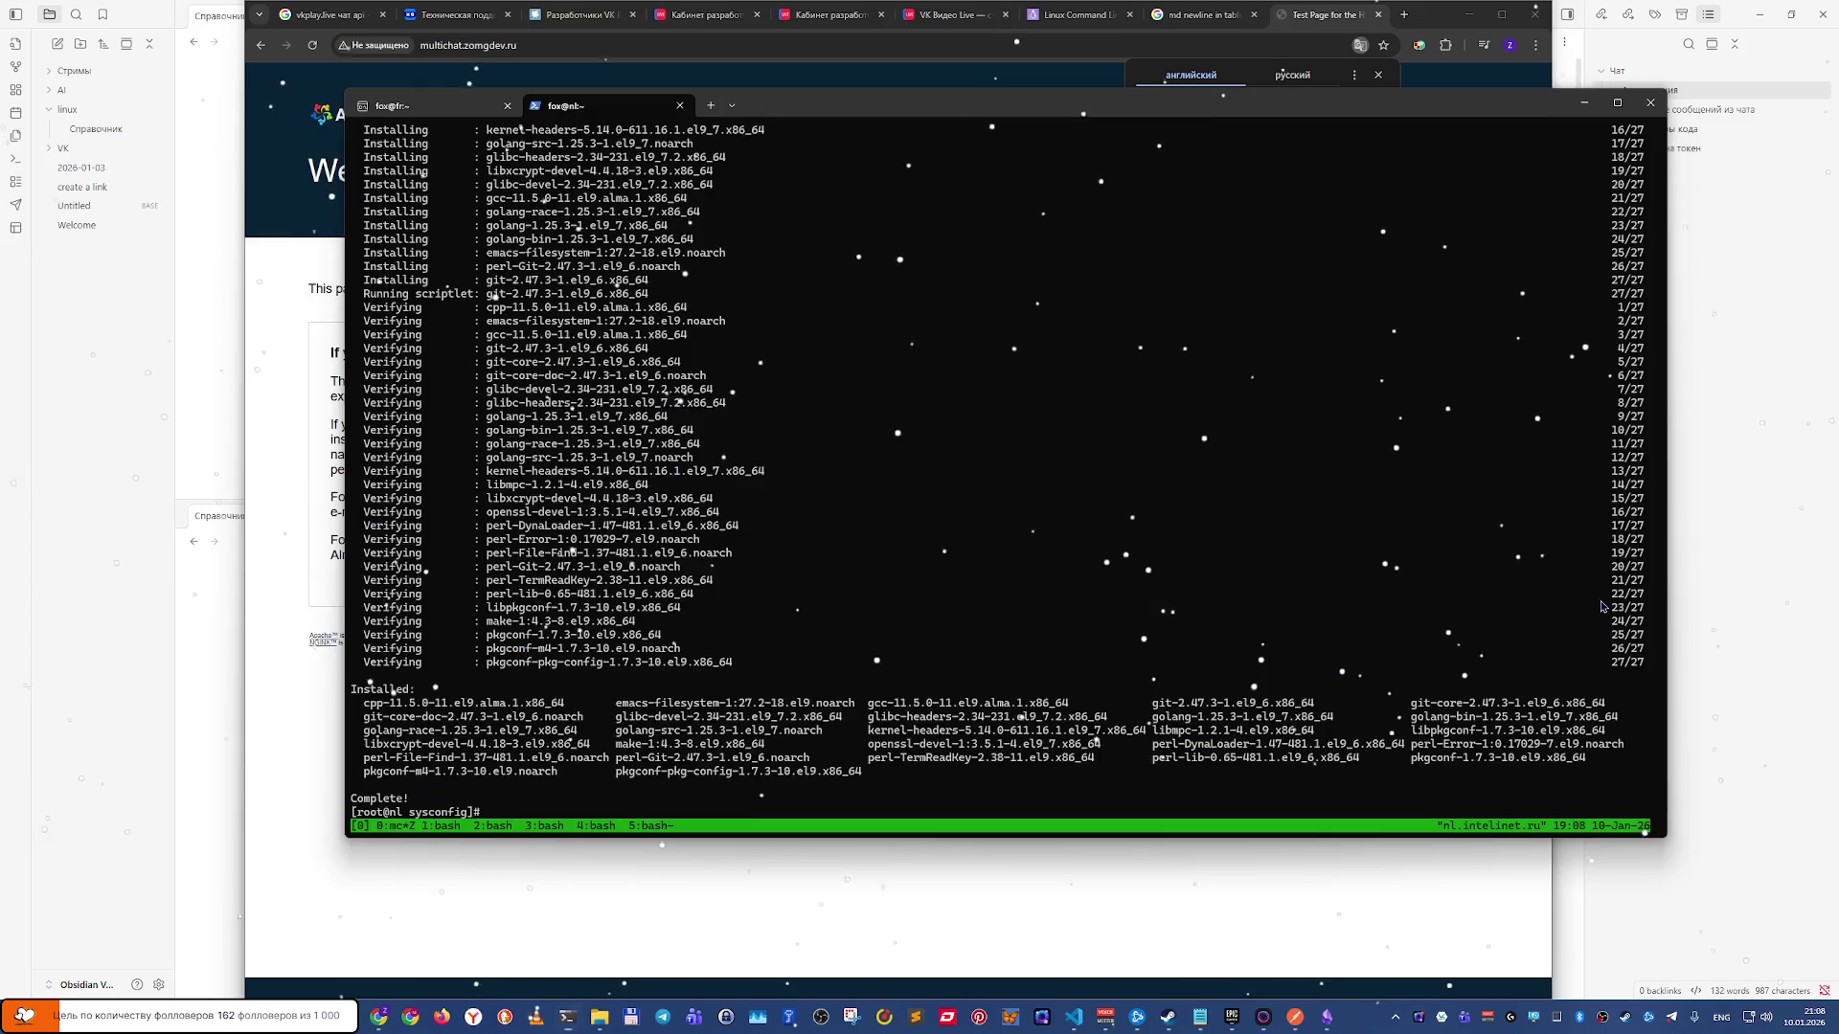
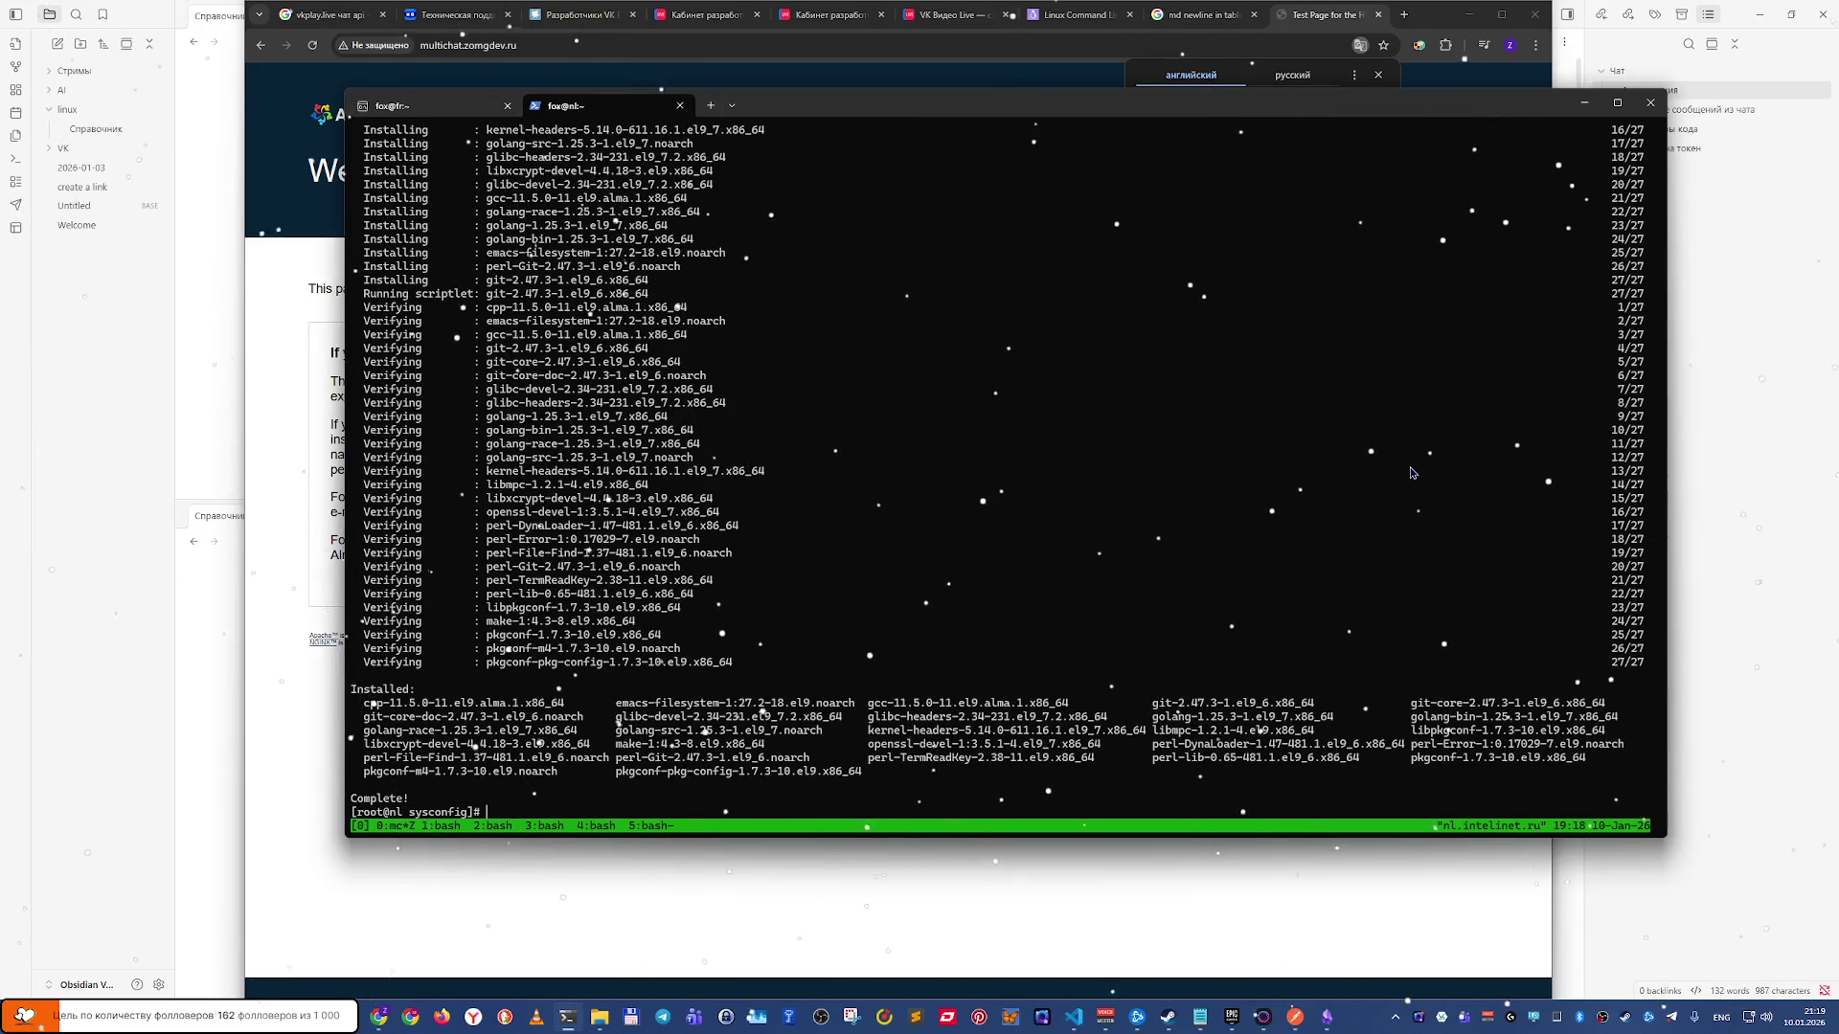
Step: Bring Chrome to the front and return to the VK Video Live API docs tab
key(alt+Tab)
key(alt+Tab)
key(alt+Tab)
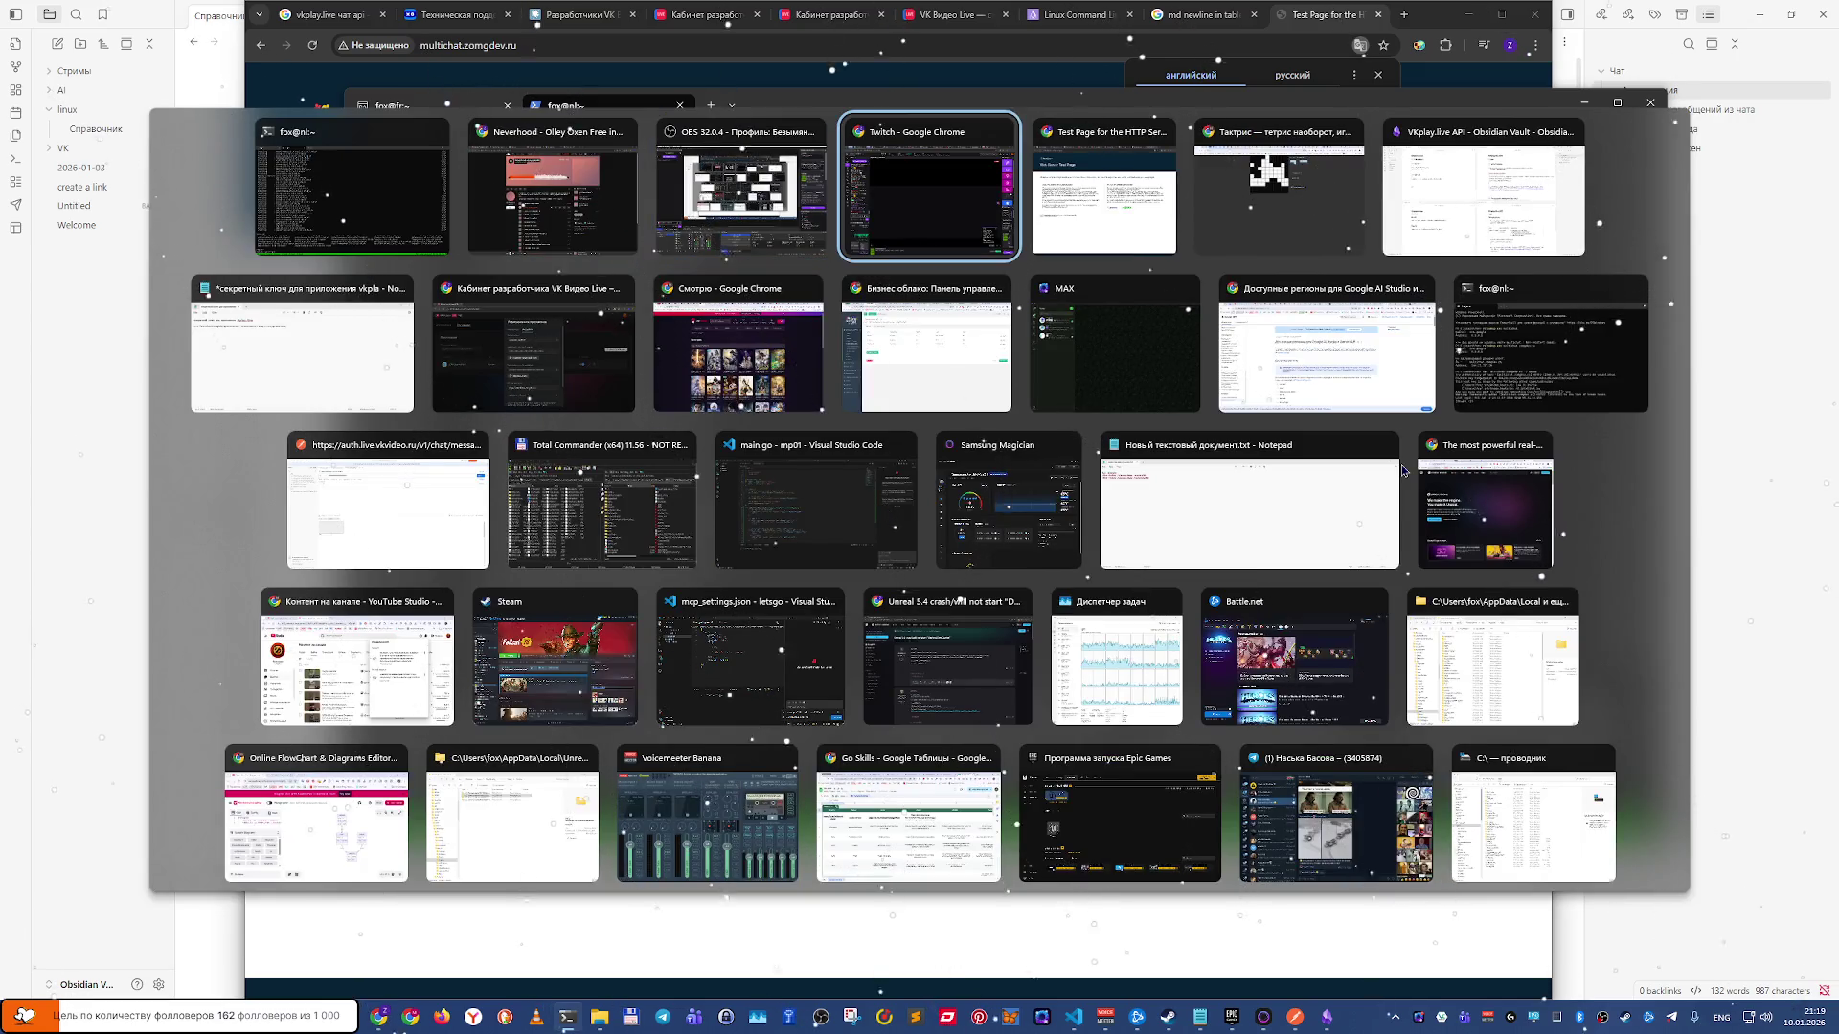
key(alt+shift+Tab)
key(alt+shift+Tab)
key(alt+shift+Tab)
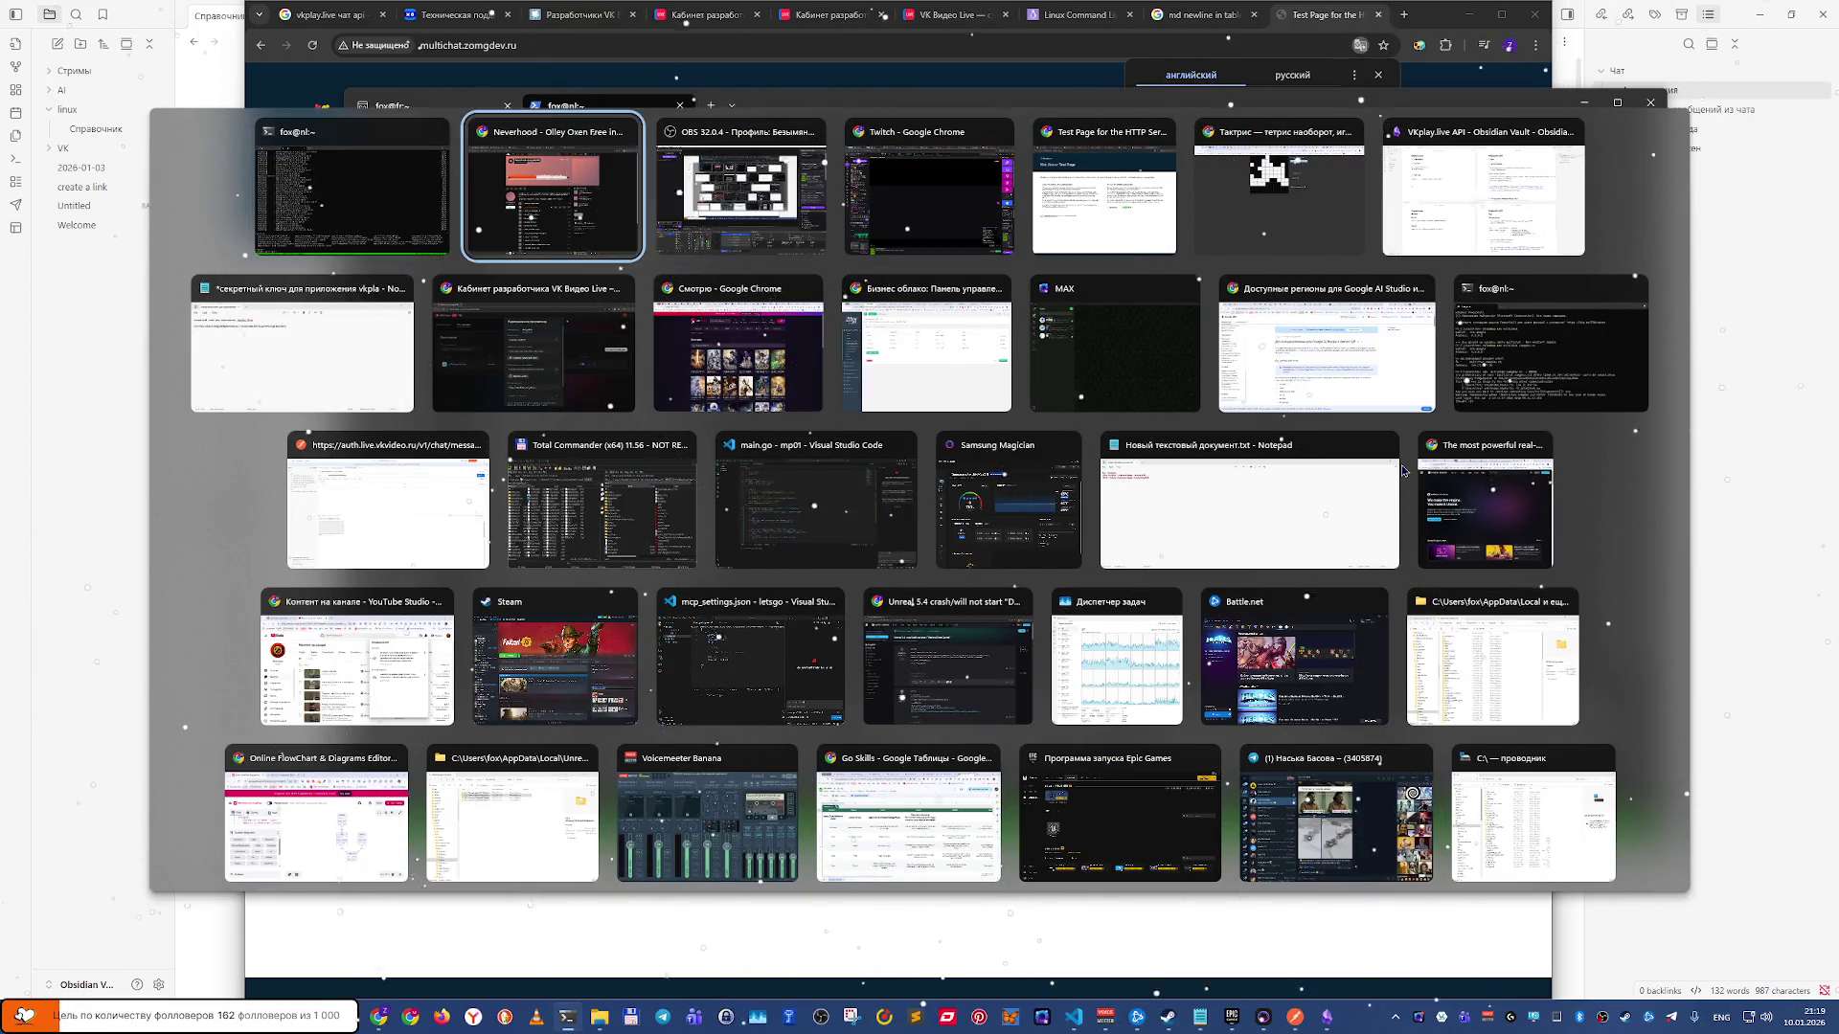
click(933, 17)
key(ctrl+shift+Tab)
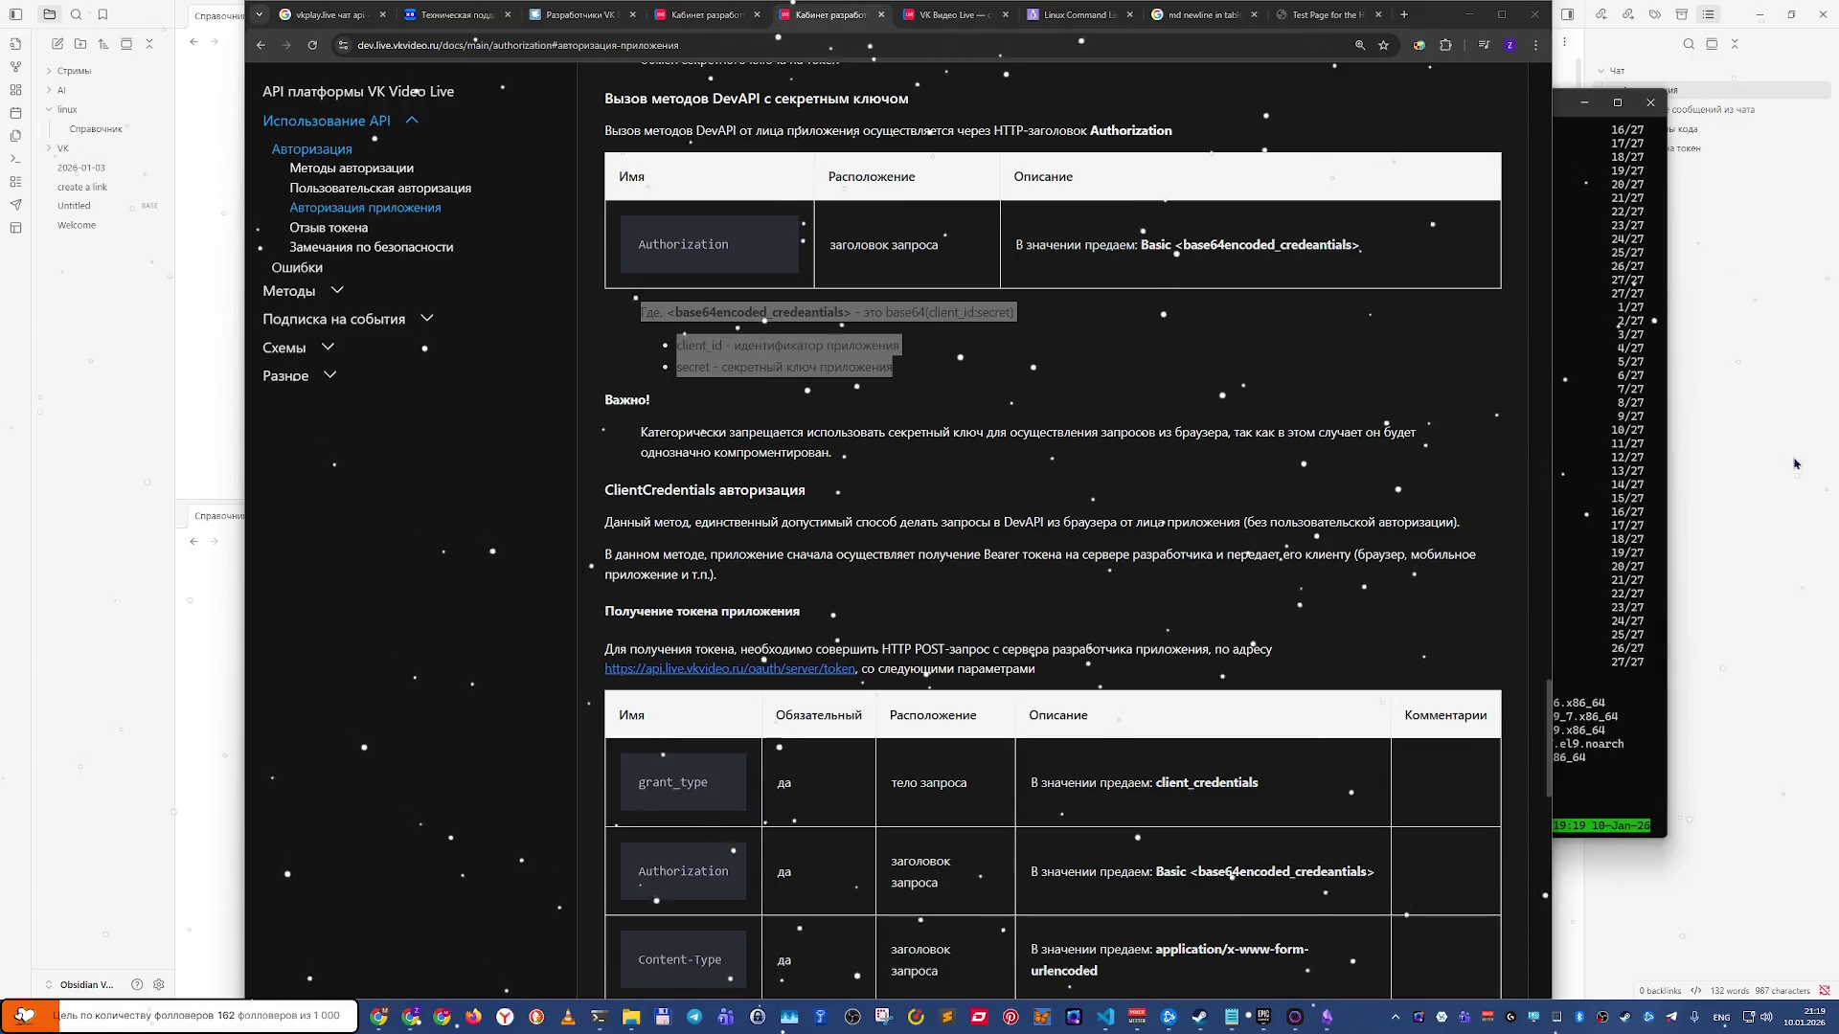
Step: Select the word client_id in the authorization docs, then switch back to the terminal
click(741, 371)
double_click(694, 345)
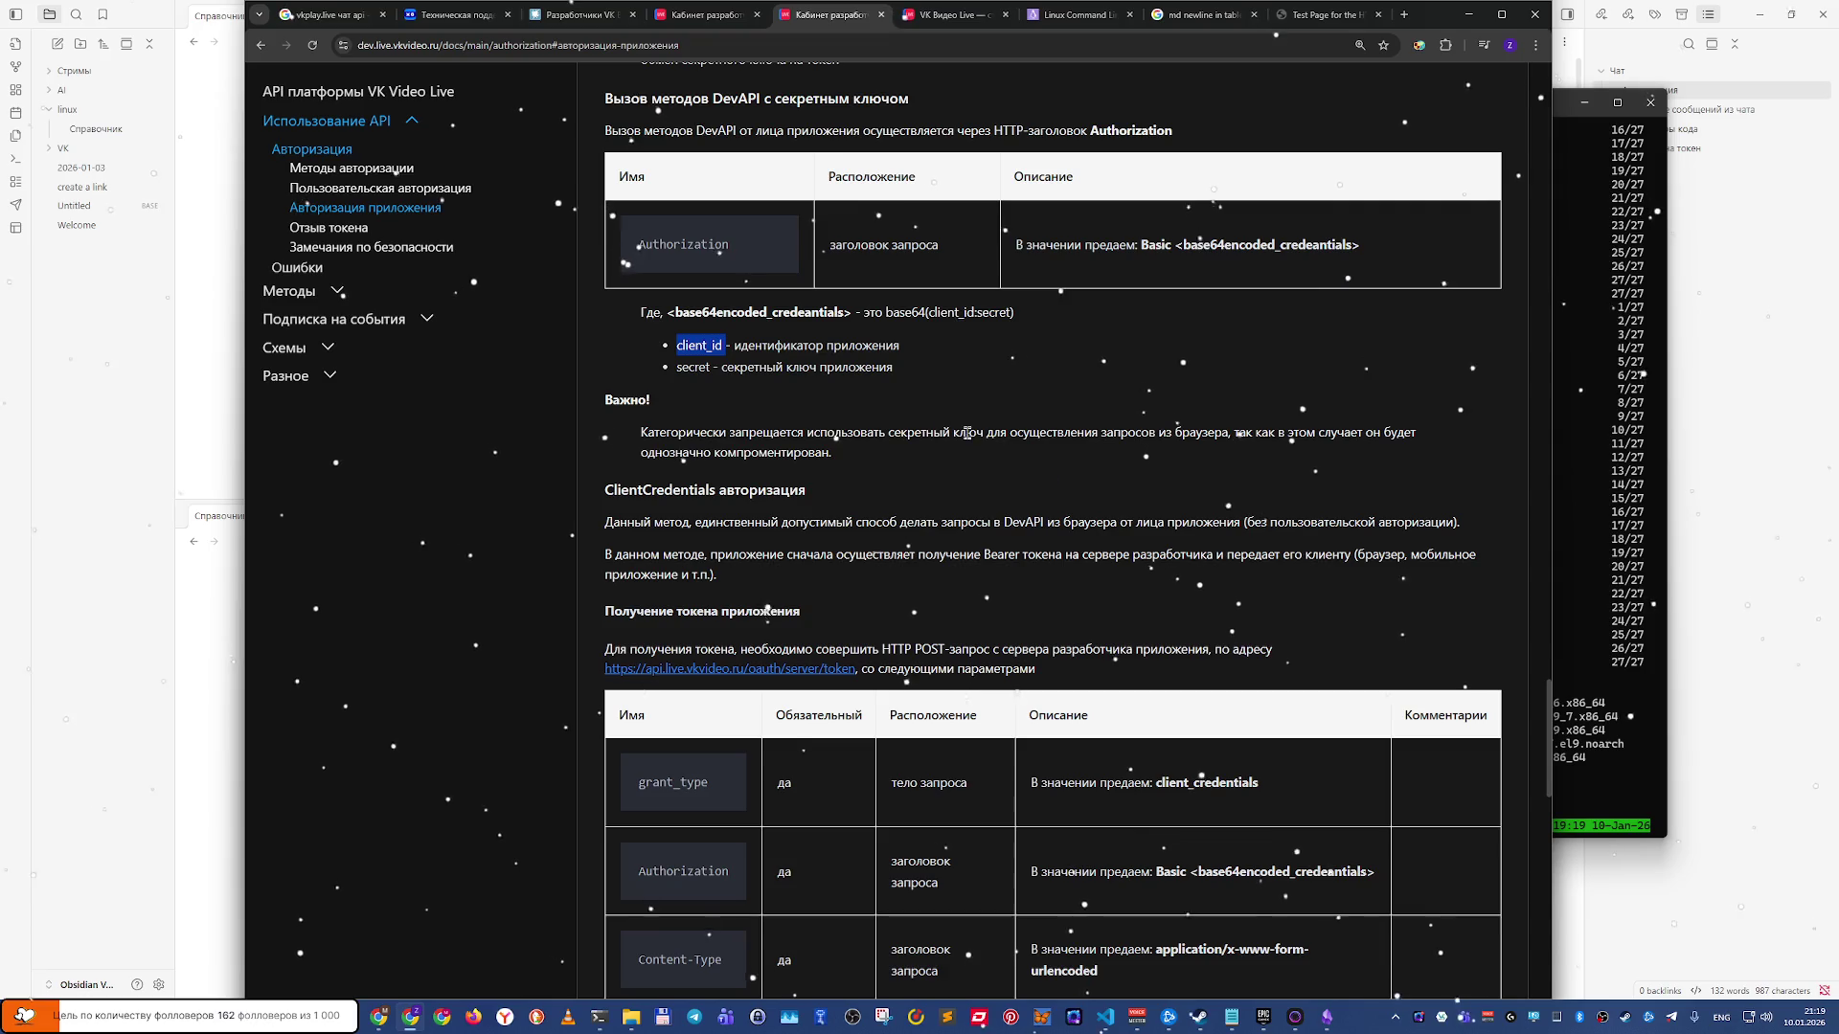
key(alt+Tab)
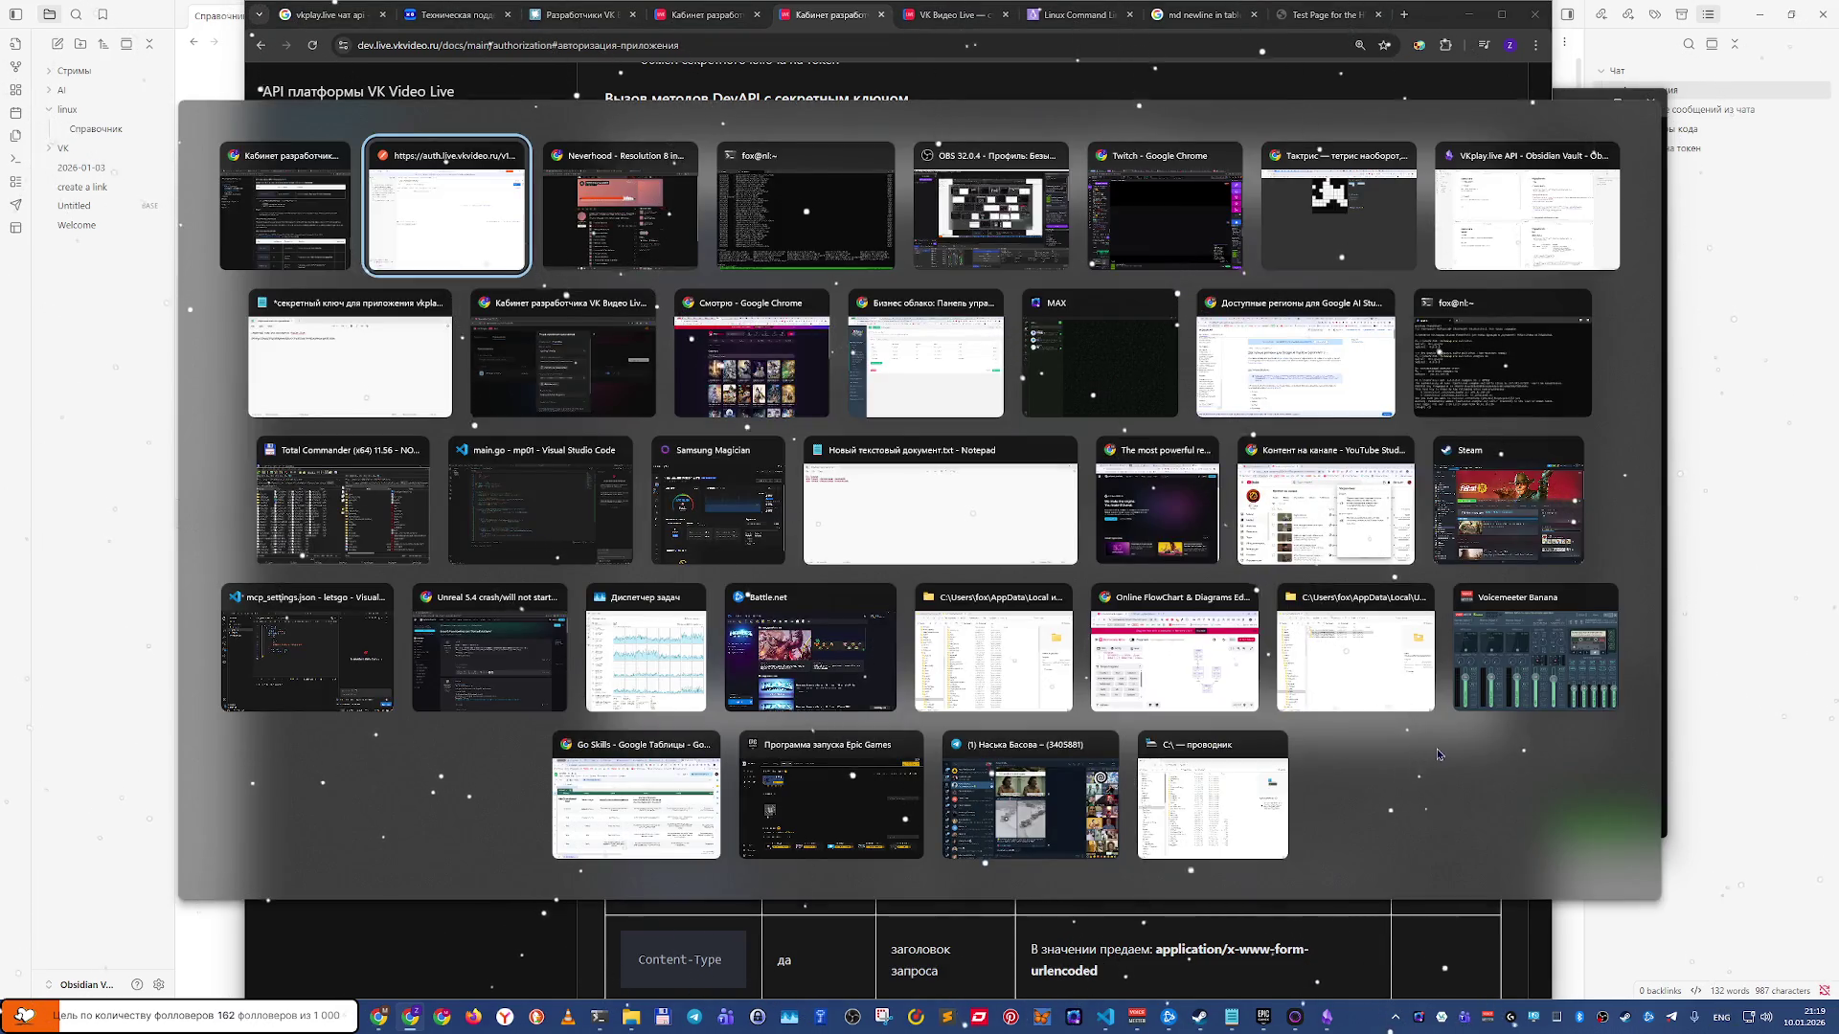
key(Tab)
key(Tab)
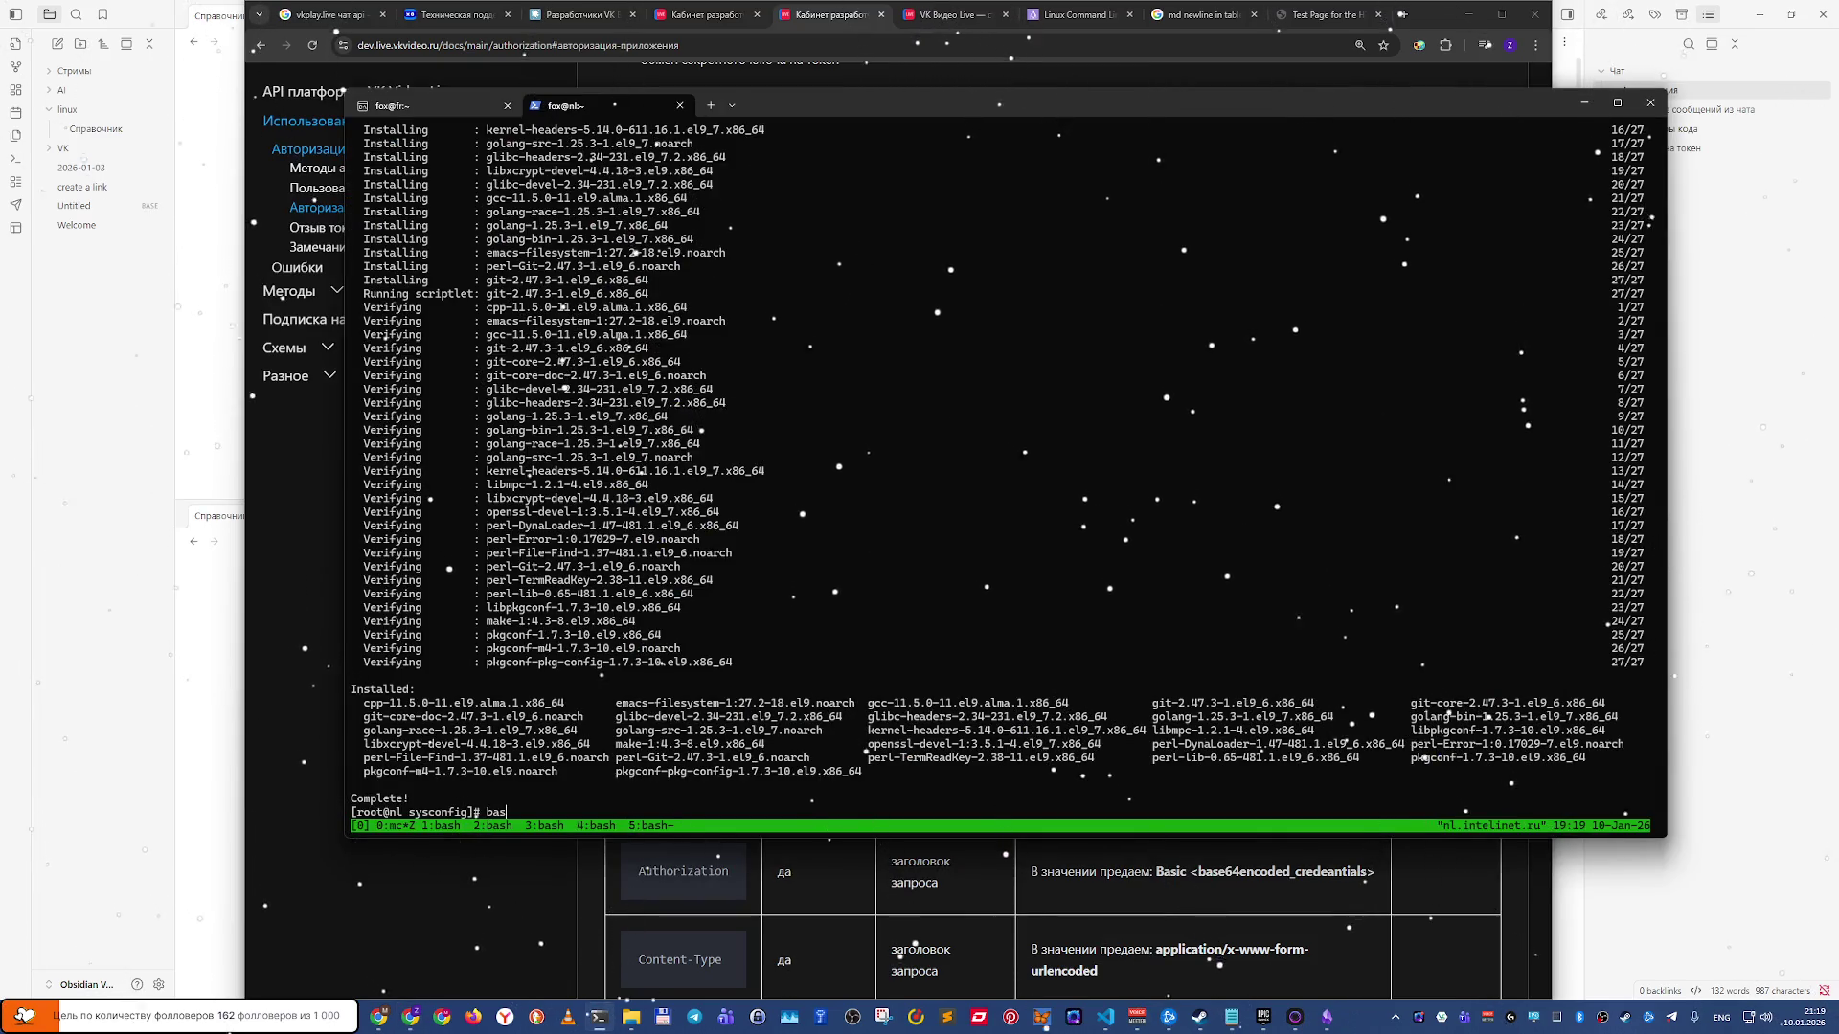
text(base)
Step: In bash, encode 123 with base64 and decode it back with base64 -d, fixing an extra pipe
key(Tab)
key(Tab)
key(Tab)
text(64)
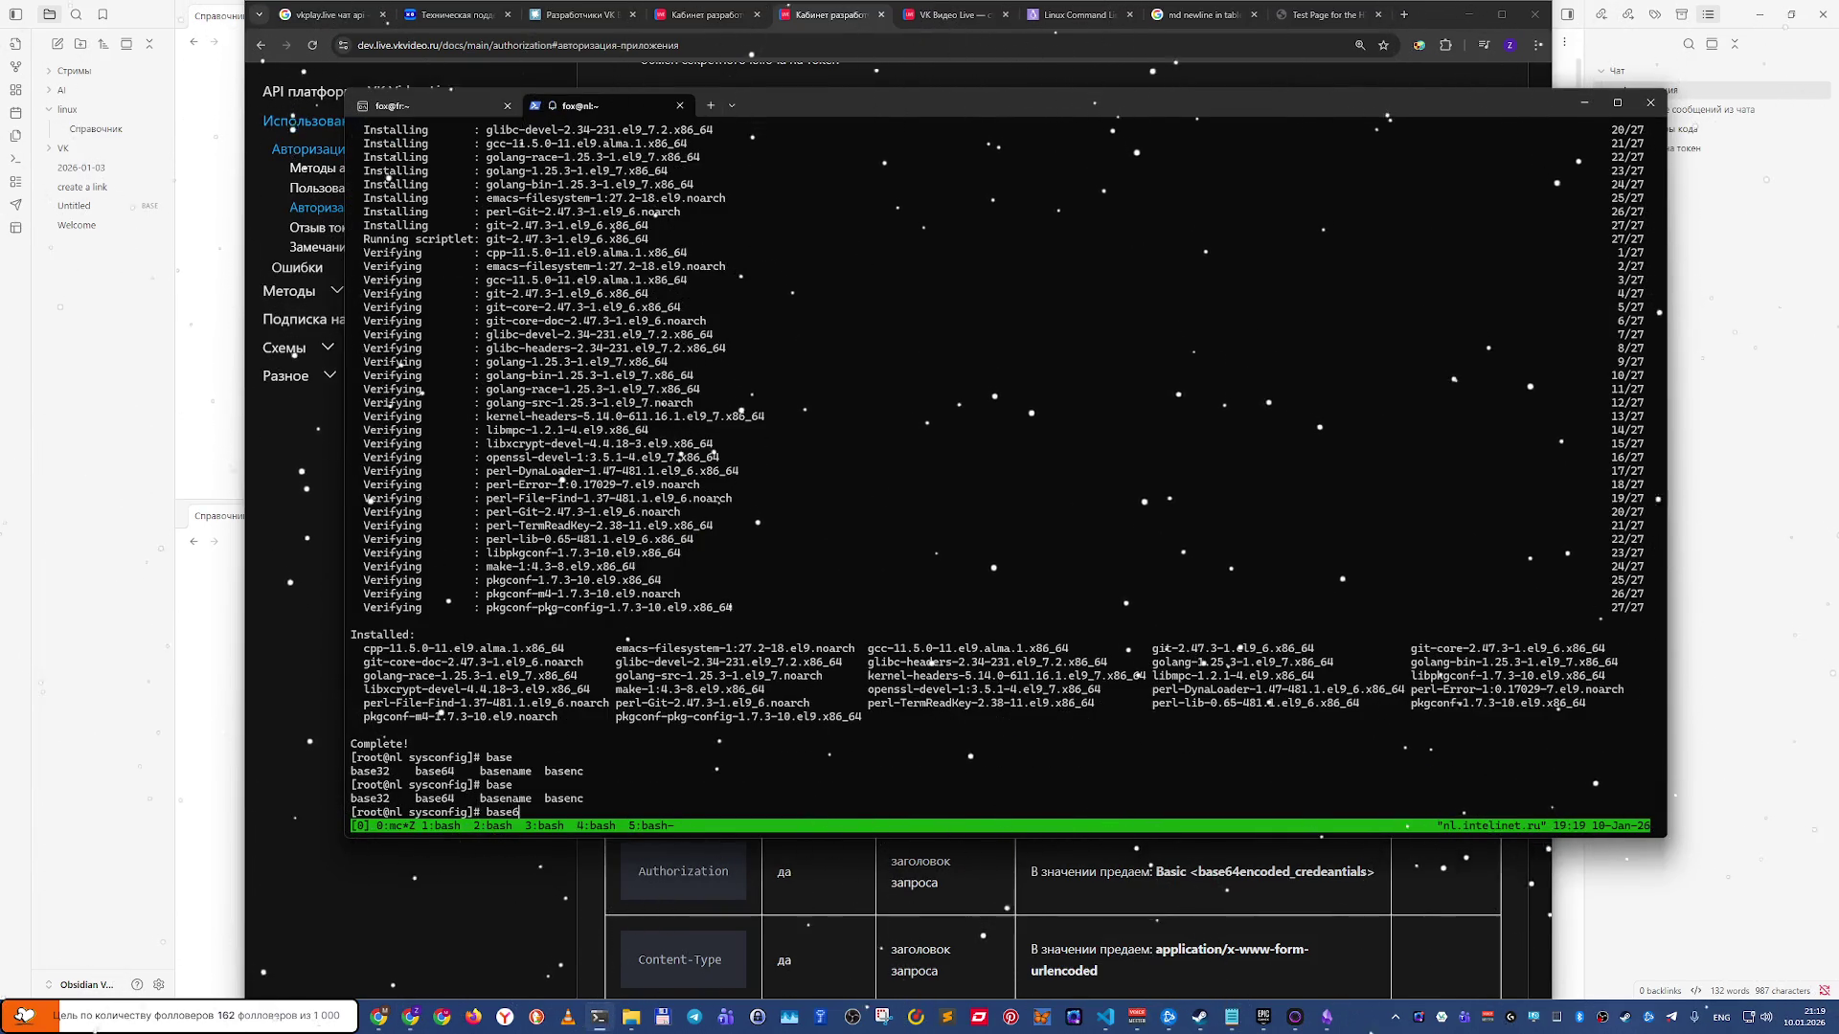
key(Return)
key(ctrl+c)
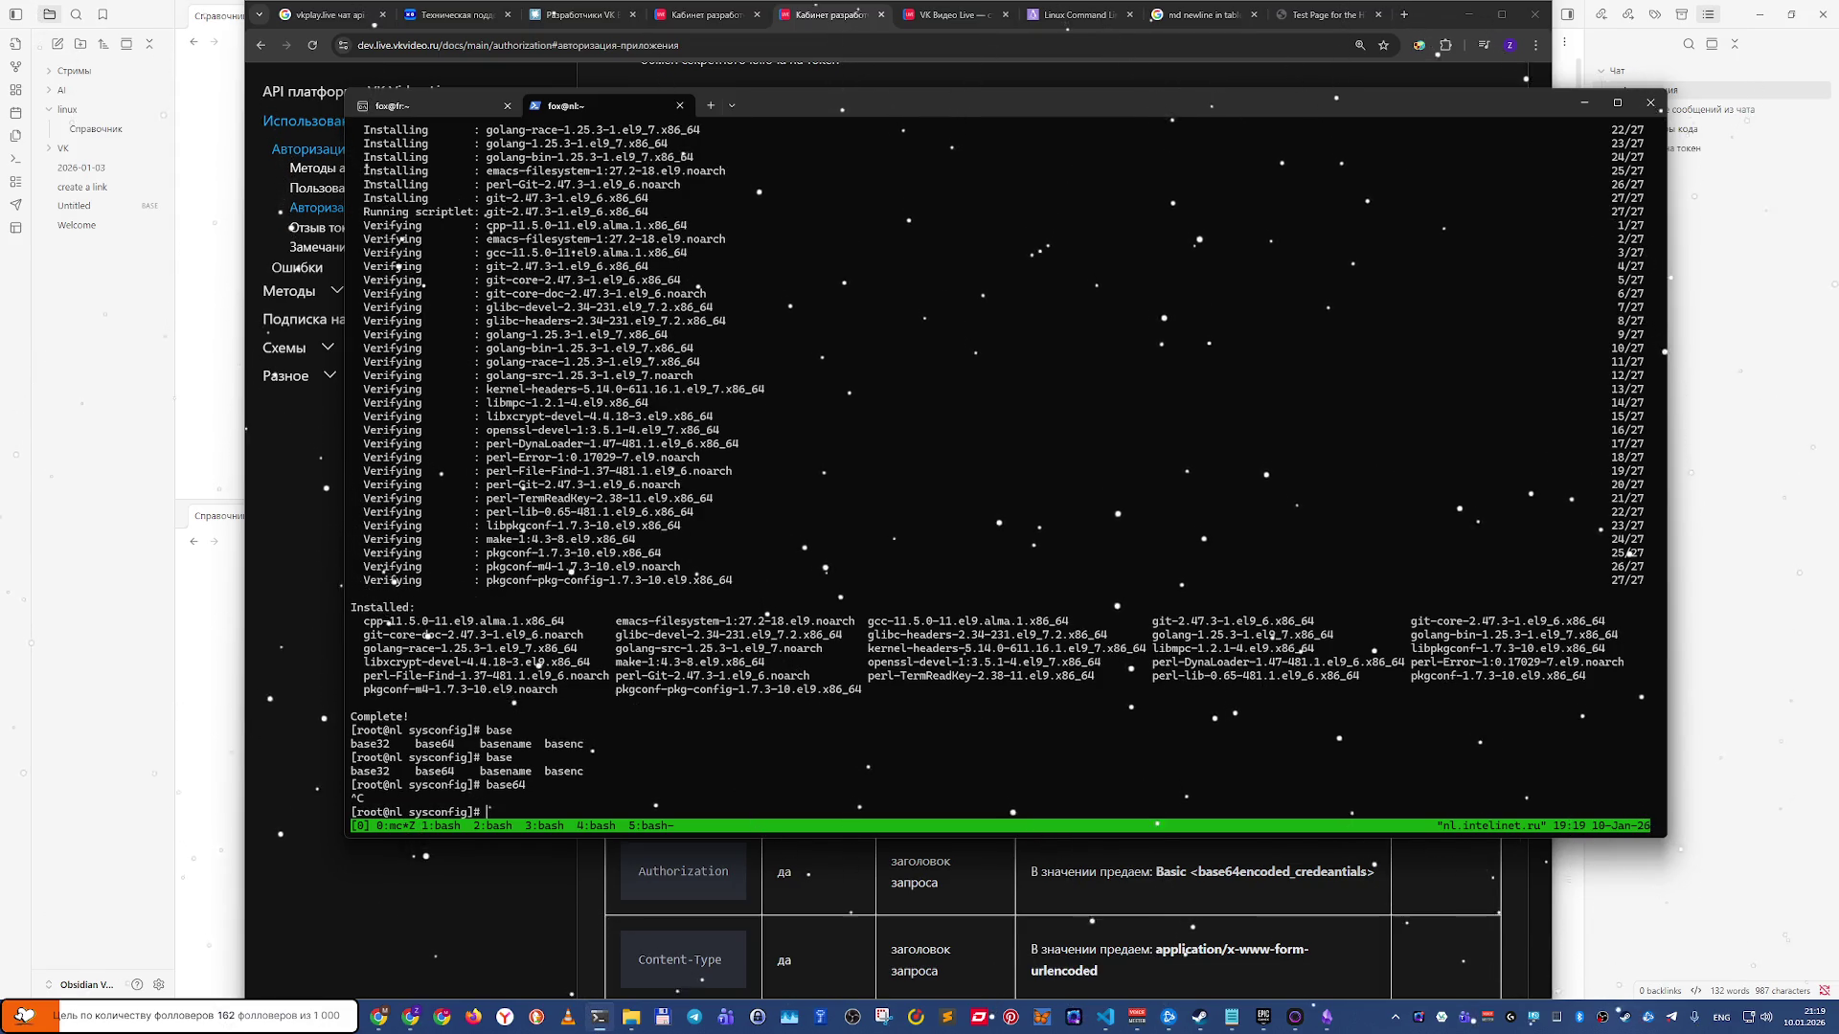
text(echo )
text(123)
text( | base)
text(64)
key(Return)
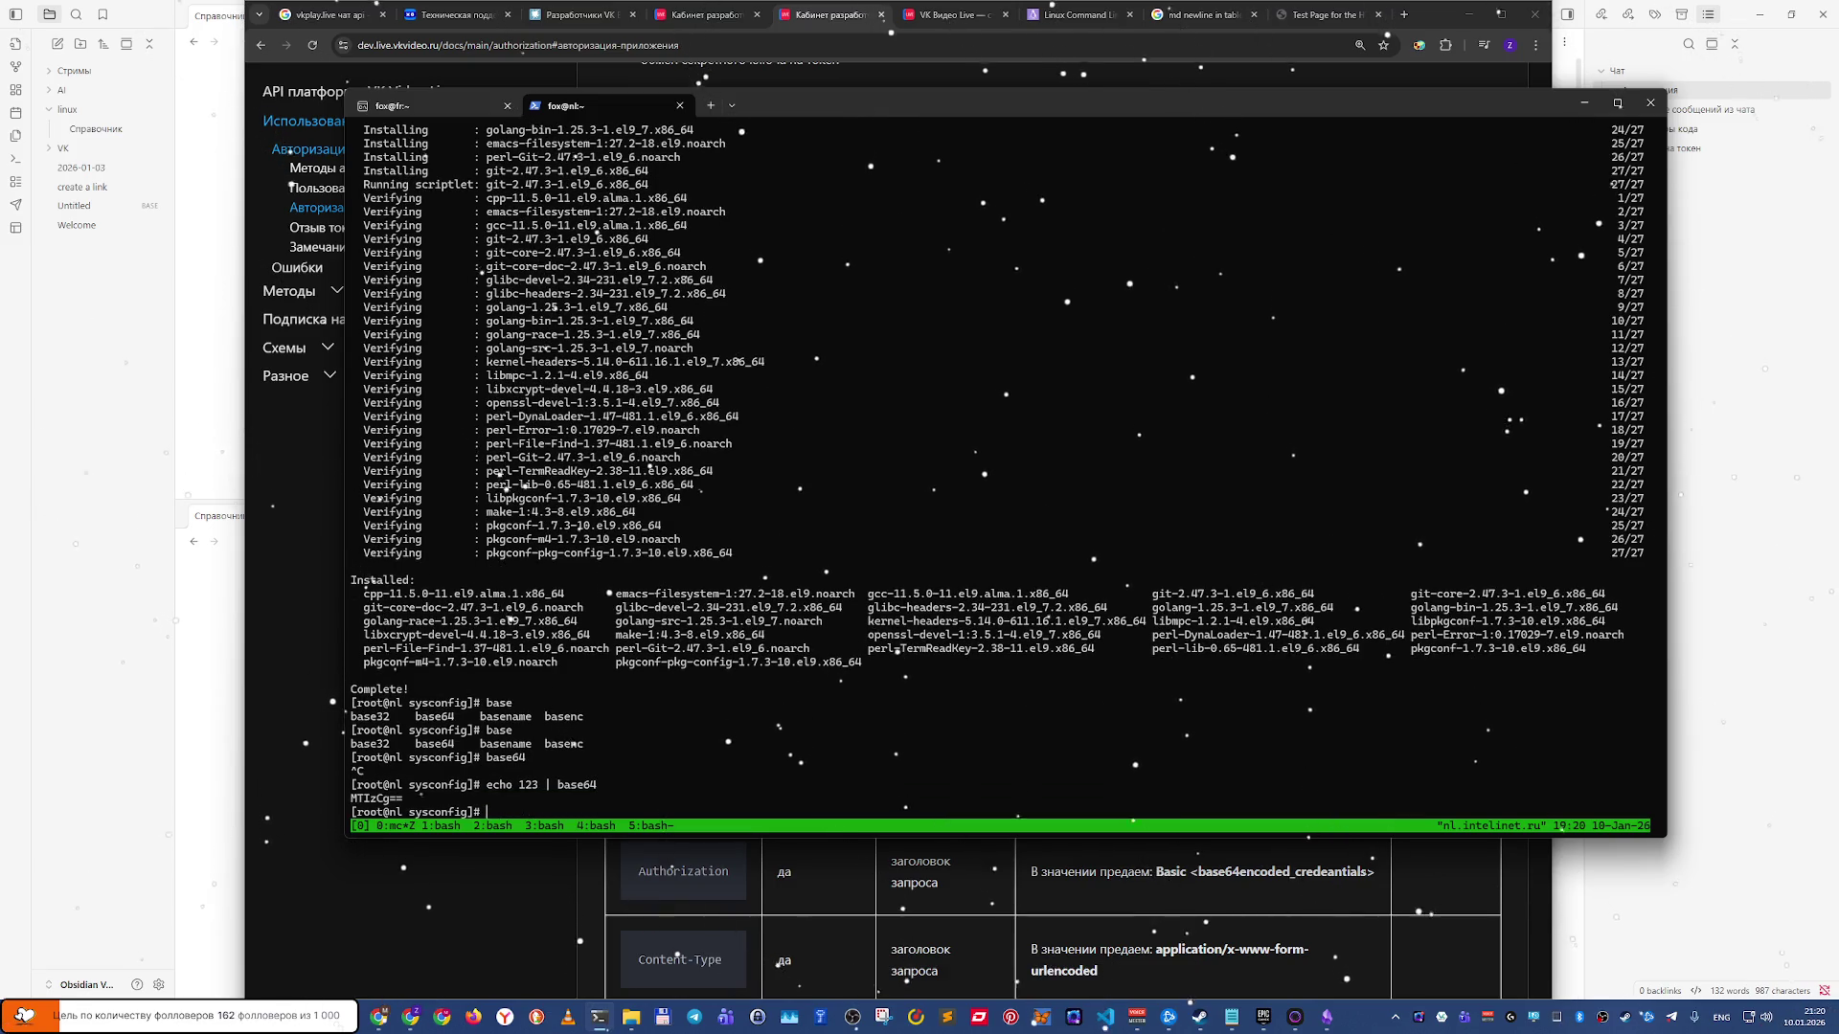
key(Up)
text(base)
text(64 || base64)
text( -d)
key(Return)
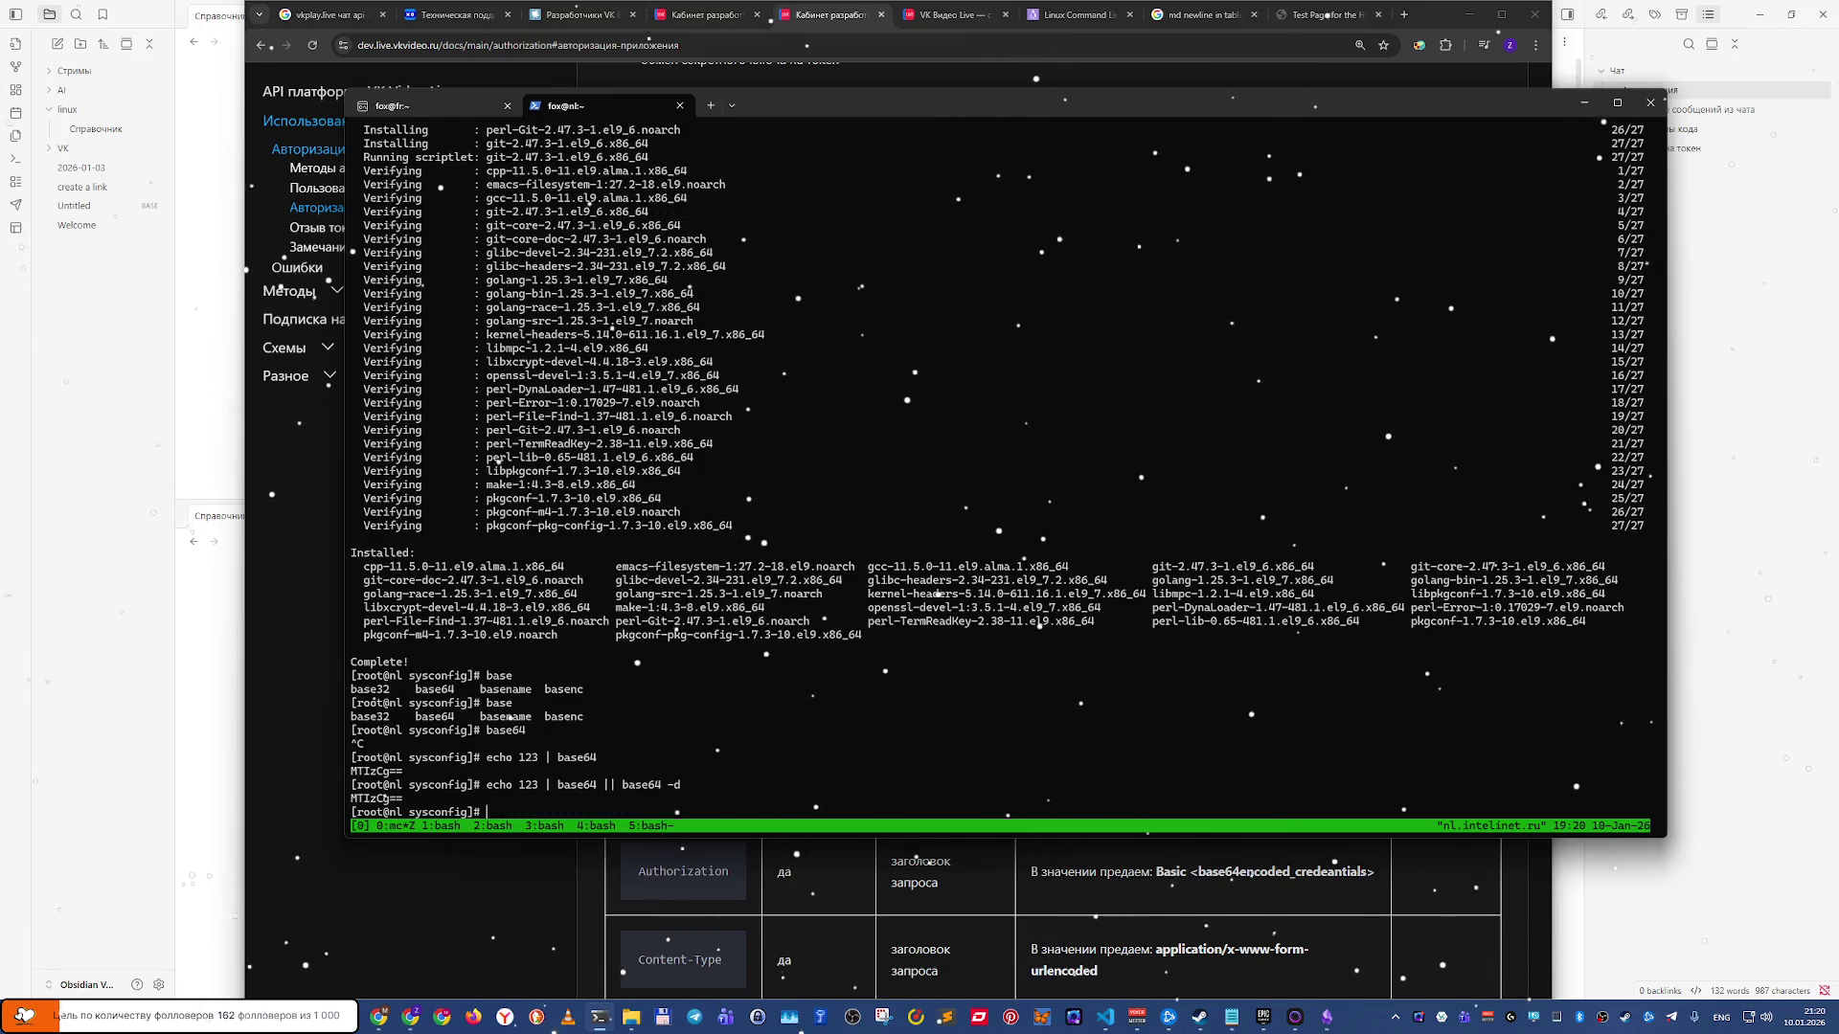
key(Up)
key(BackSpace)
key(Return)
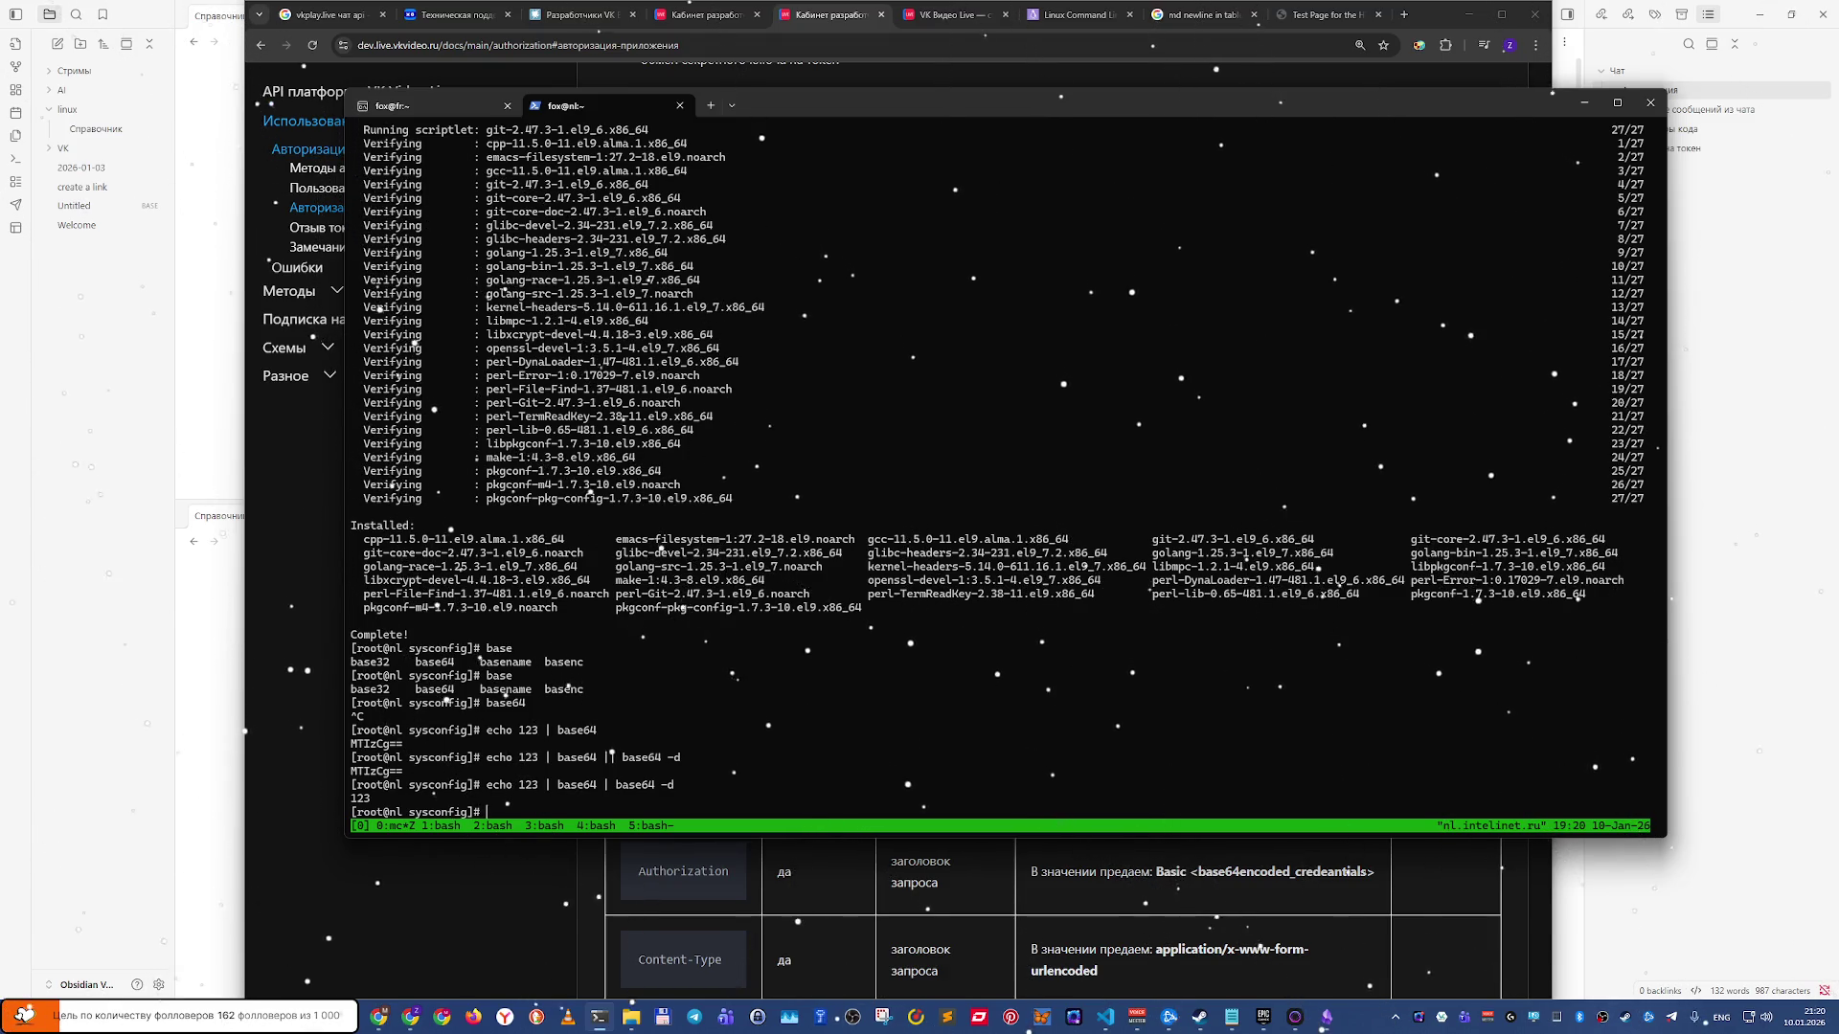
Step: Round-trip '123:token' through base64 encode and decode, then return to the API docs
key(Up)
key(ctrl+Left)
key(ctrl+Left)
text(')
key(Right)
key(Right)
key(Right)
text('123:)
text(token)
key(Return)
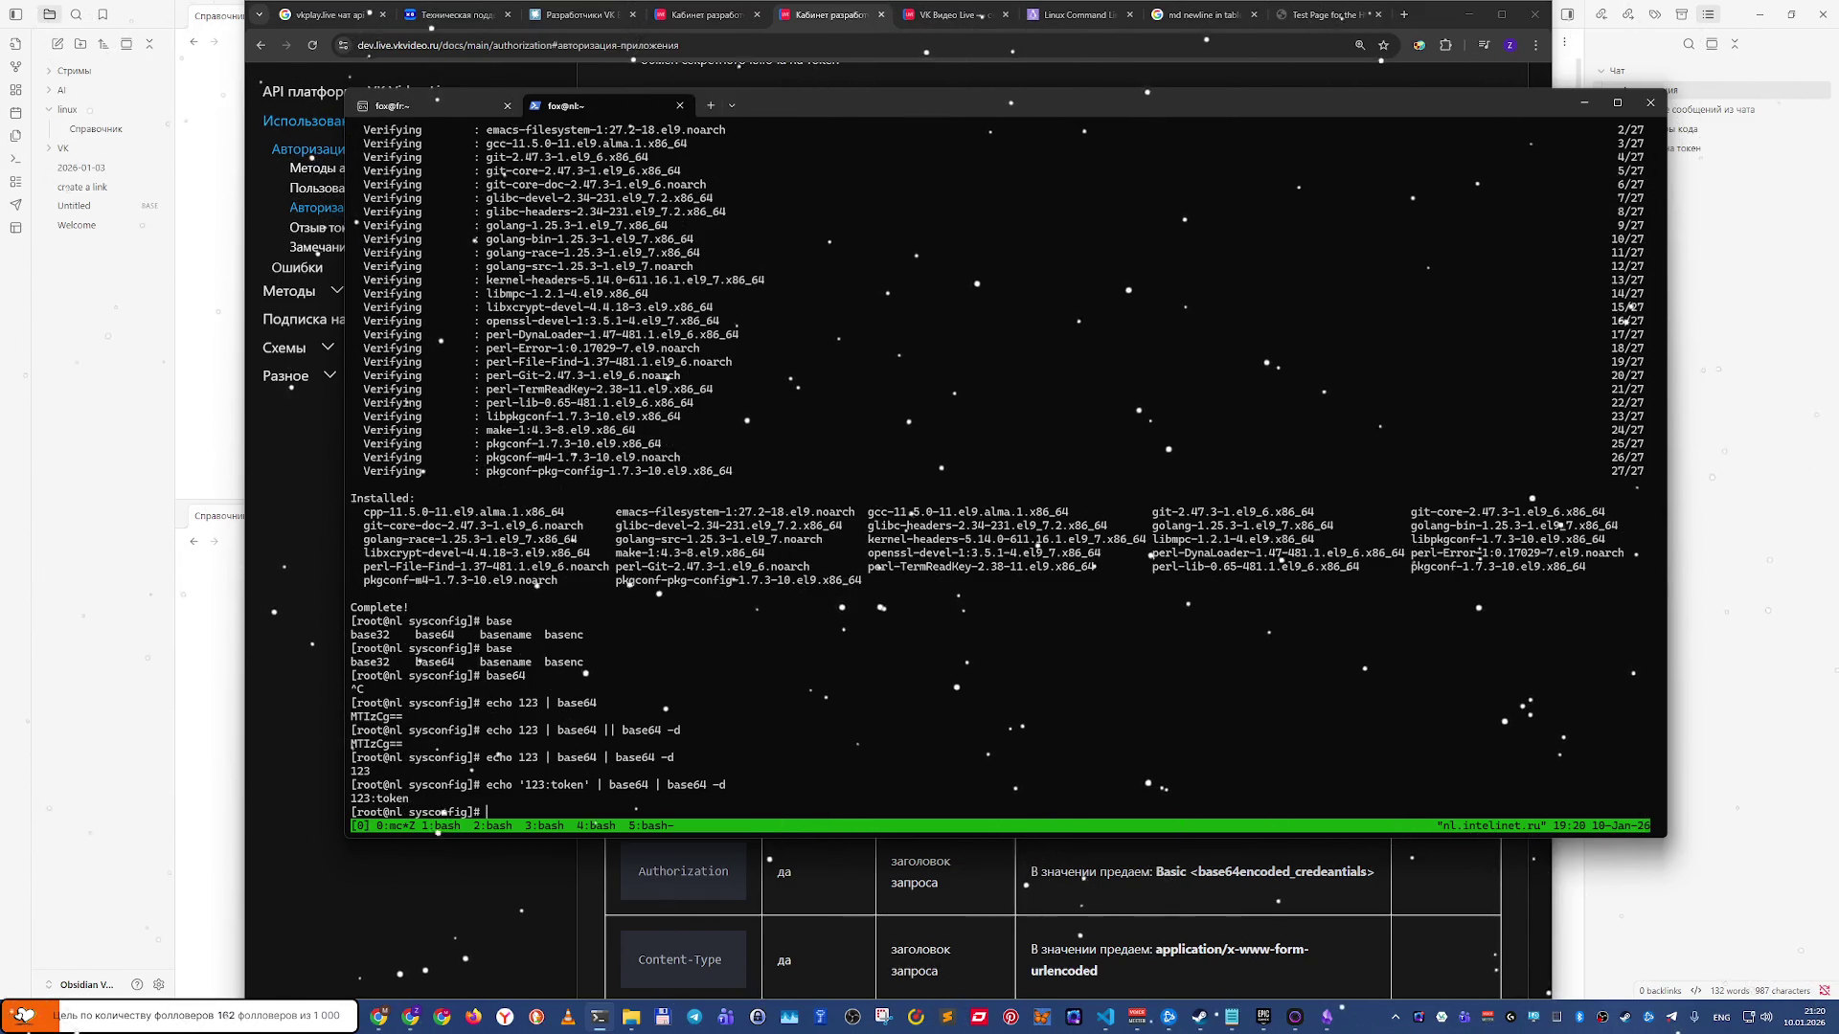
key(alt+Tab)
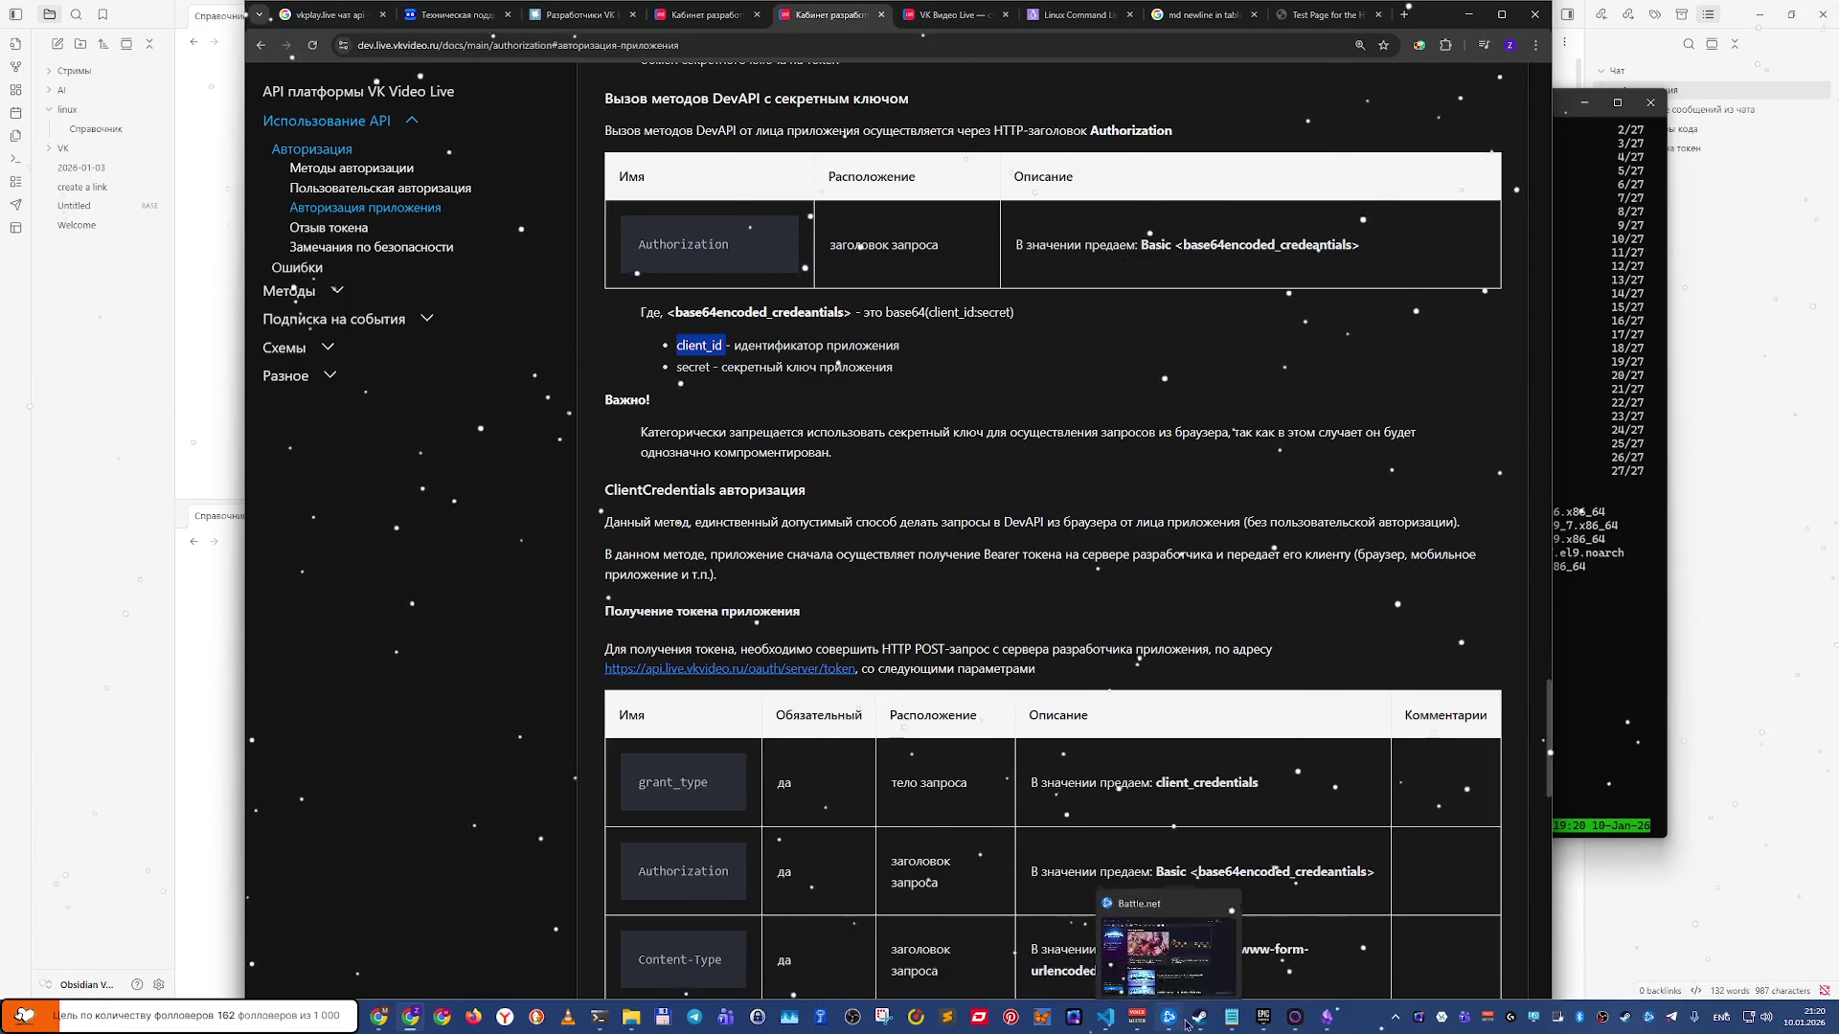
mouse_move(1103, 1019)
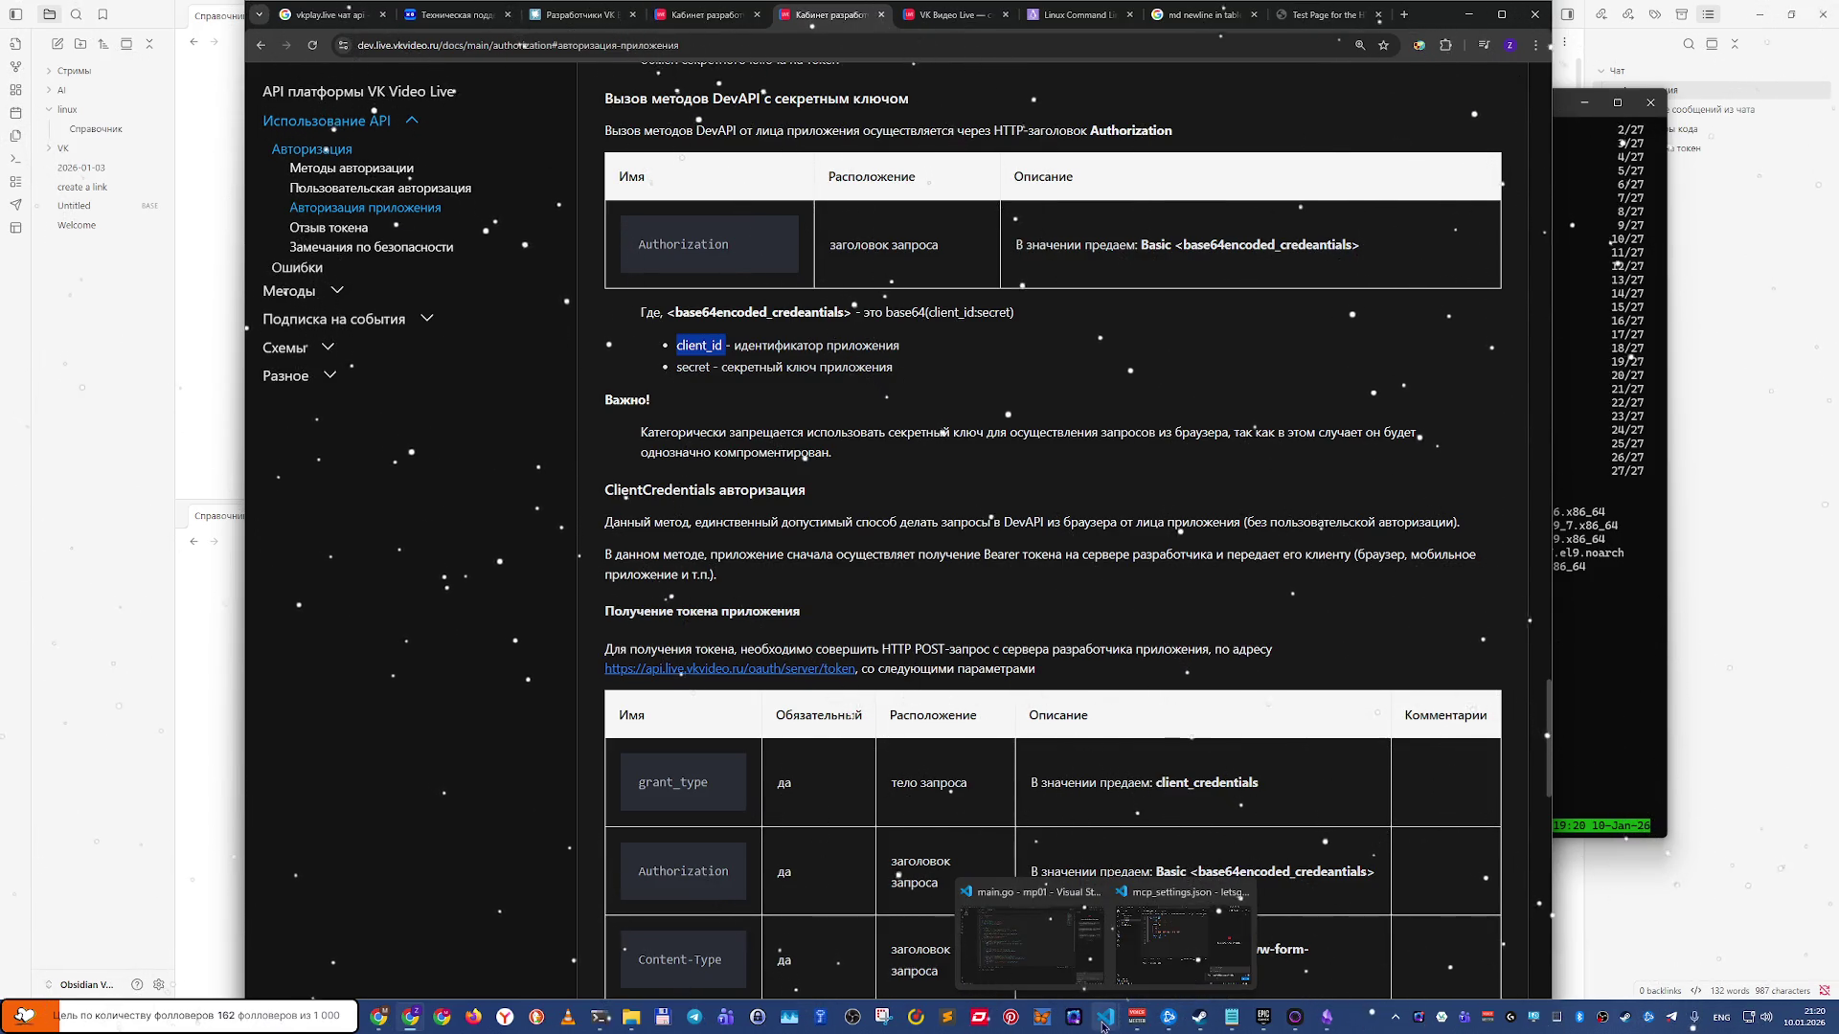
Step: Open a new VS Code window via File > New Window, move and zoom it, then show the desktop with Win+D
click(1183, 941)
click(239, 108)
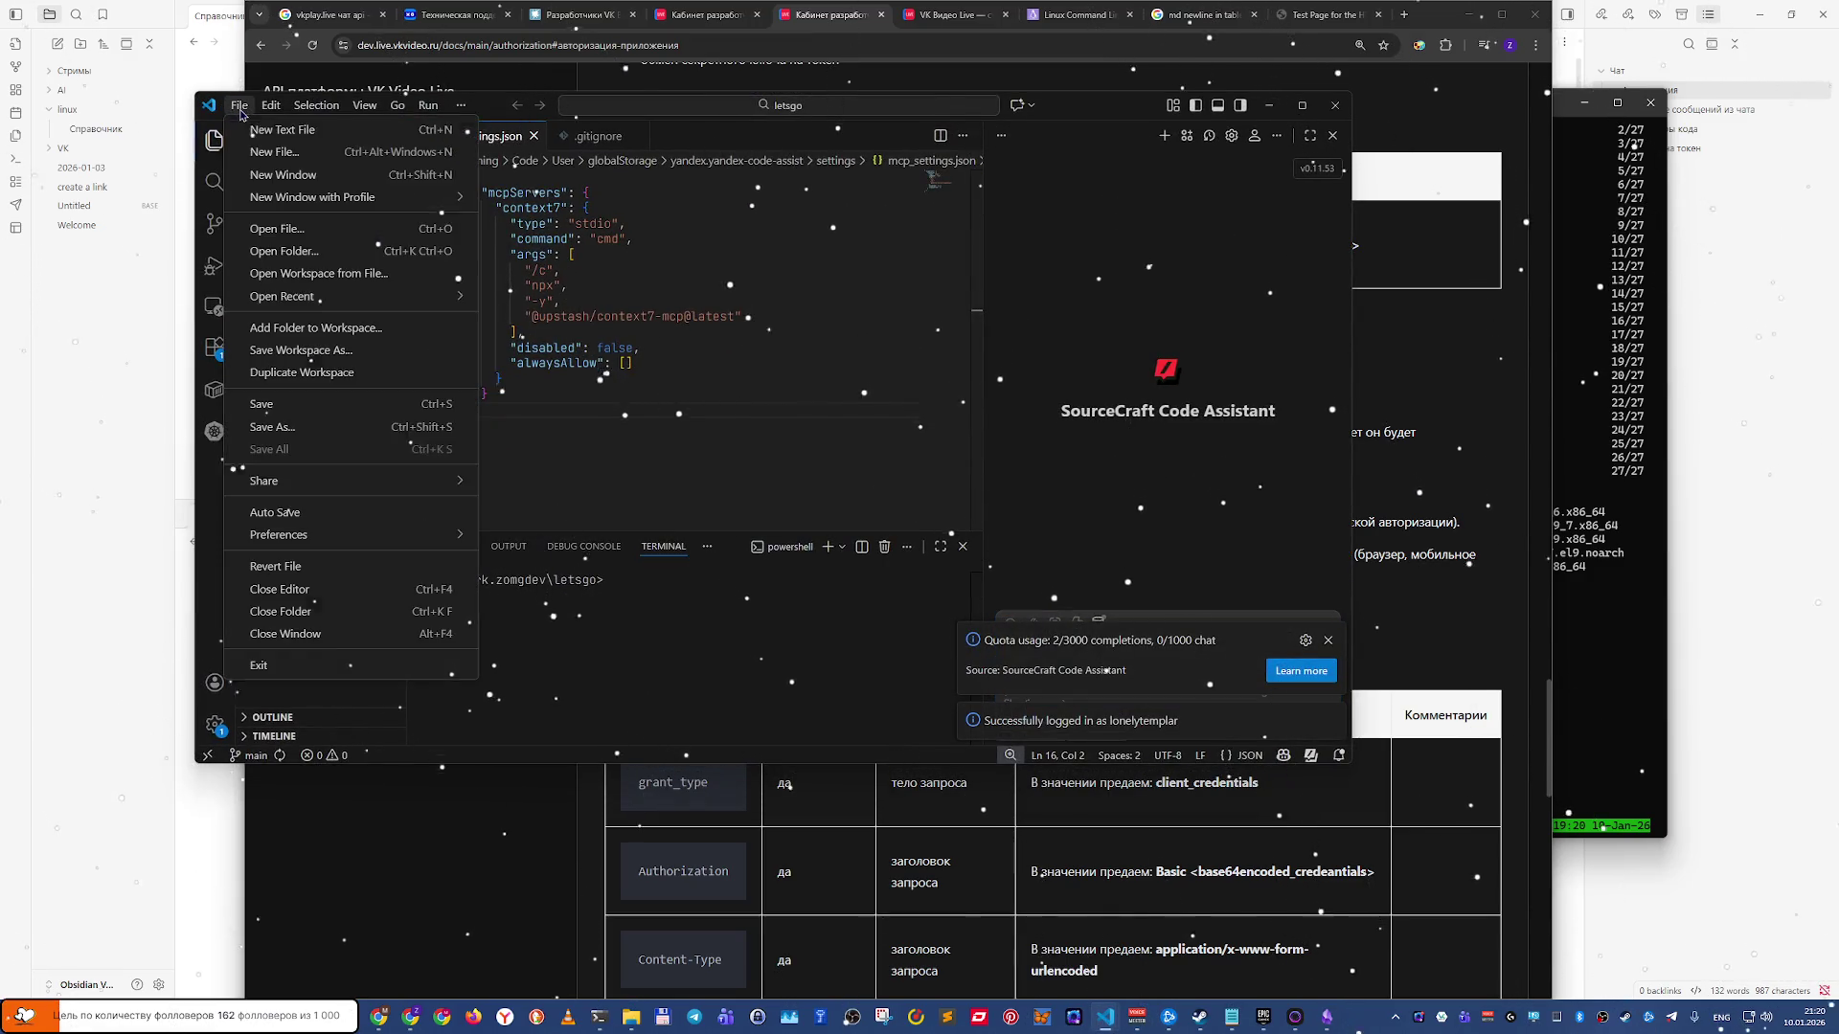
click(316, 173)
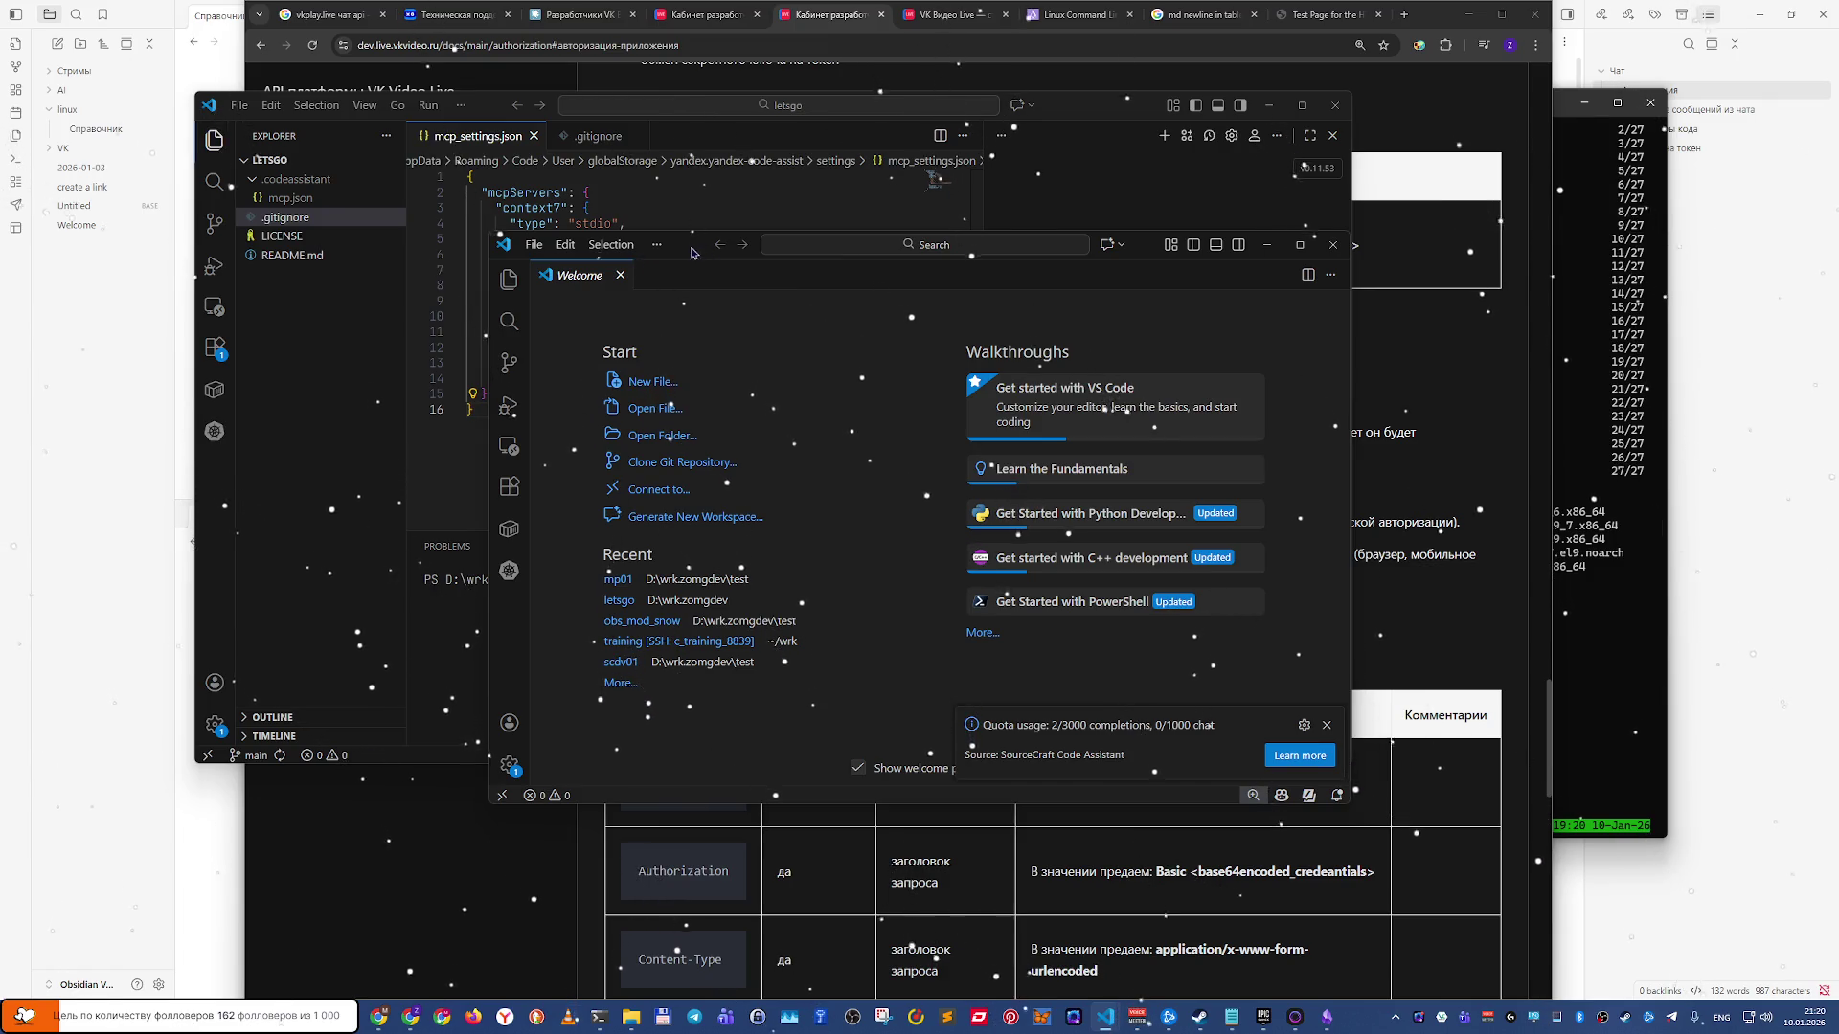
drag(710, 248, 458, 116)
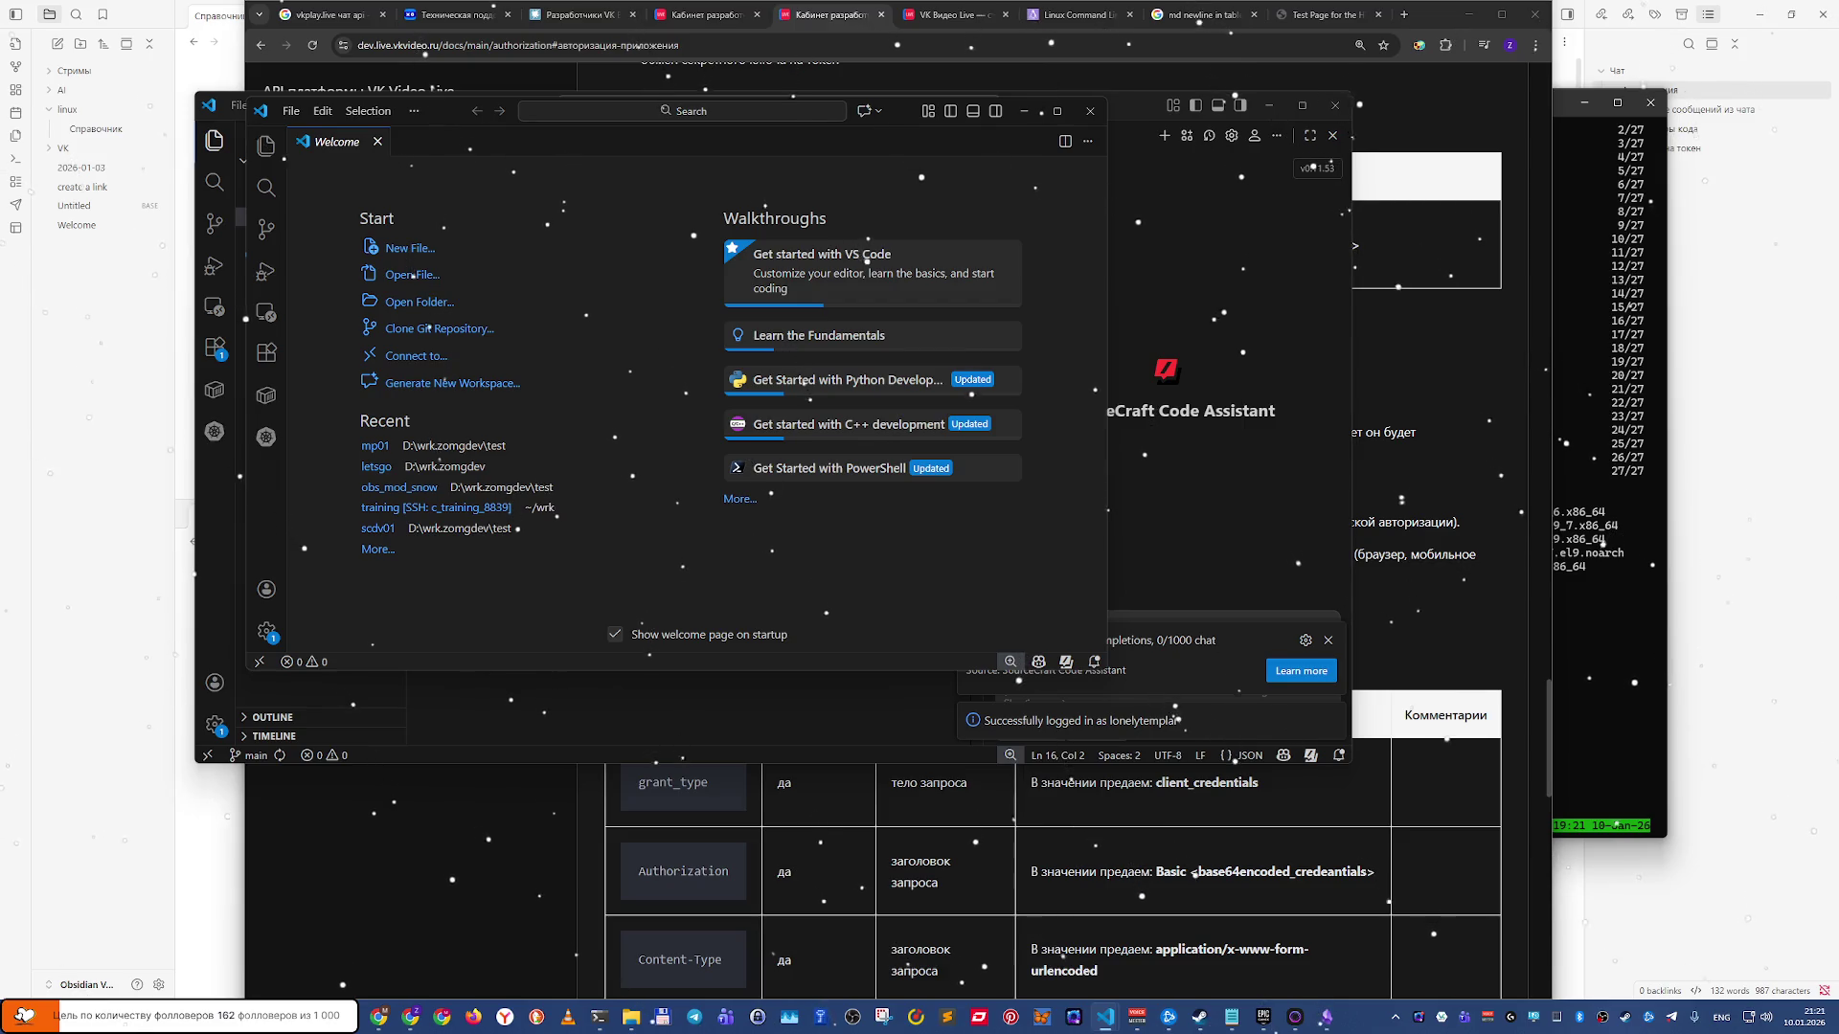
key(ctrl+equal)
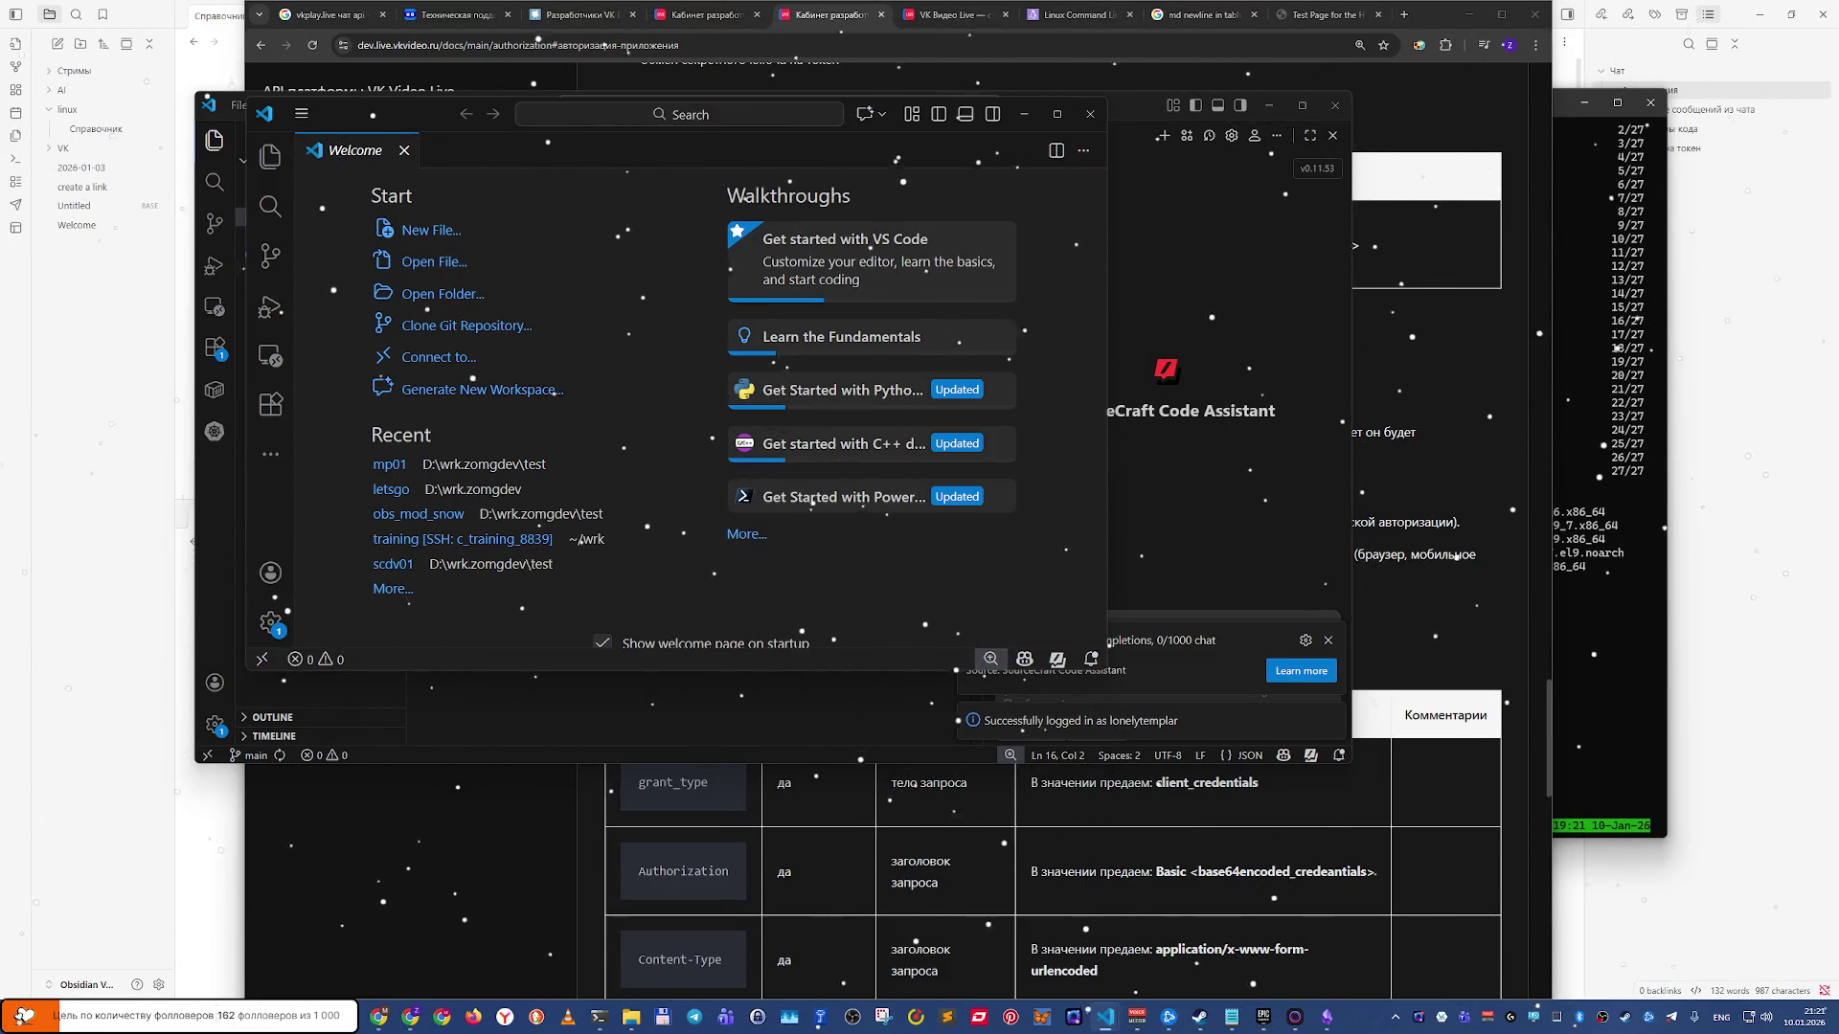
key(super+d)
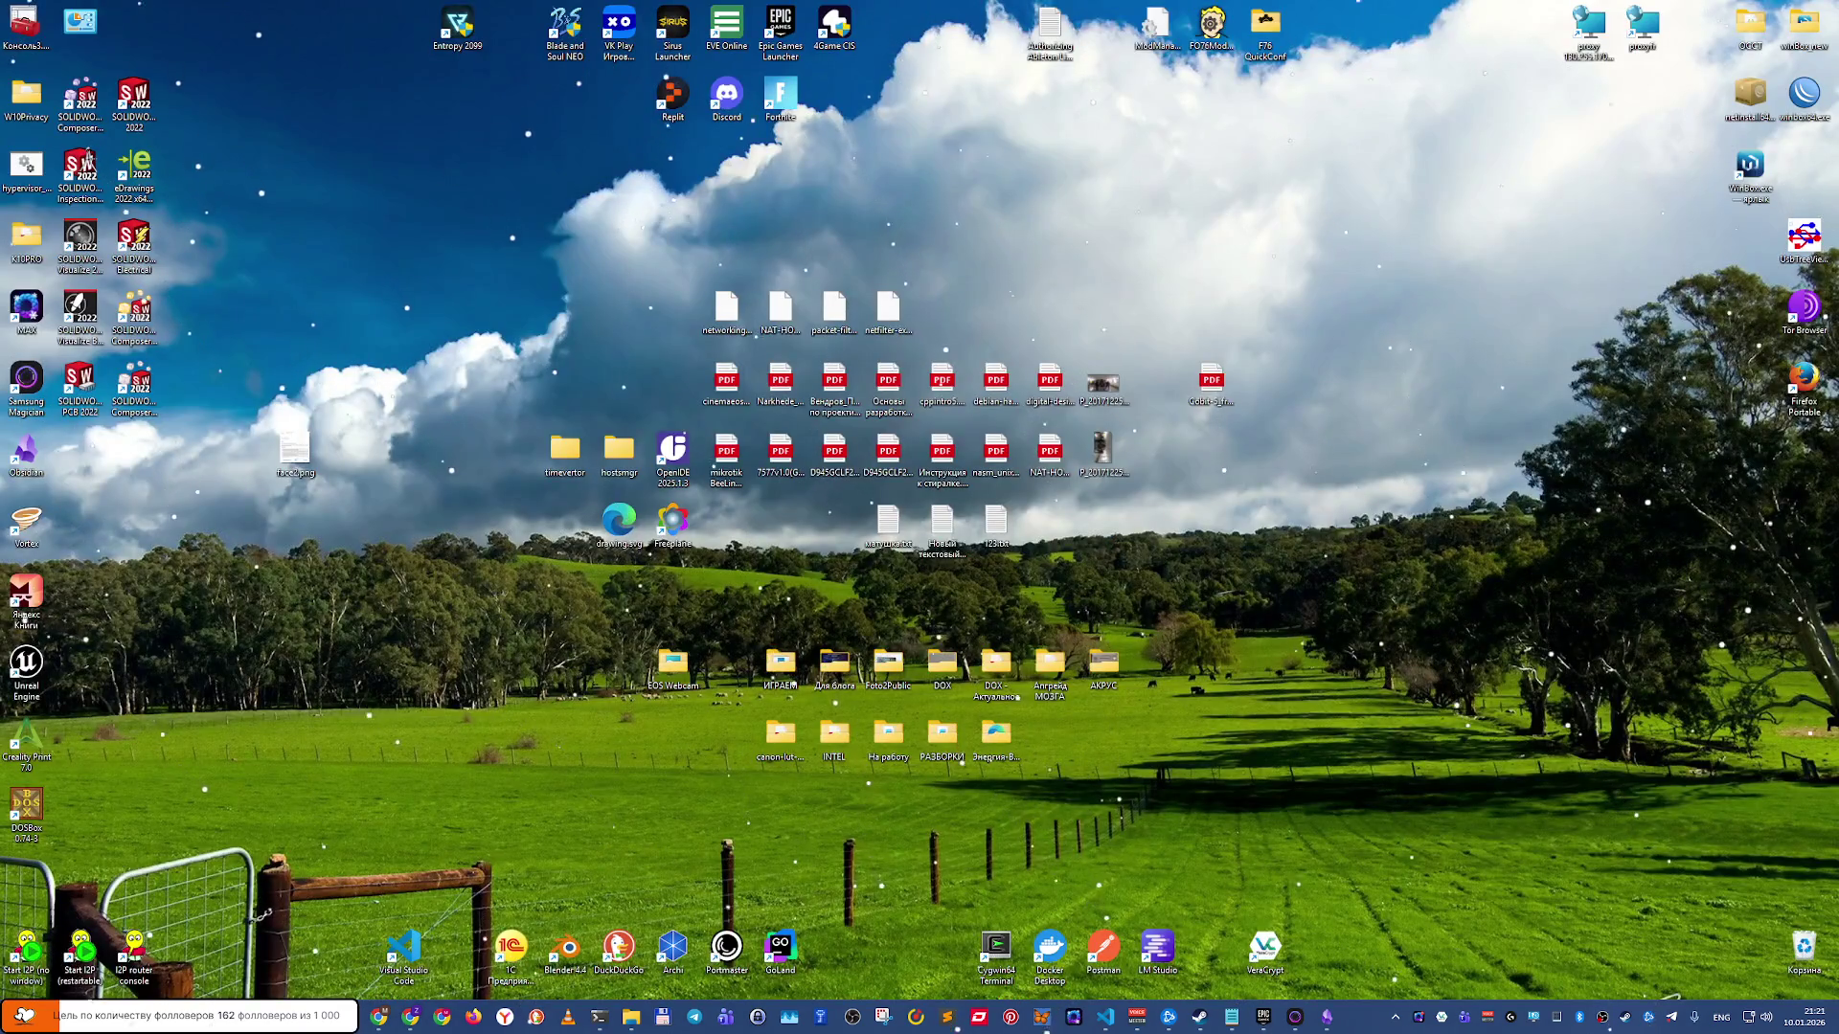
Step: Restore all windows with Win+D and switch the keyboard layout to English
key(super+d)
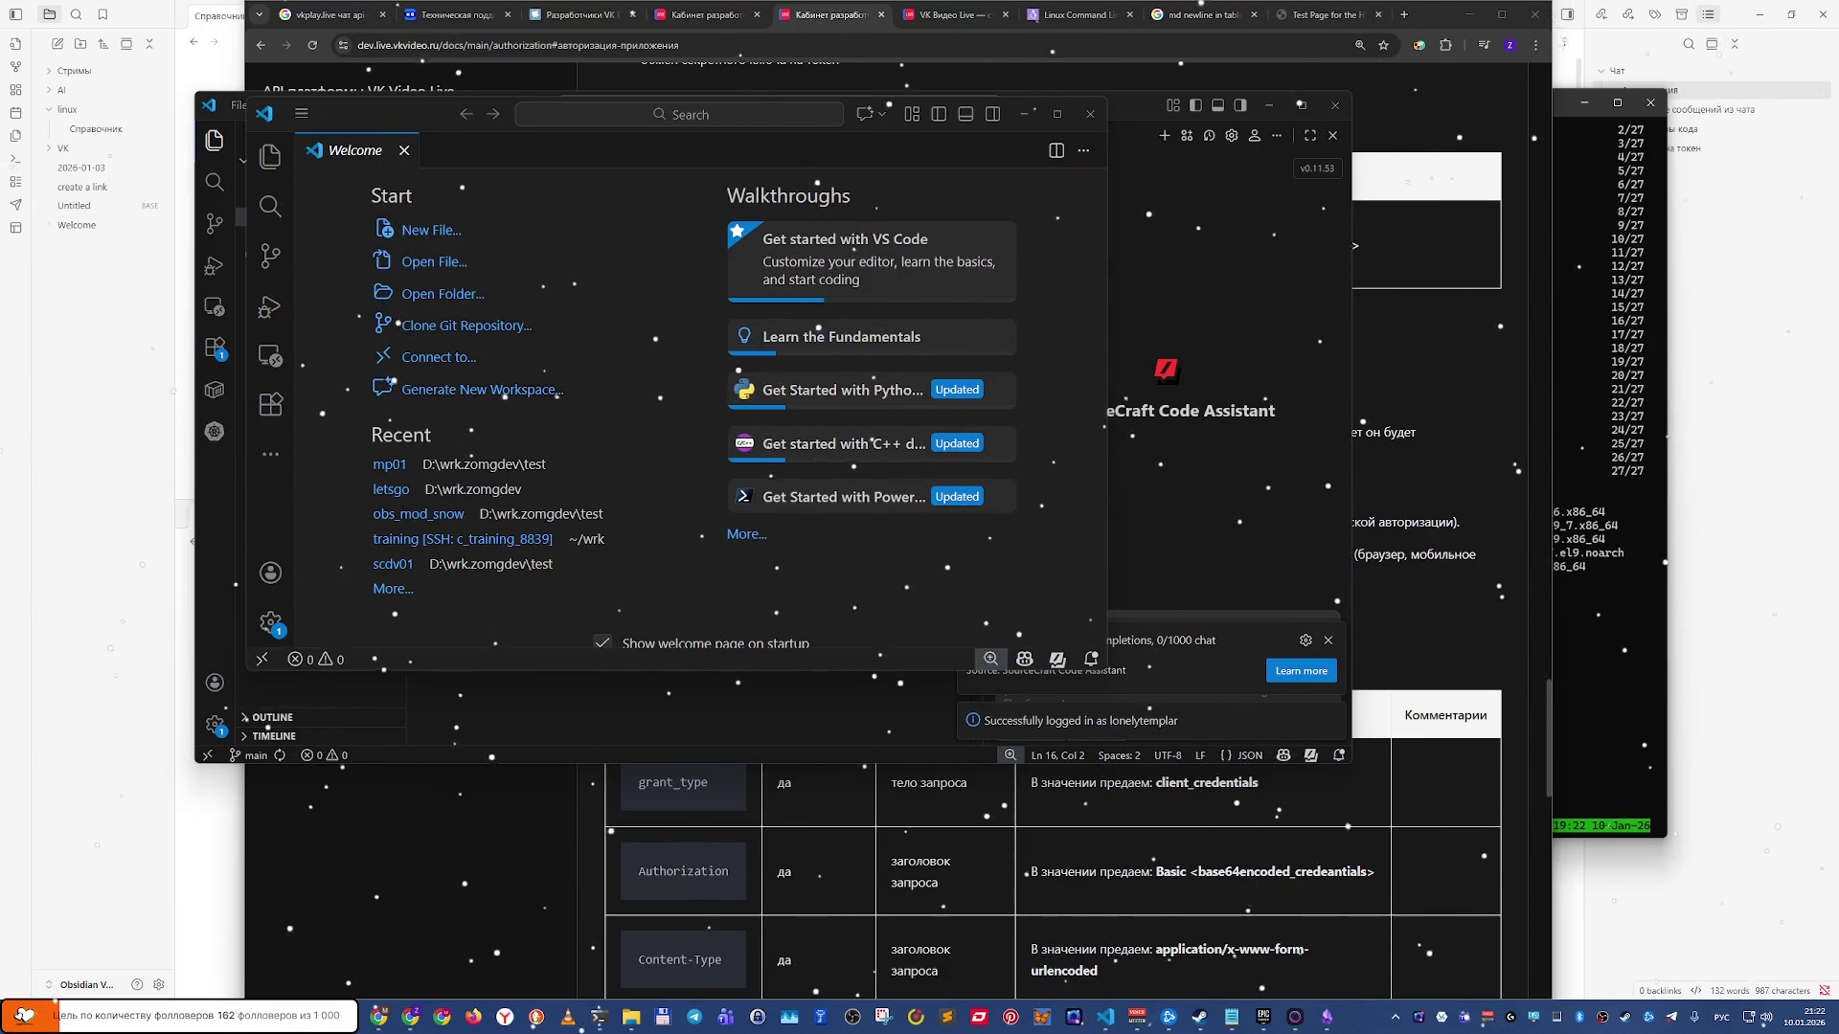
key(alt+shift)
key(alt+shift)
Step: Open gitverse.ru in a new Chrome tab after clearing mistyped address text
click(1406, 18)
text(пше)
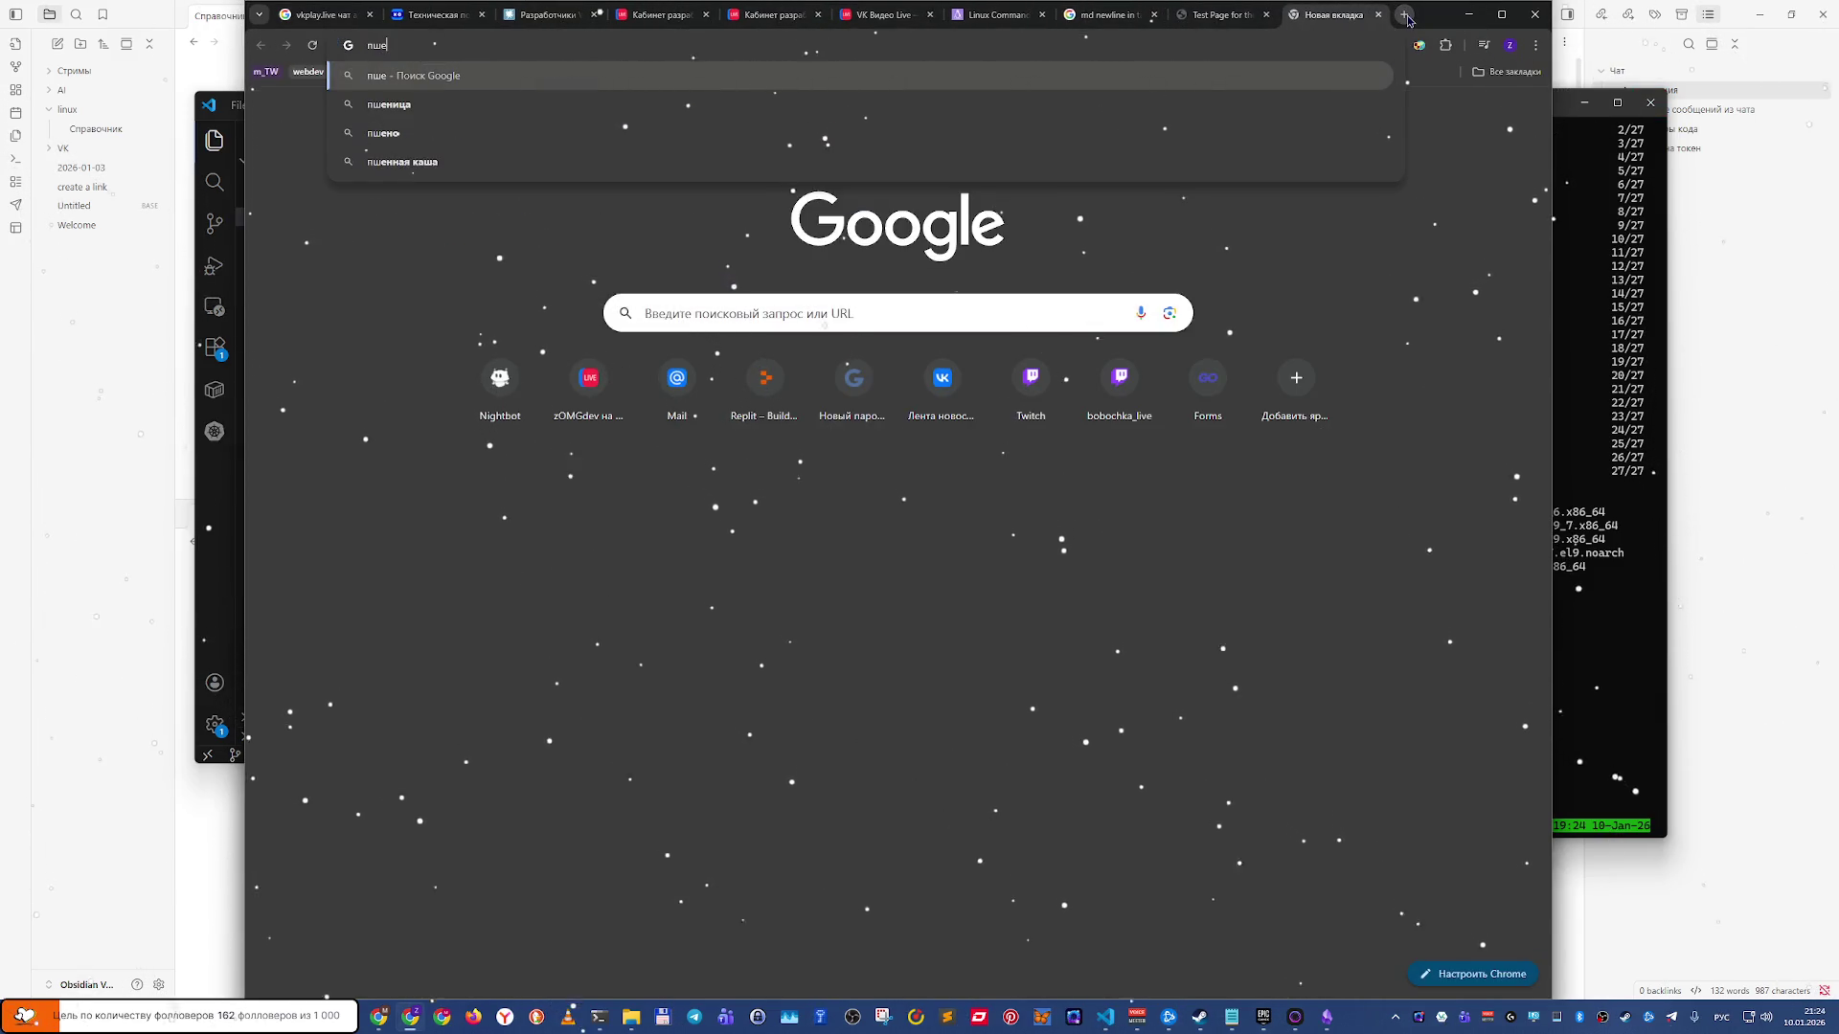
text(мукыу)
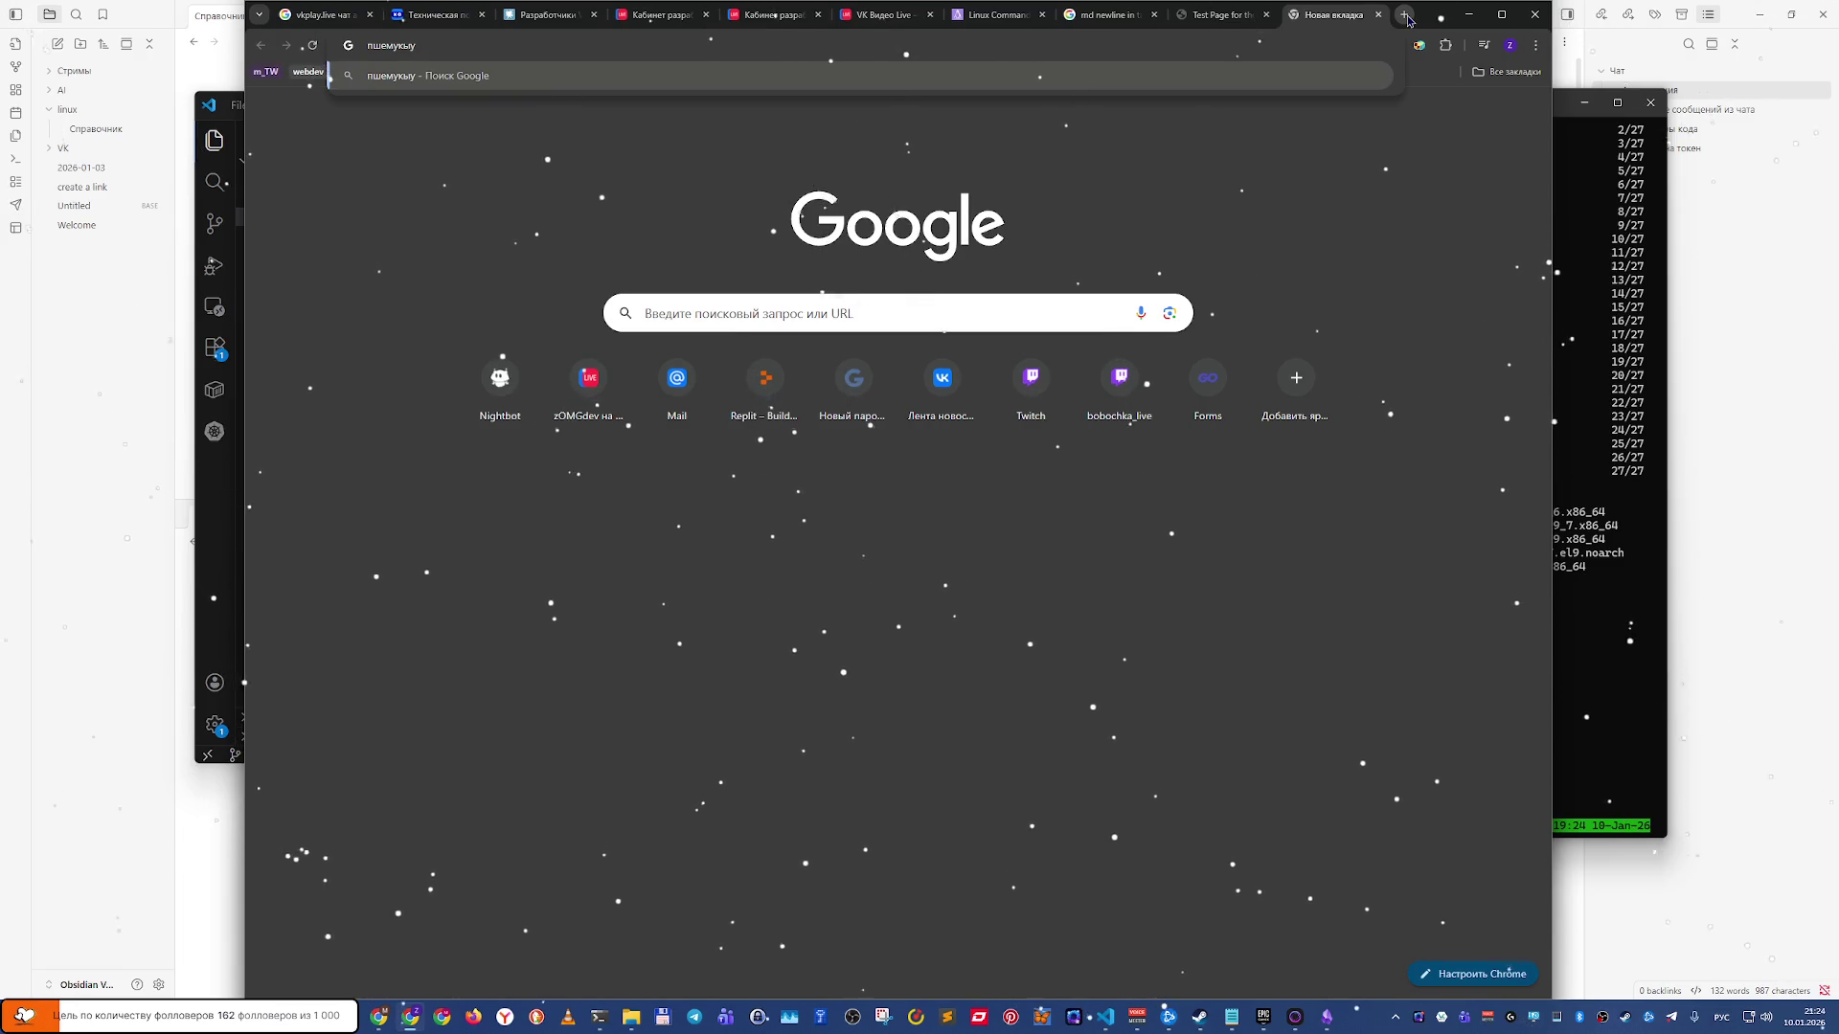
key(ctrl+a)
key(BackSpace)
key(alt+shift)
text(git)
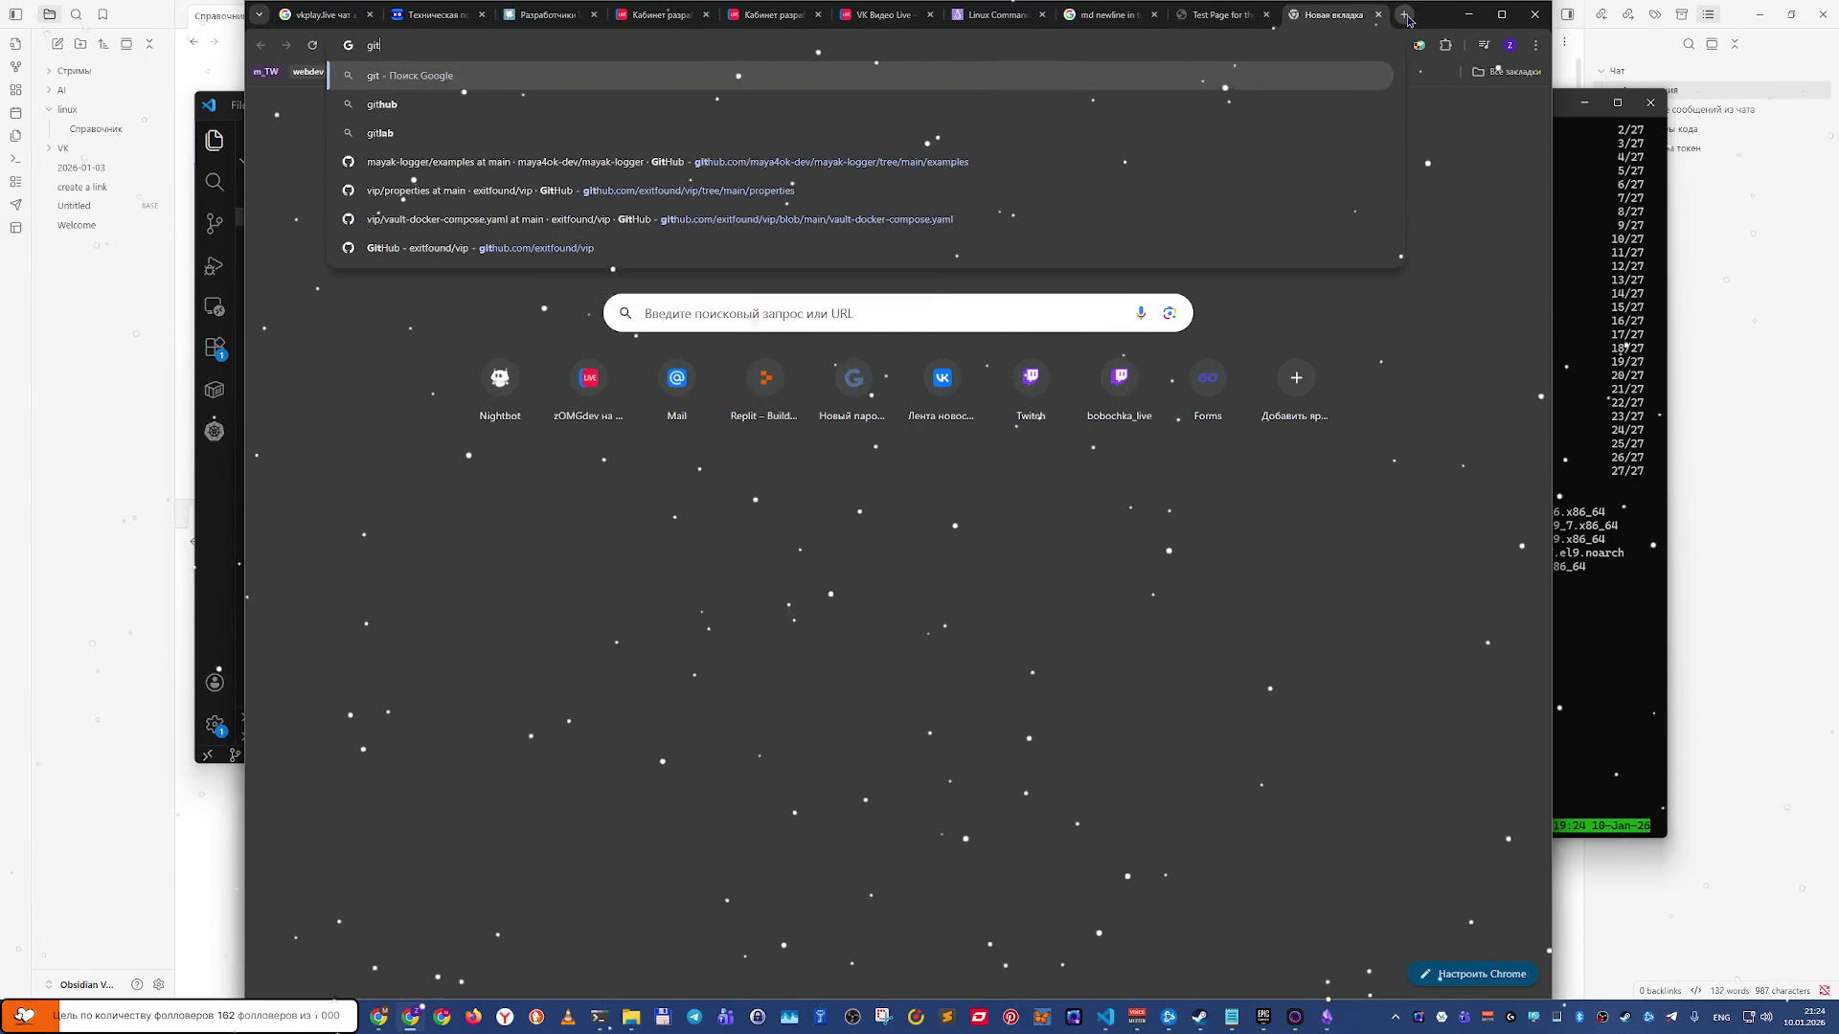
text(verse.)
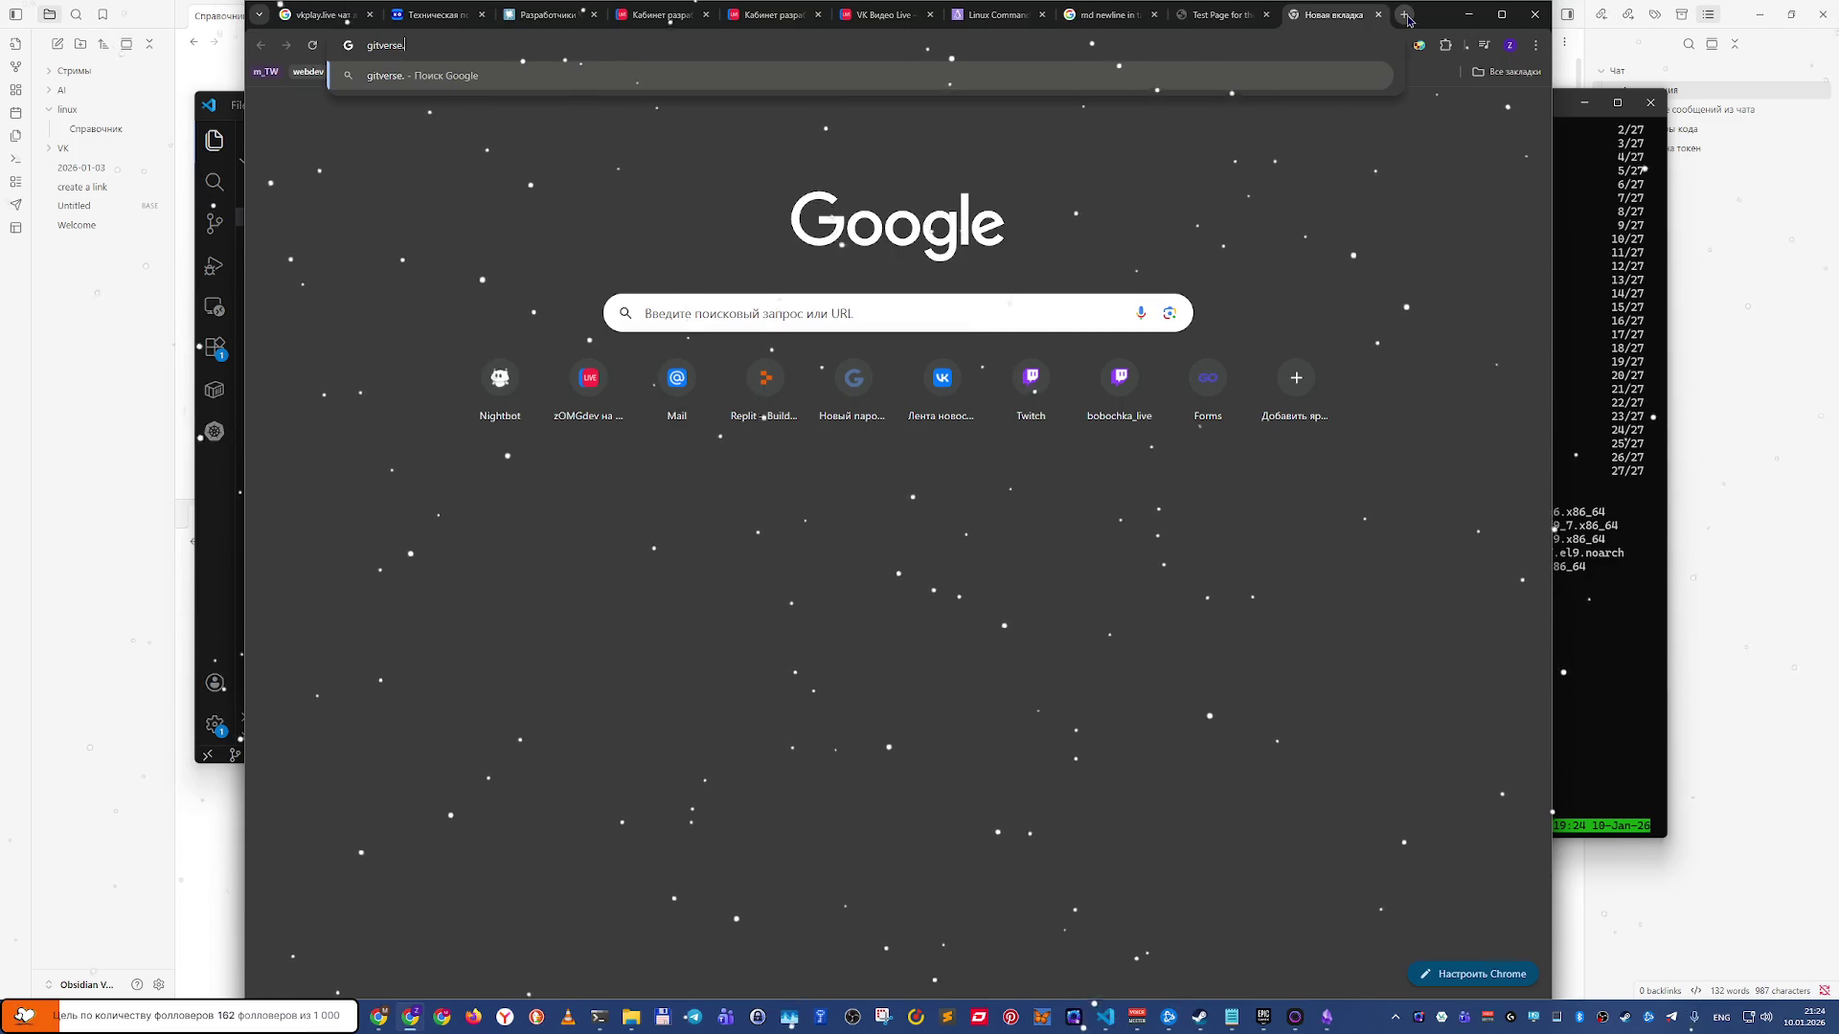
text(ru)
key(Return)
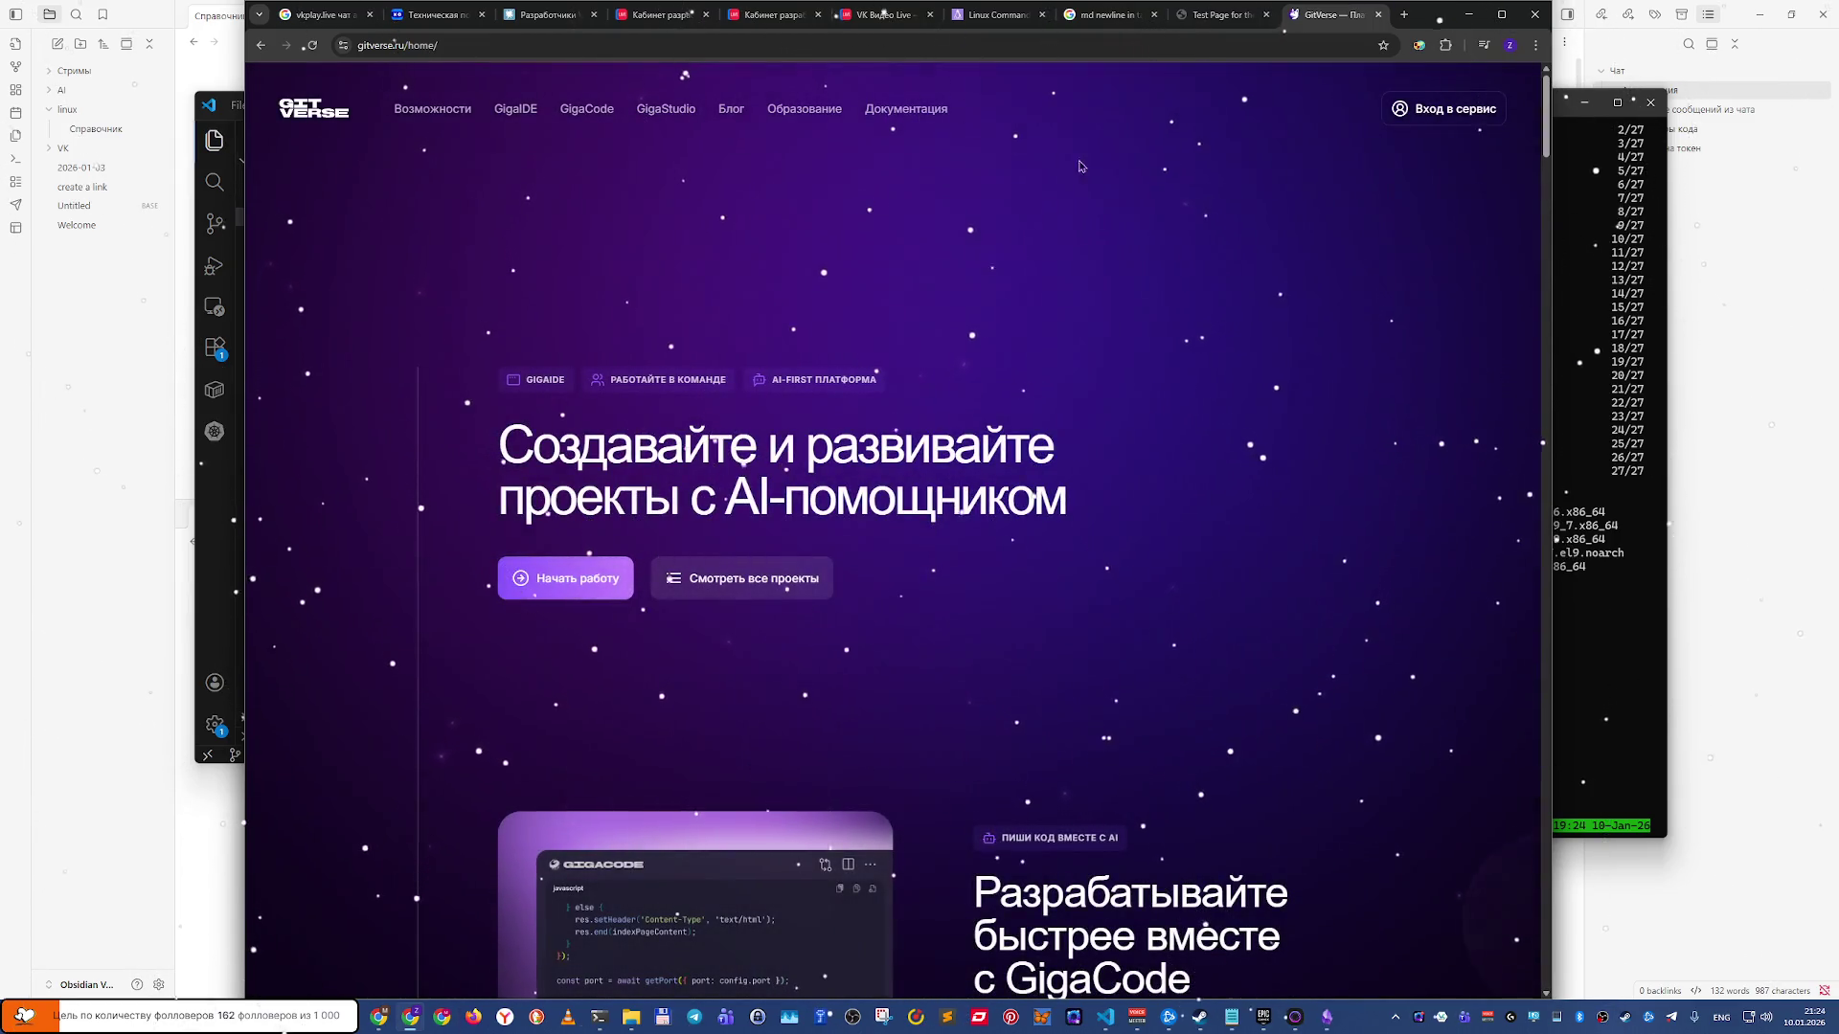
Step: Attempt GitVerse sign-in via Cloud.ru with autofilled credentials, then close the failed login tab
click(1444, 108)
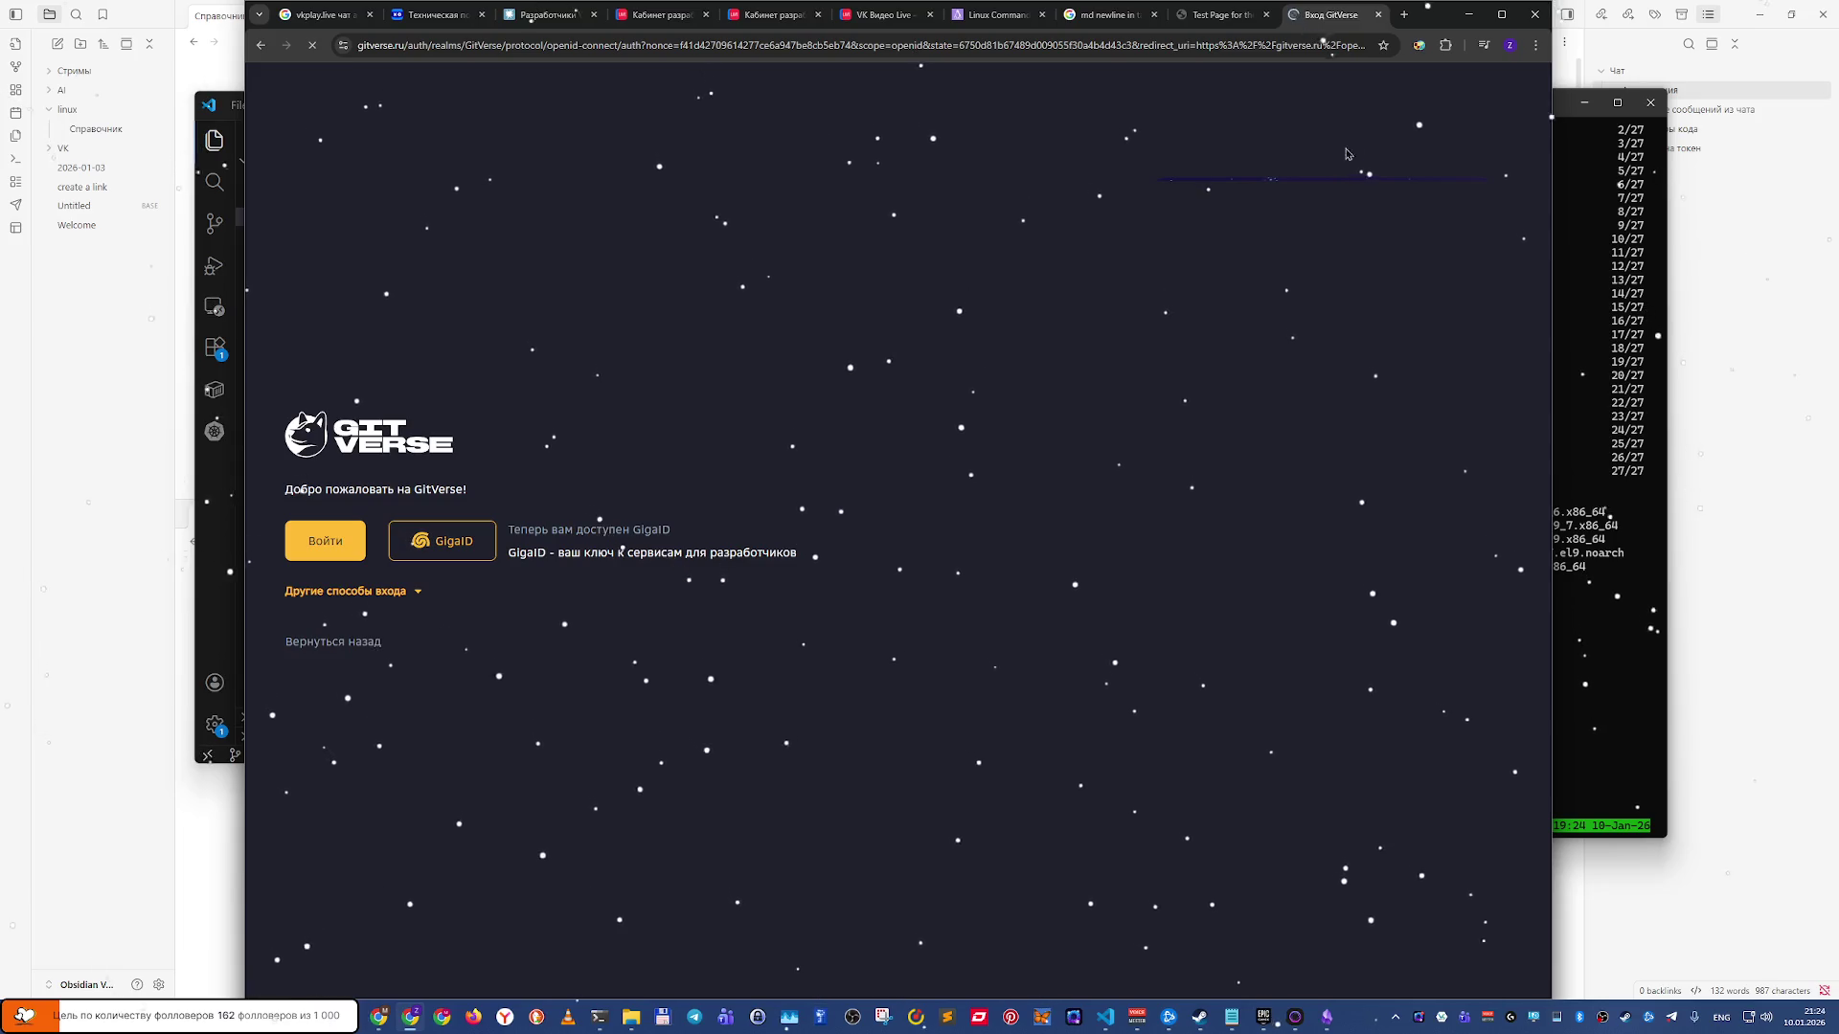
click(325, 541)
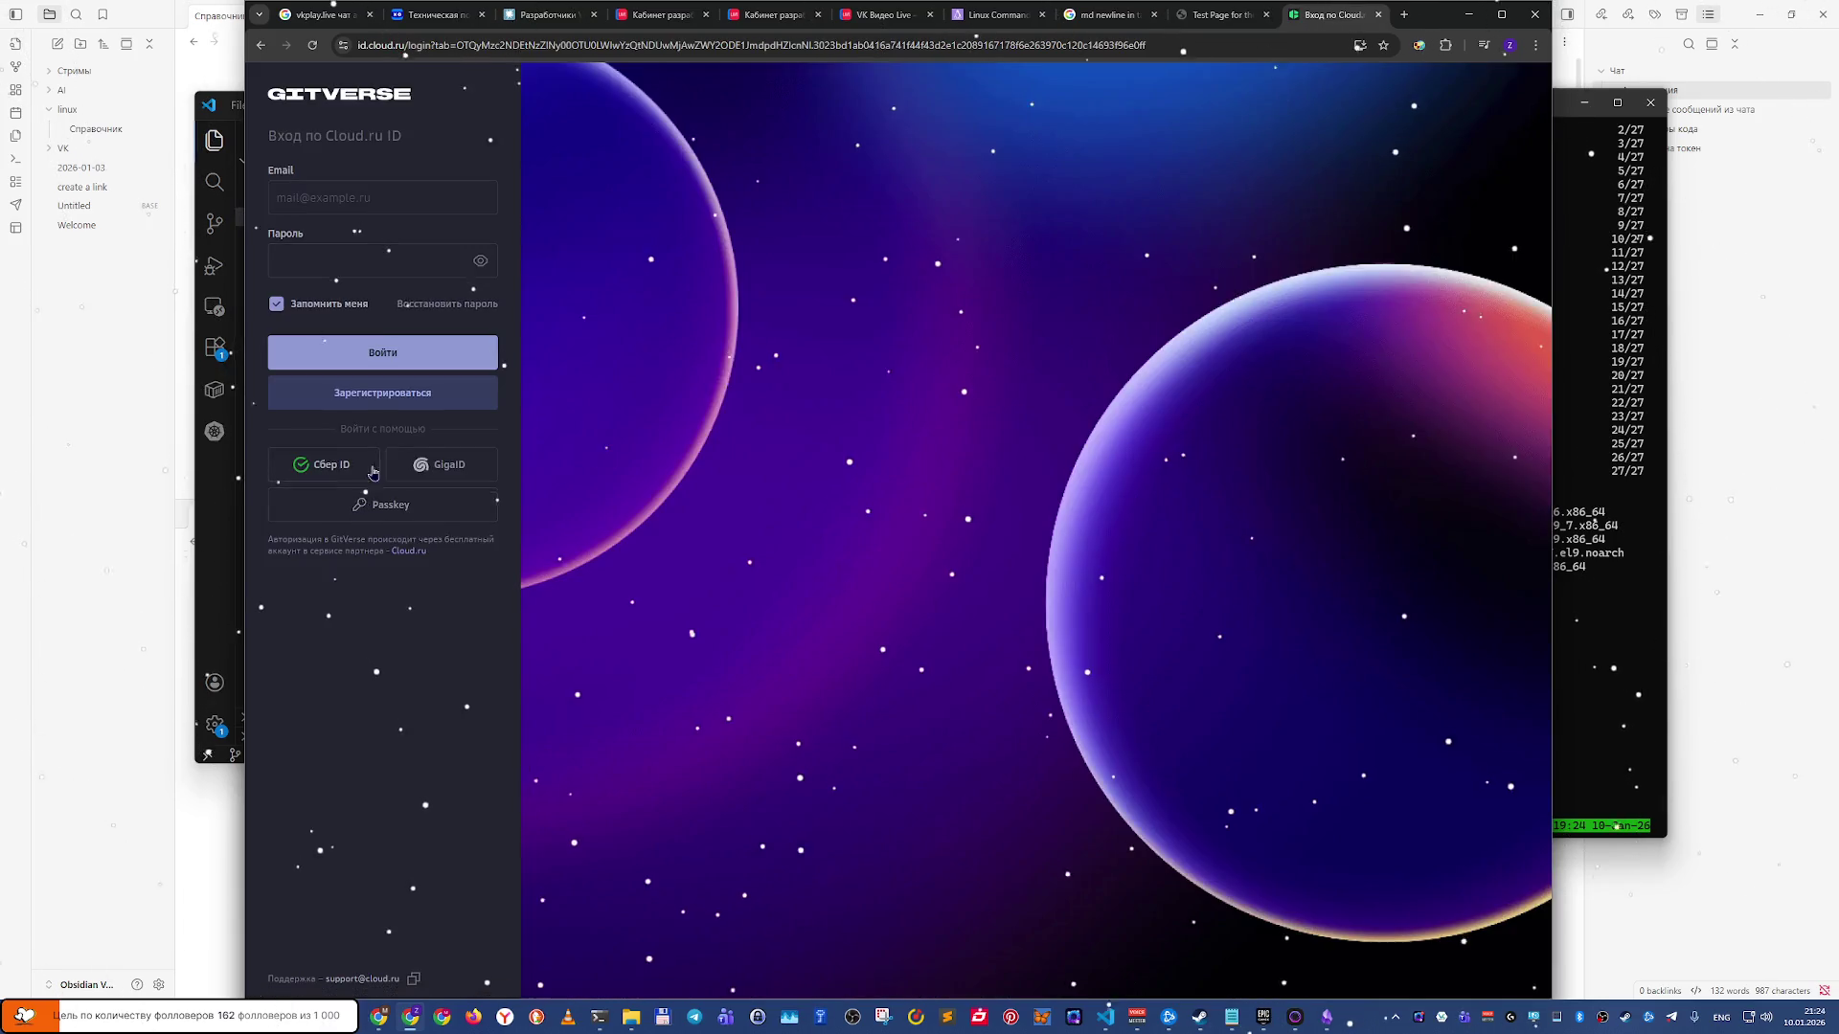
click(371, 196)
click(432, 237)
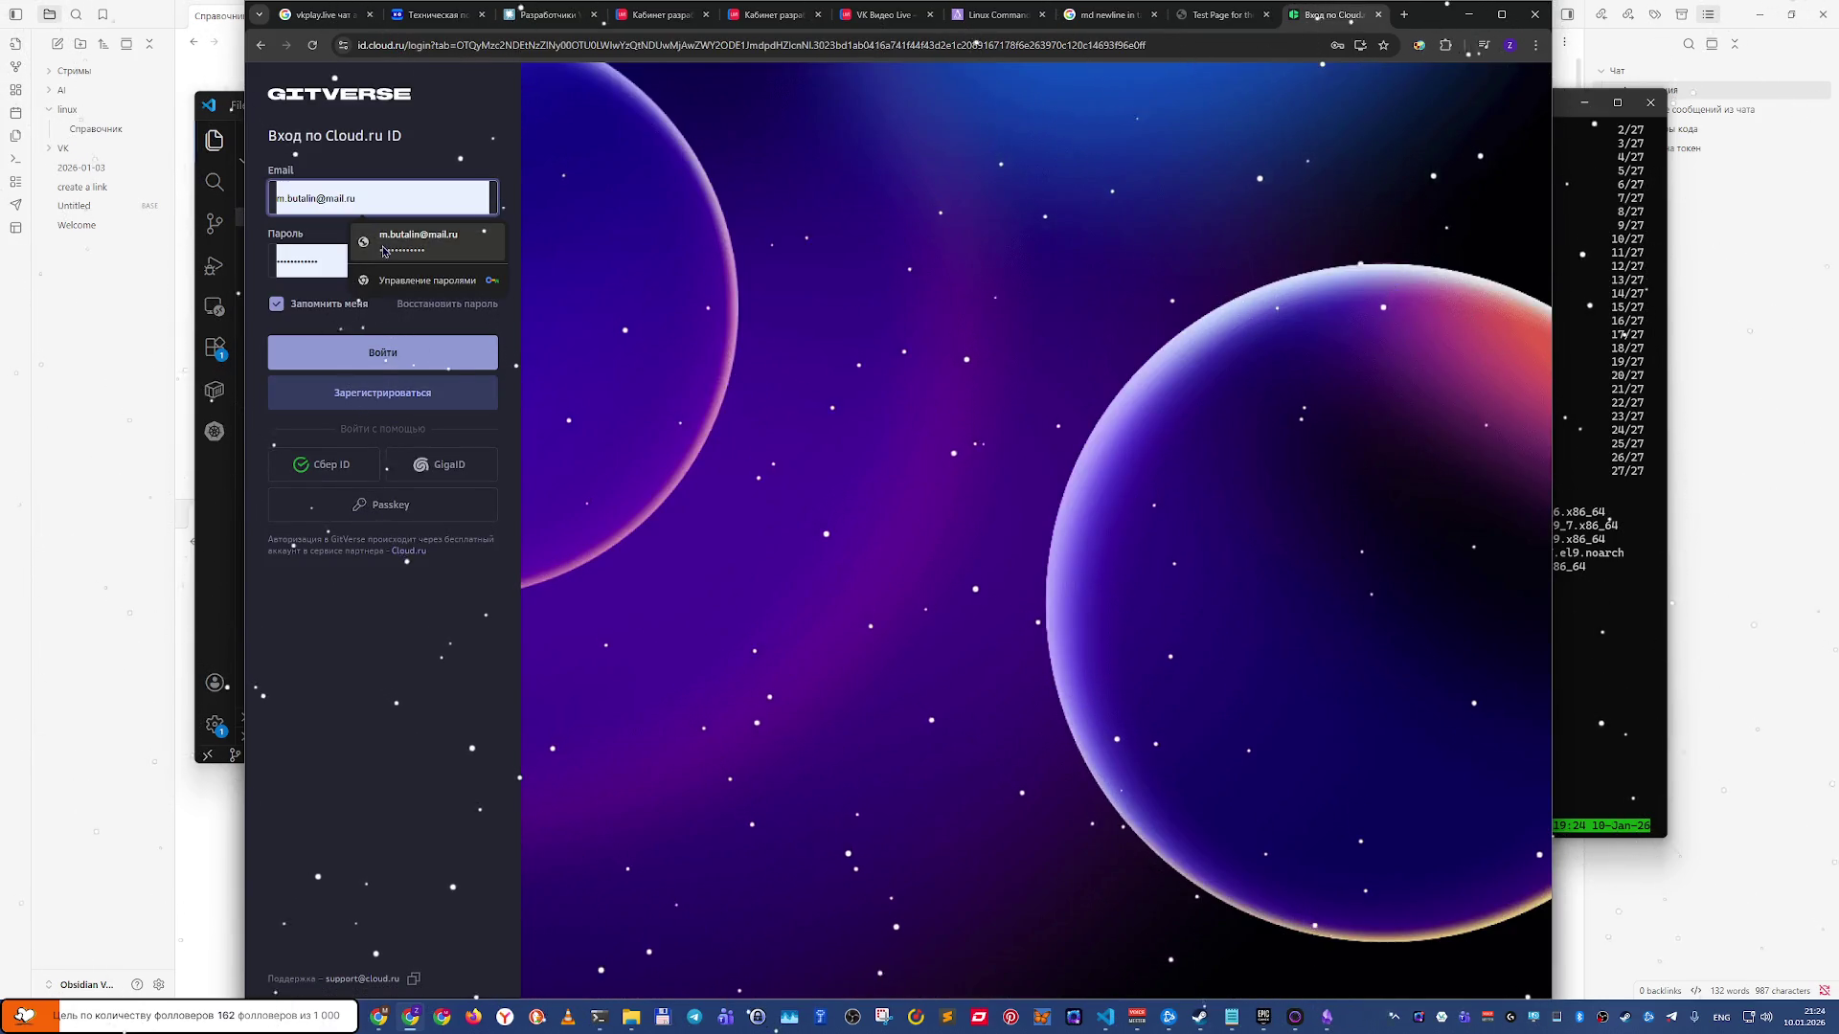
click(382, 352)
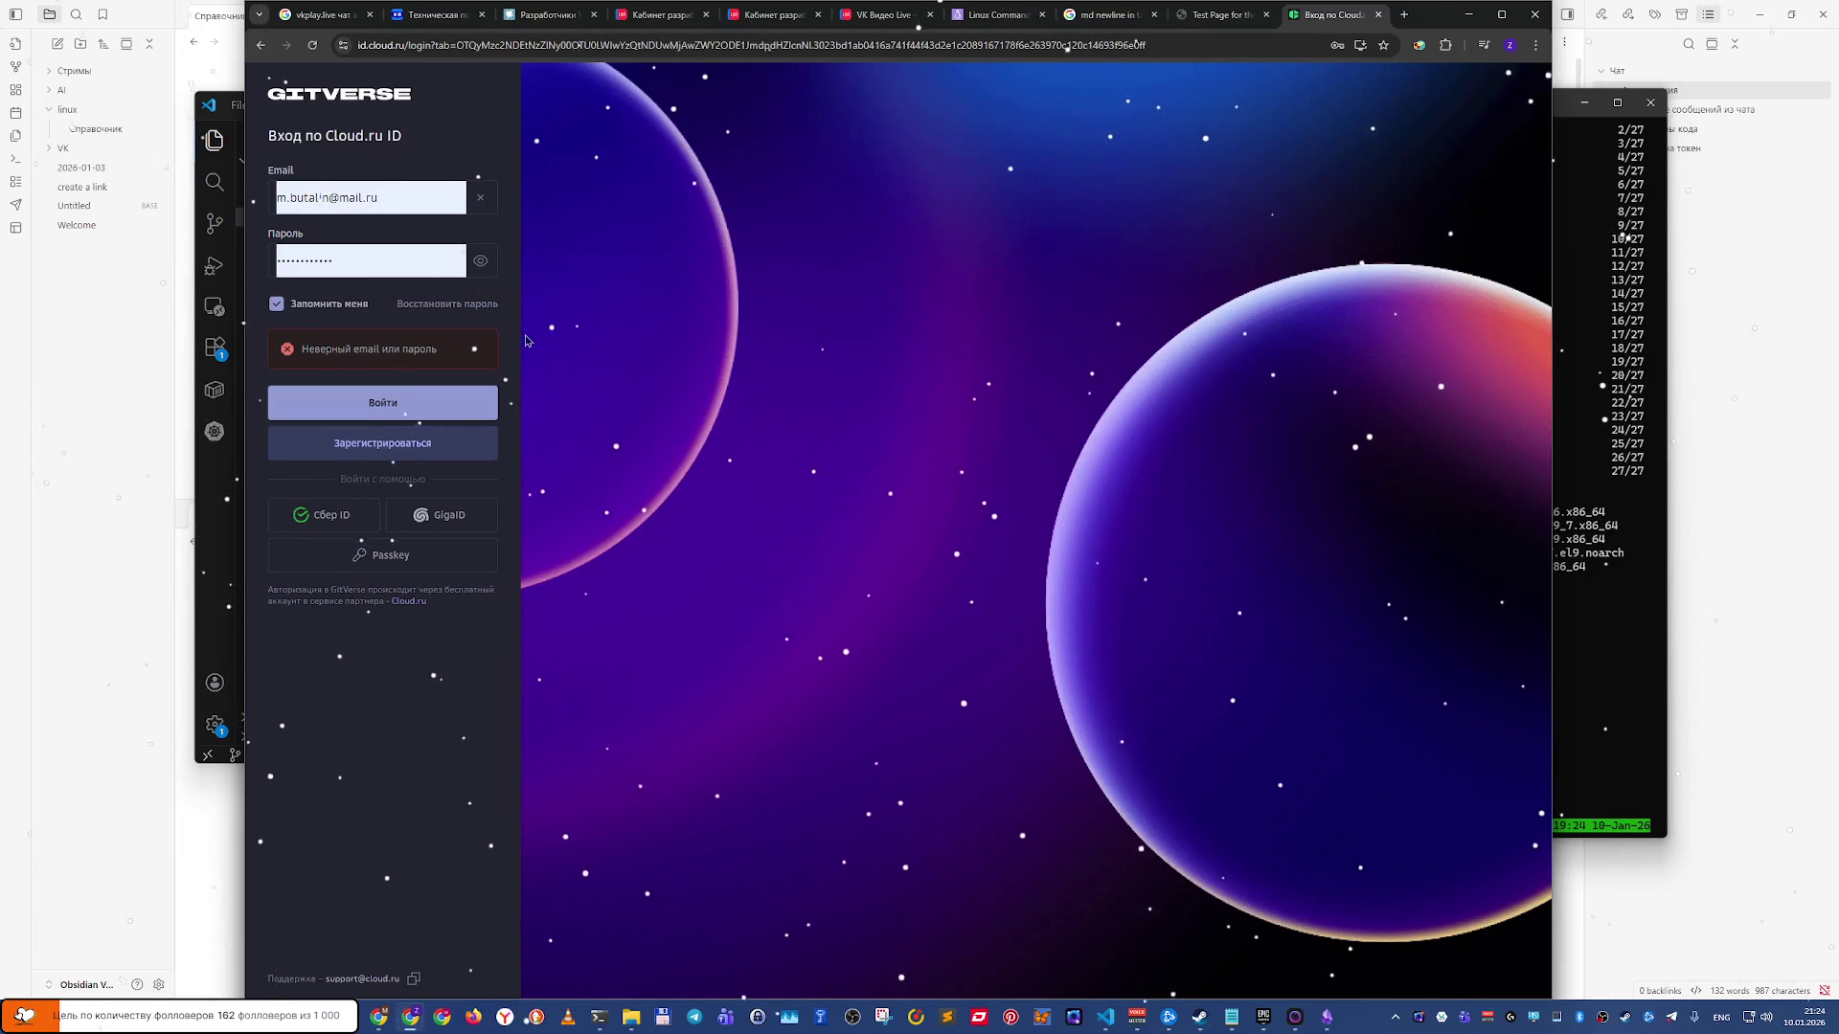
click(1379, 14)
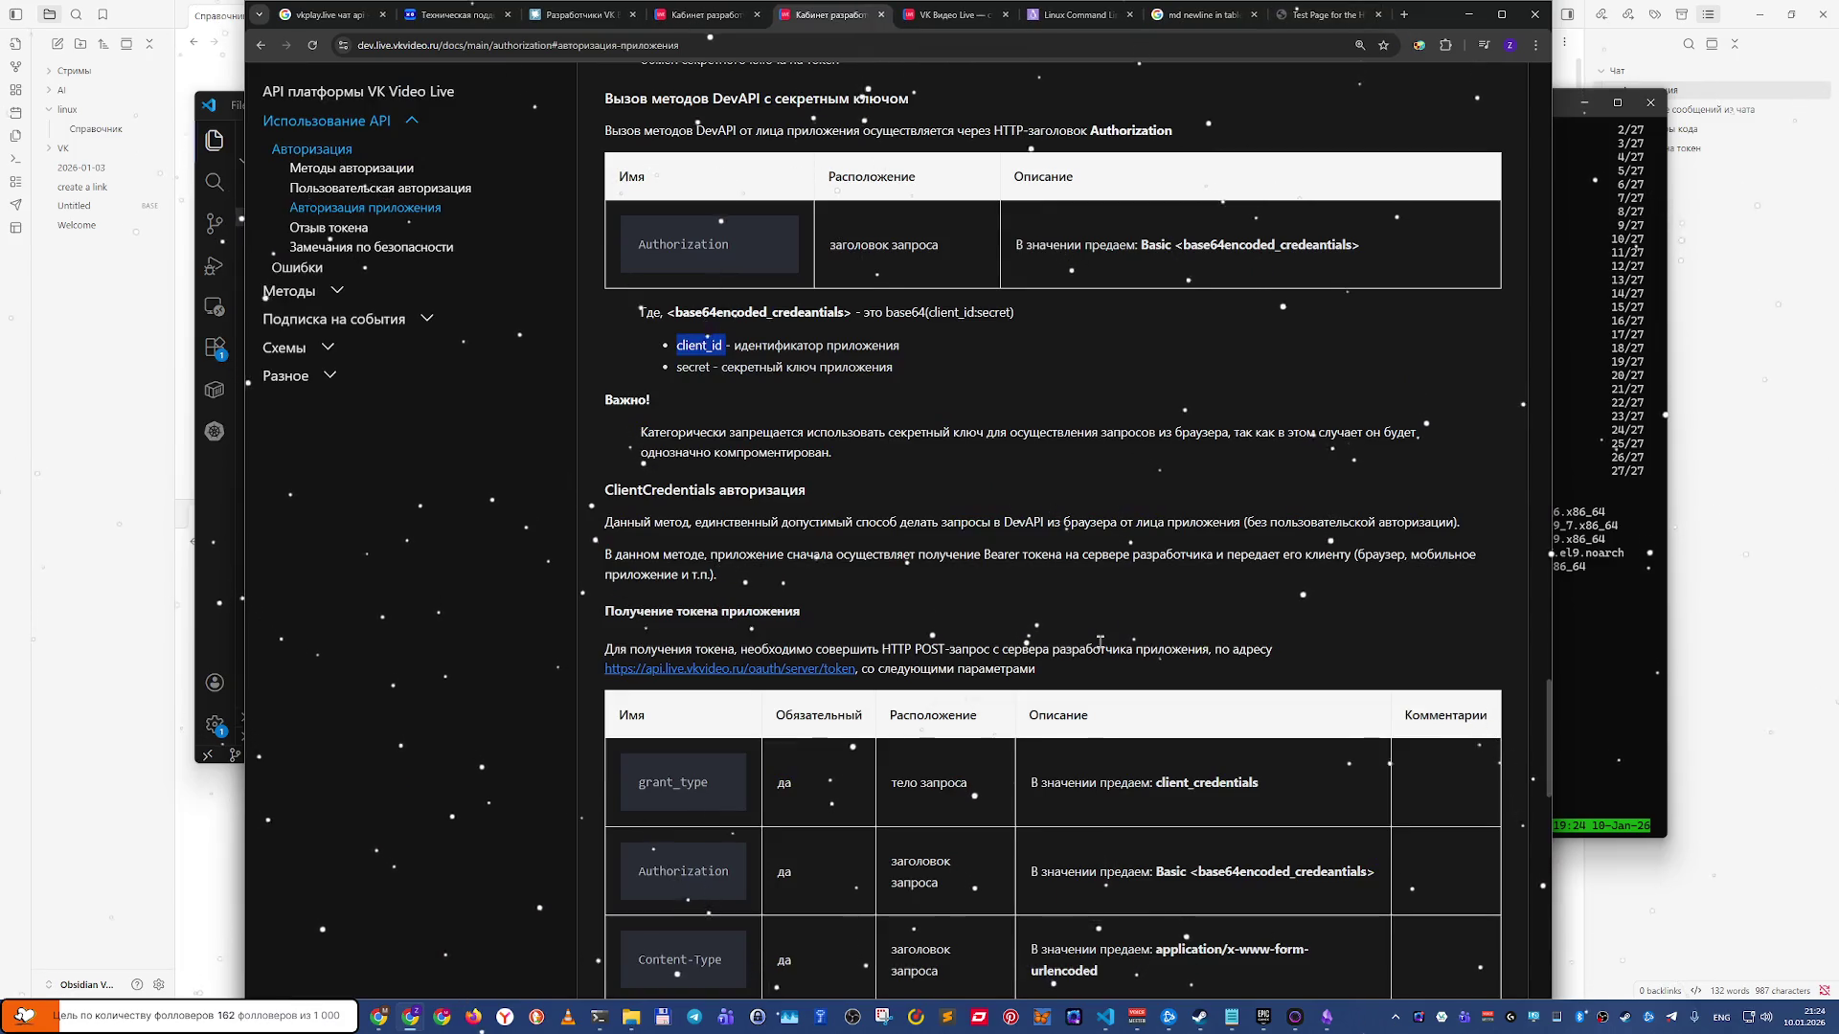
mouse_move(411, 1018)
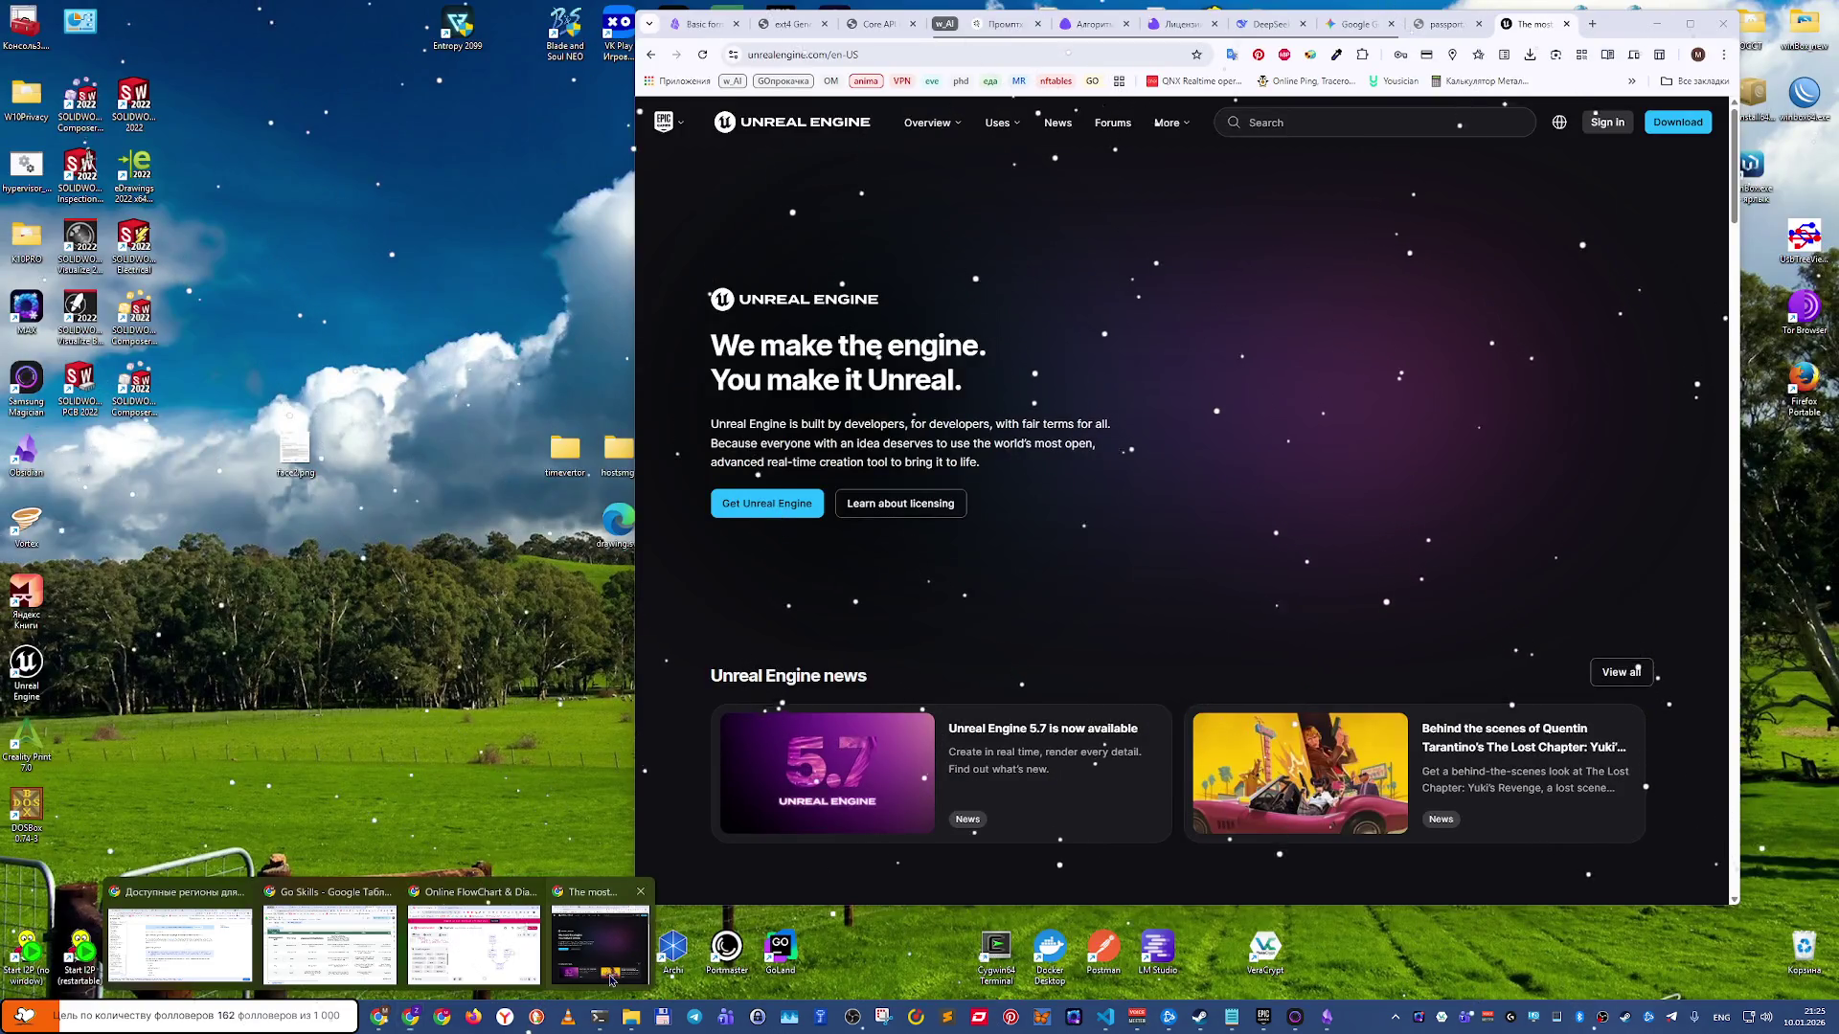
Step: In the other browser window, open the GitVerse dashboard in a new tab
click(610, 981)
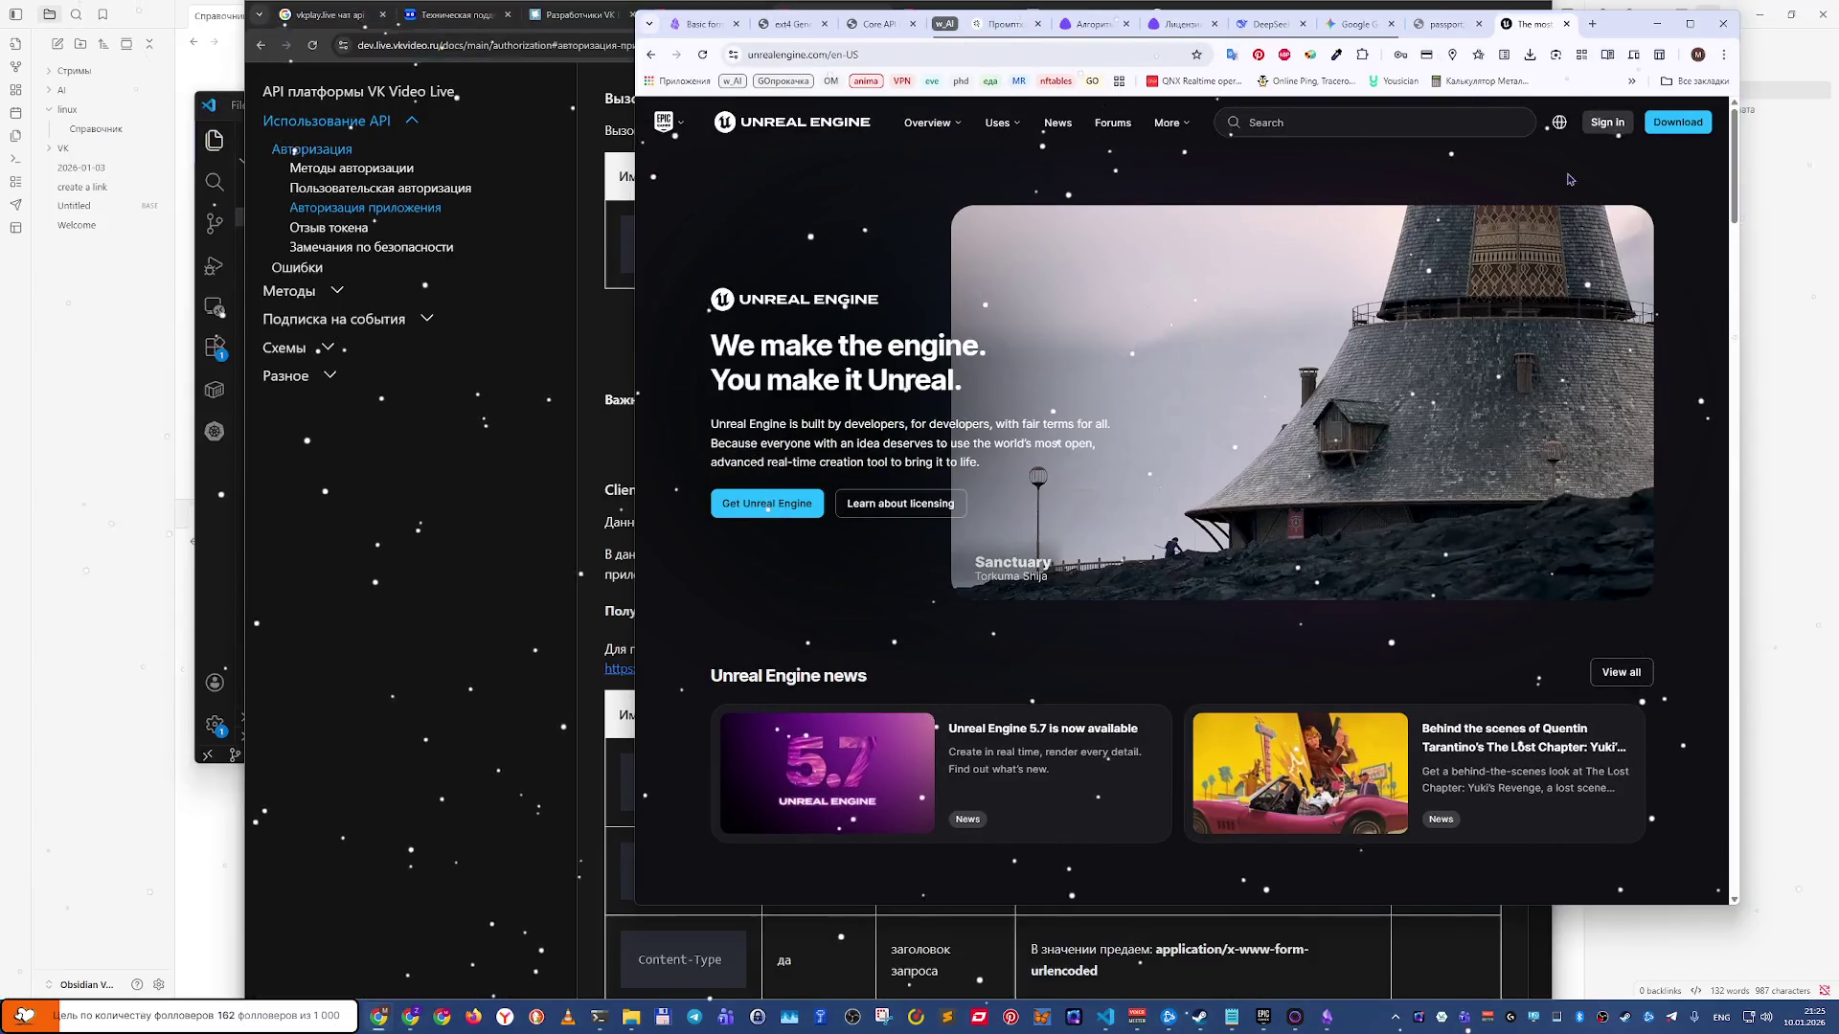
click(1591, 25)
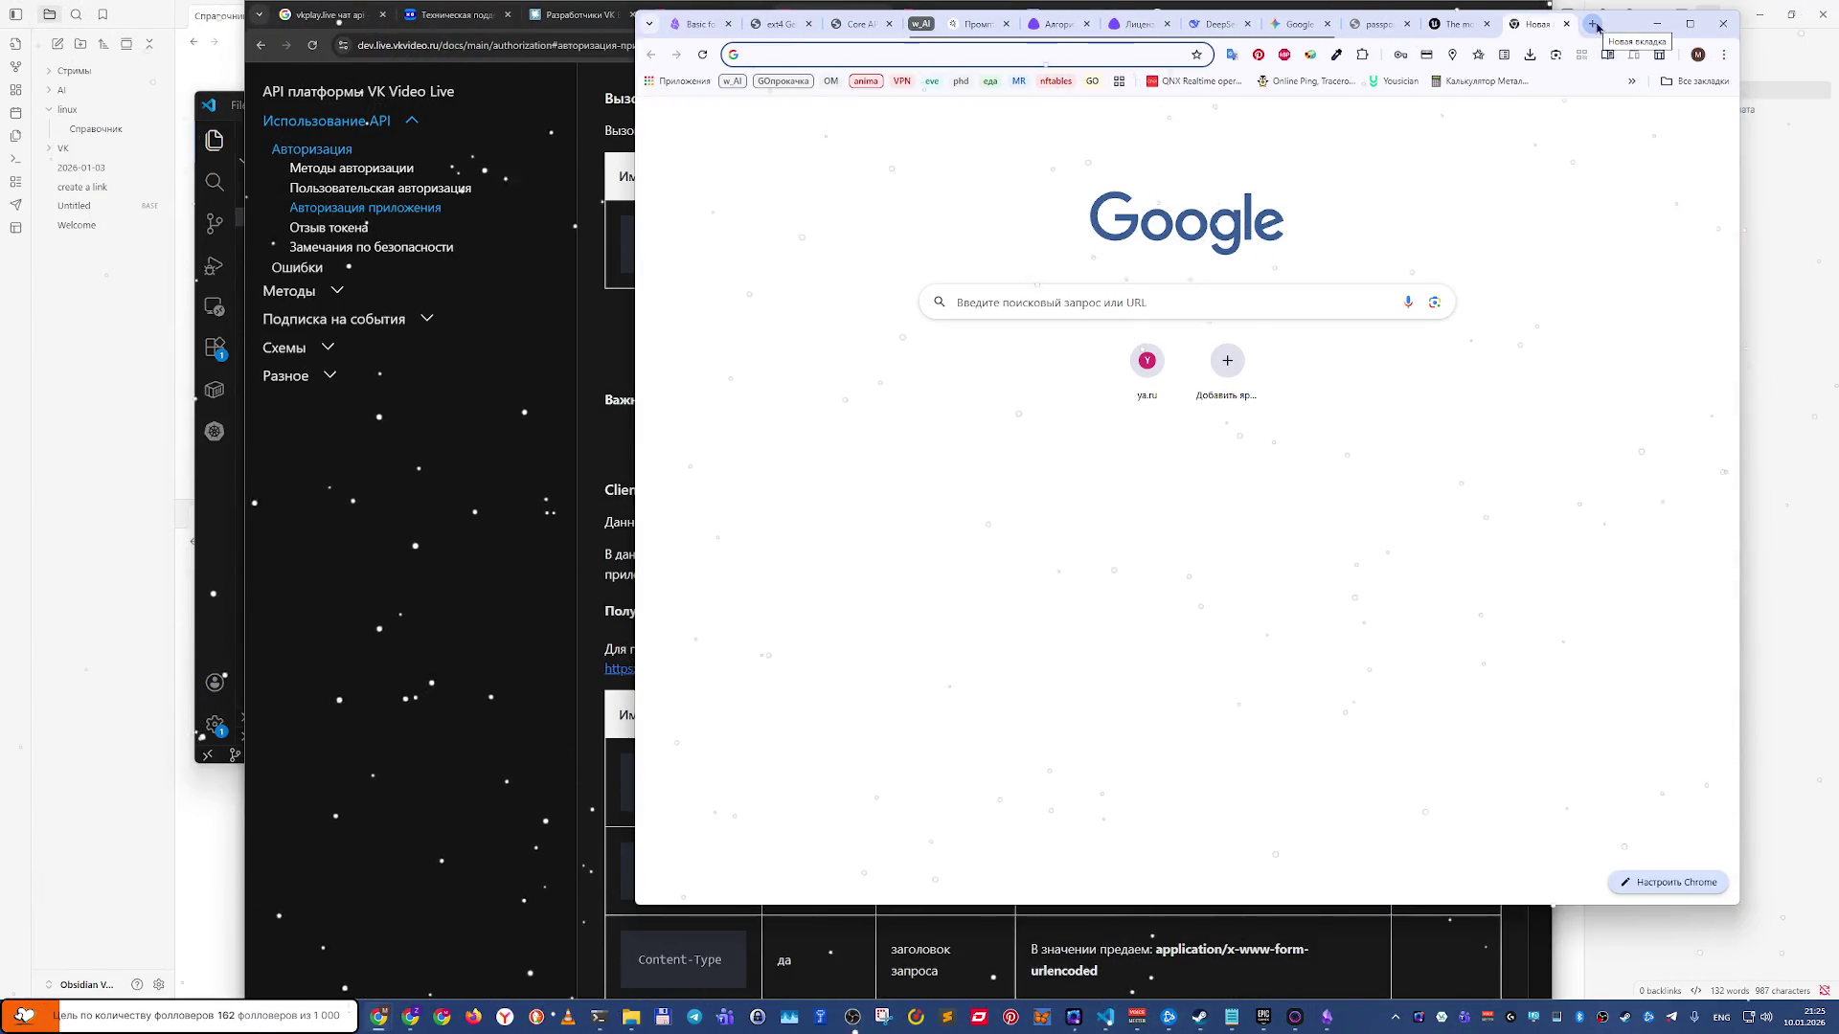
text(пшемукы)
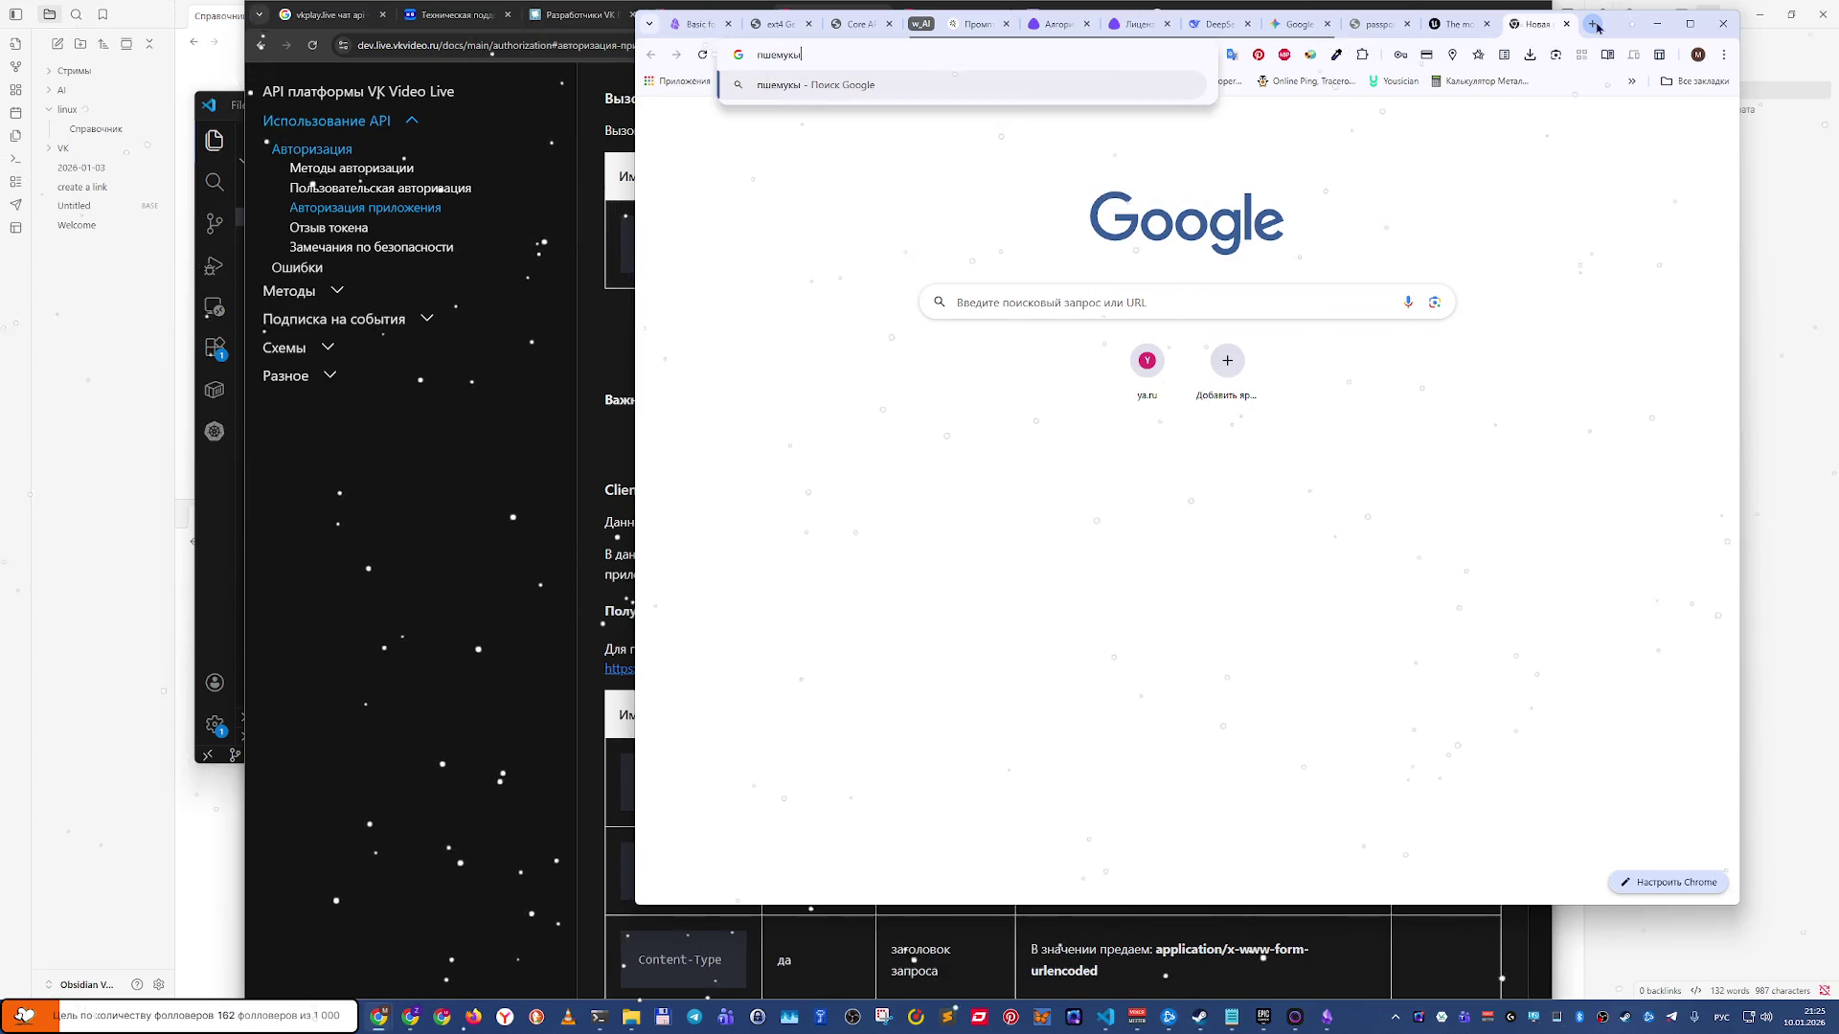
text(ую)
key(ctrl+a)
key(BackSpace)
key(alt+shift)
text(g)
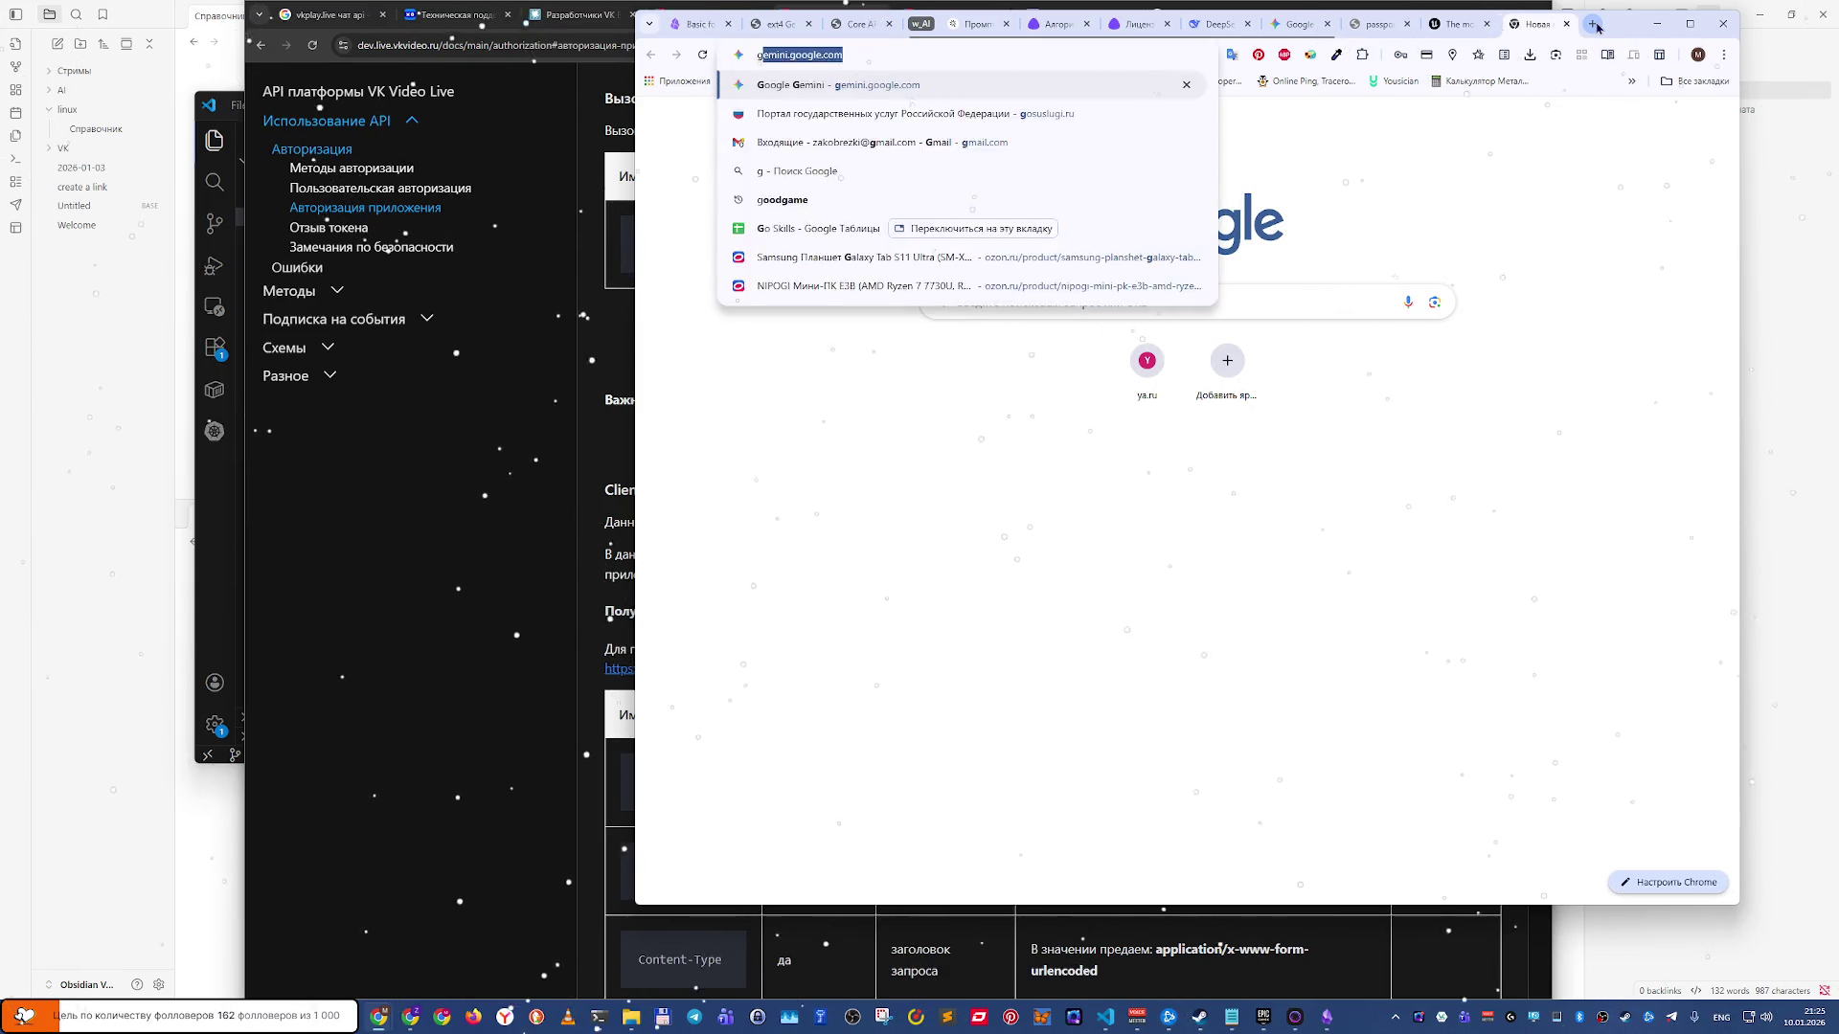
text(itve)
key(Down)
key(Down)
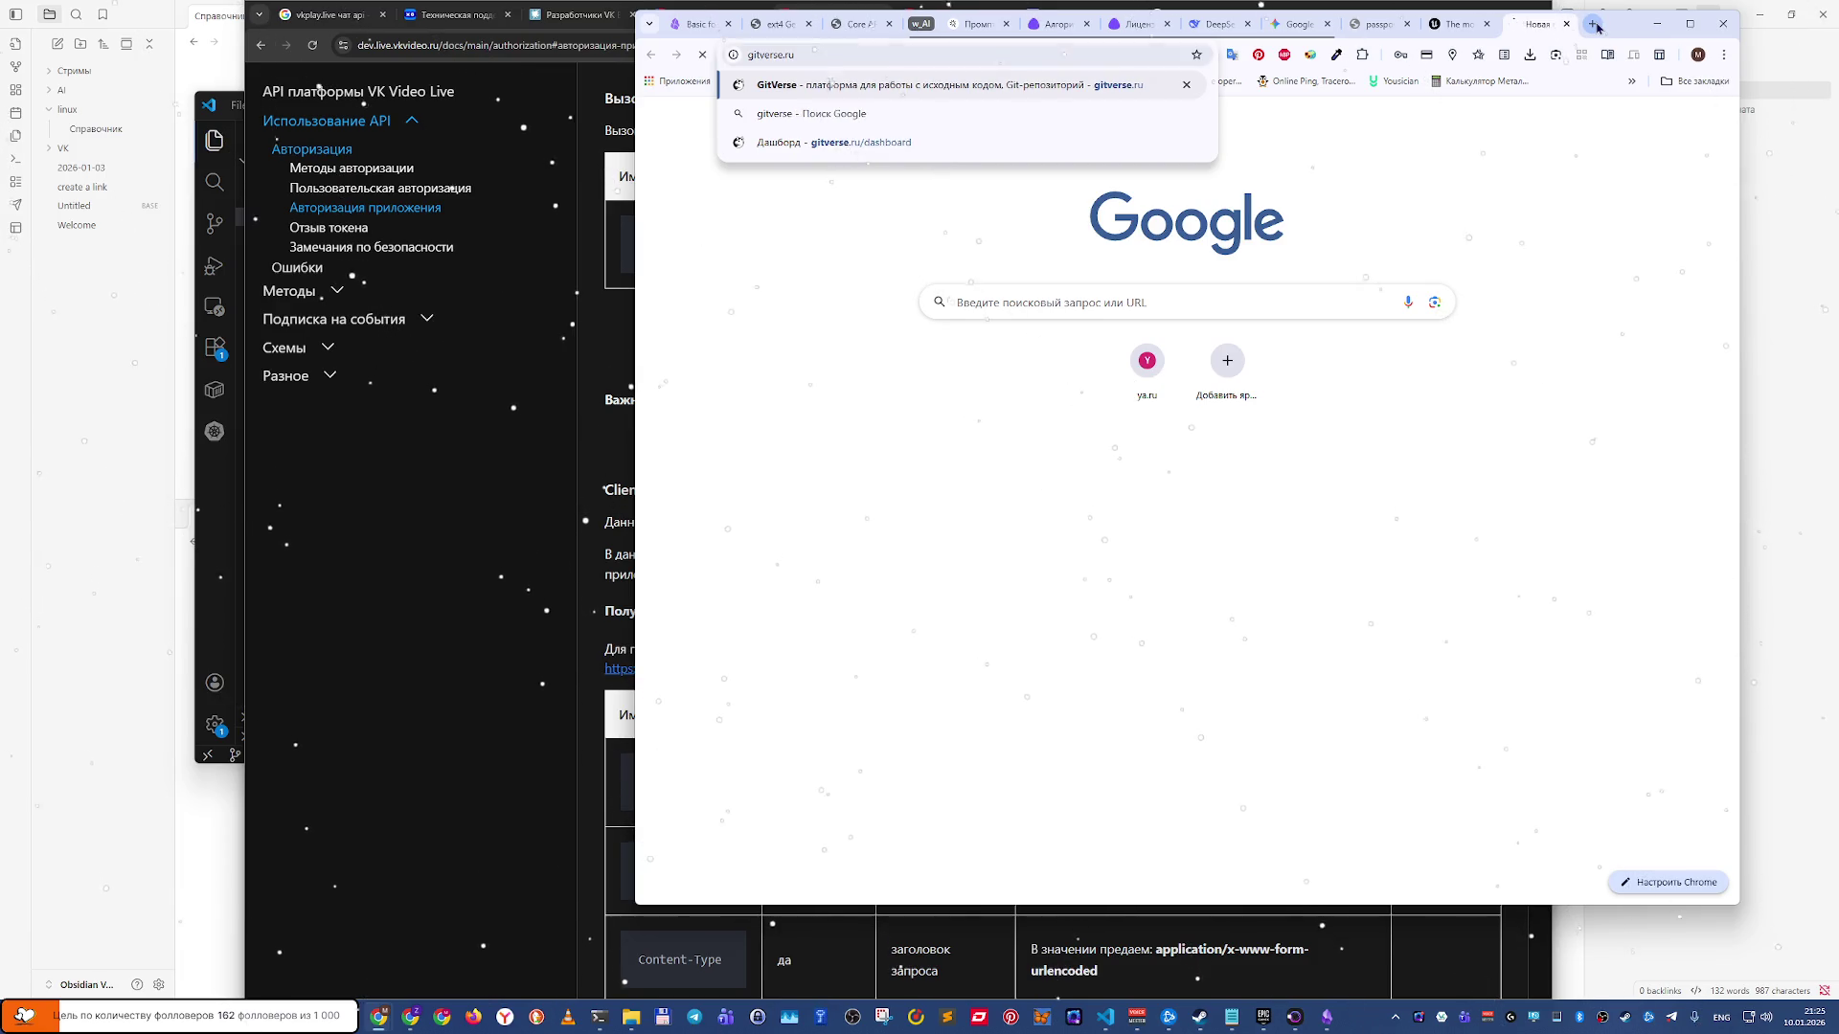
key(Return)
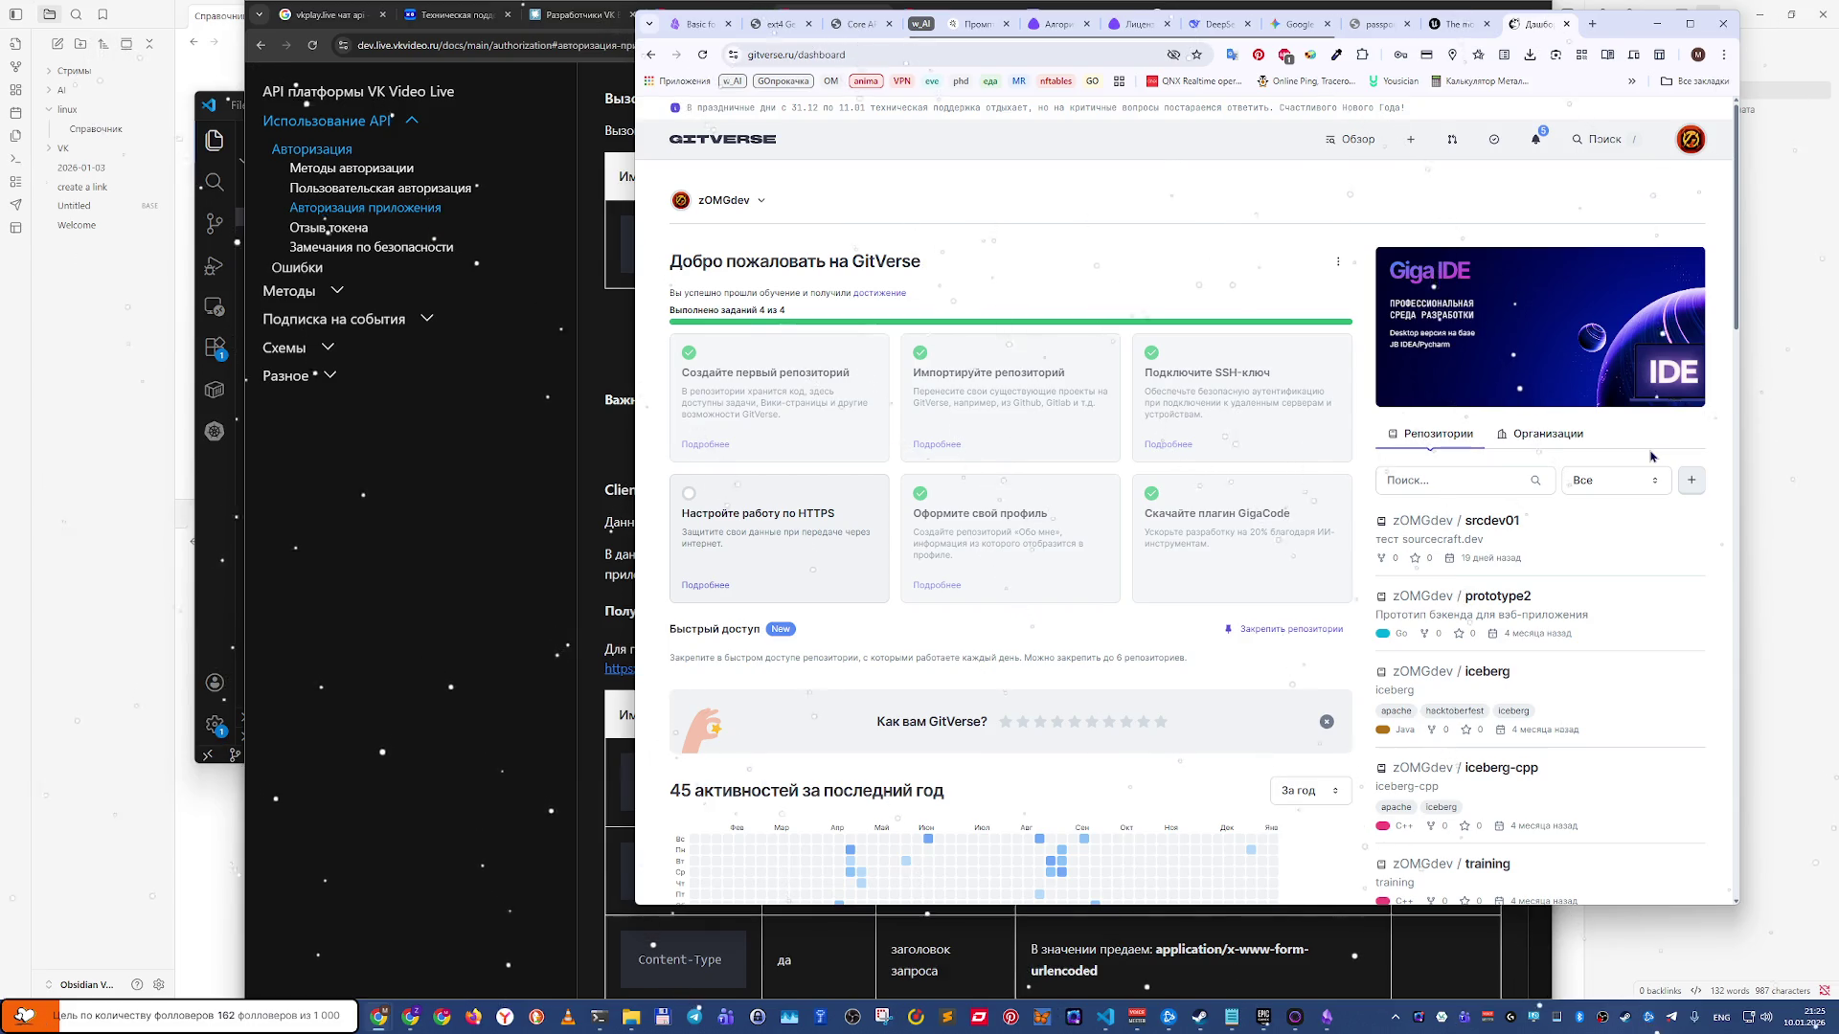
Step: Go to Мои репозитории from the account menu and start creating a new repository
click(1693, 138)
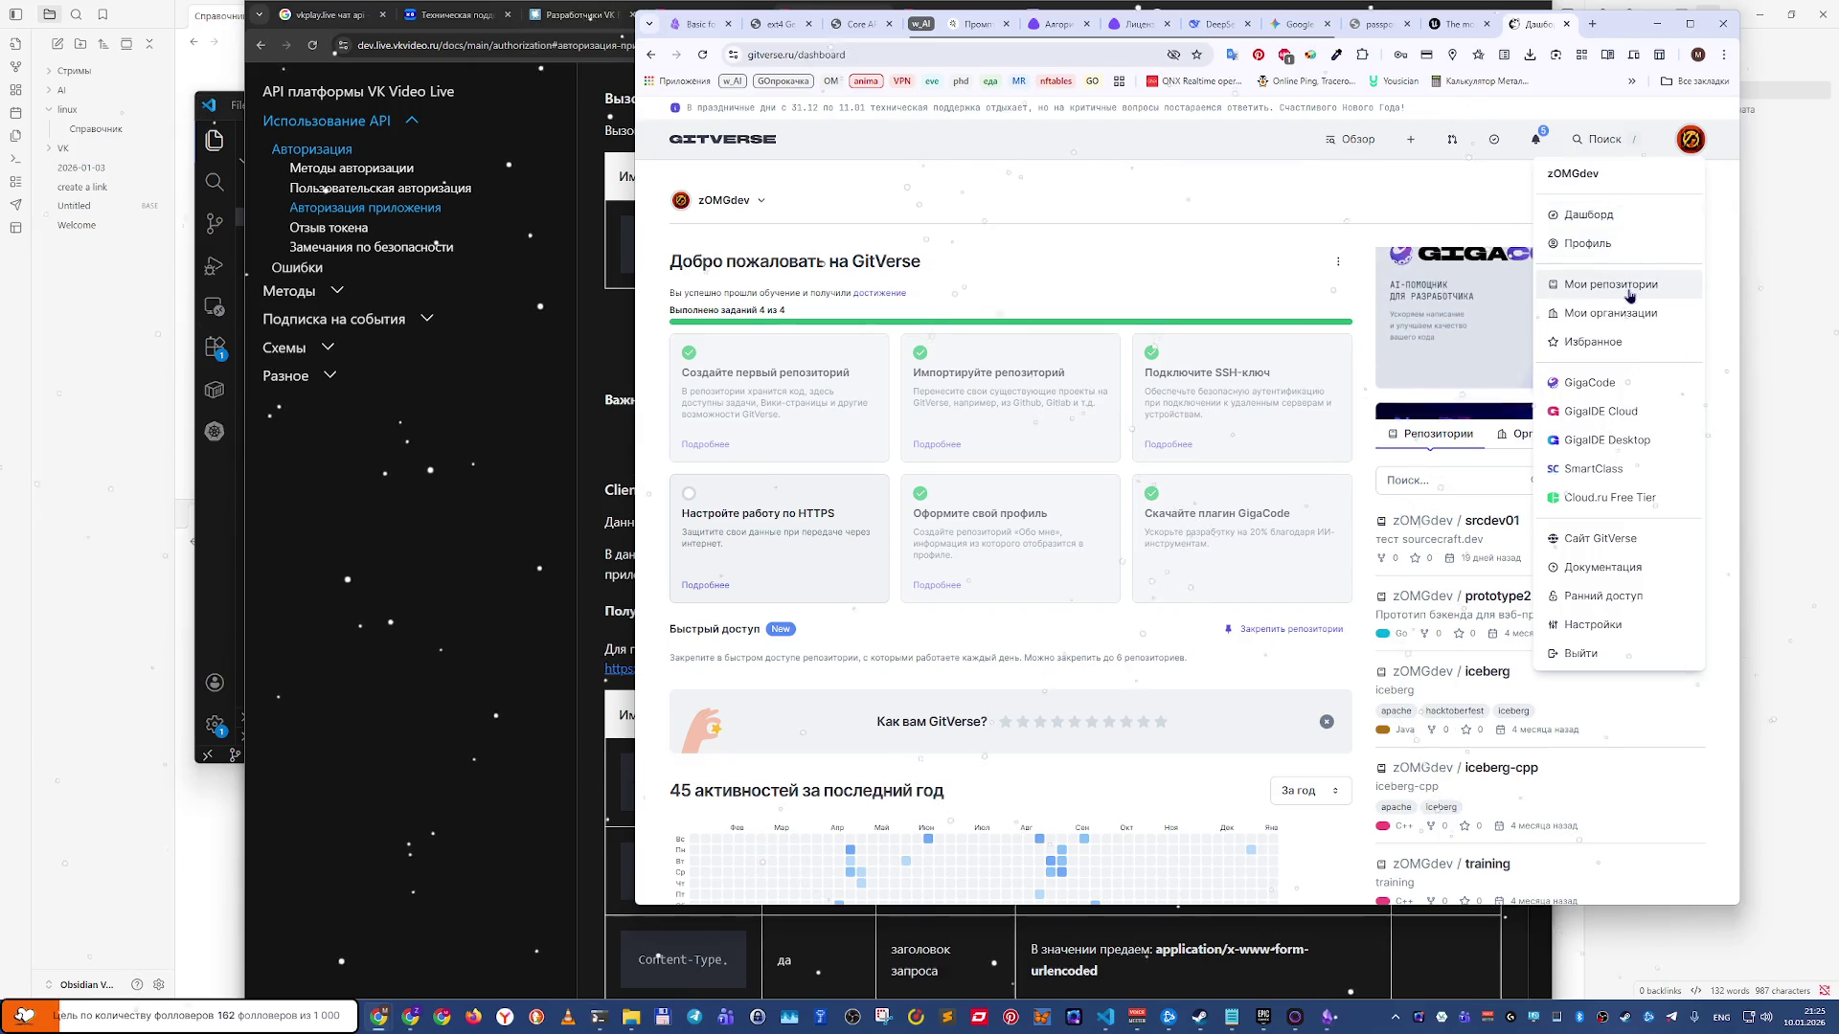
click(1630, 296)
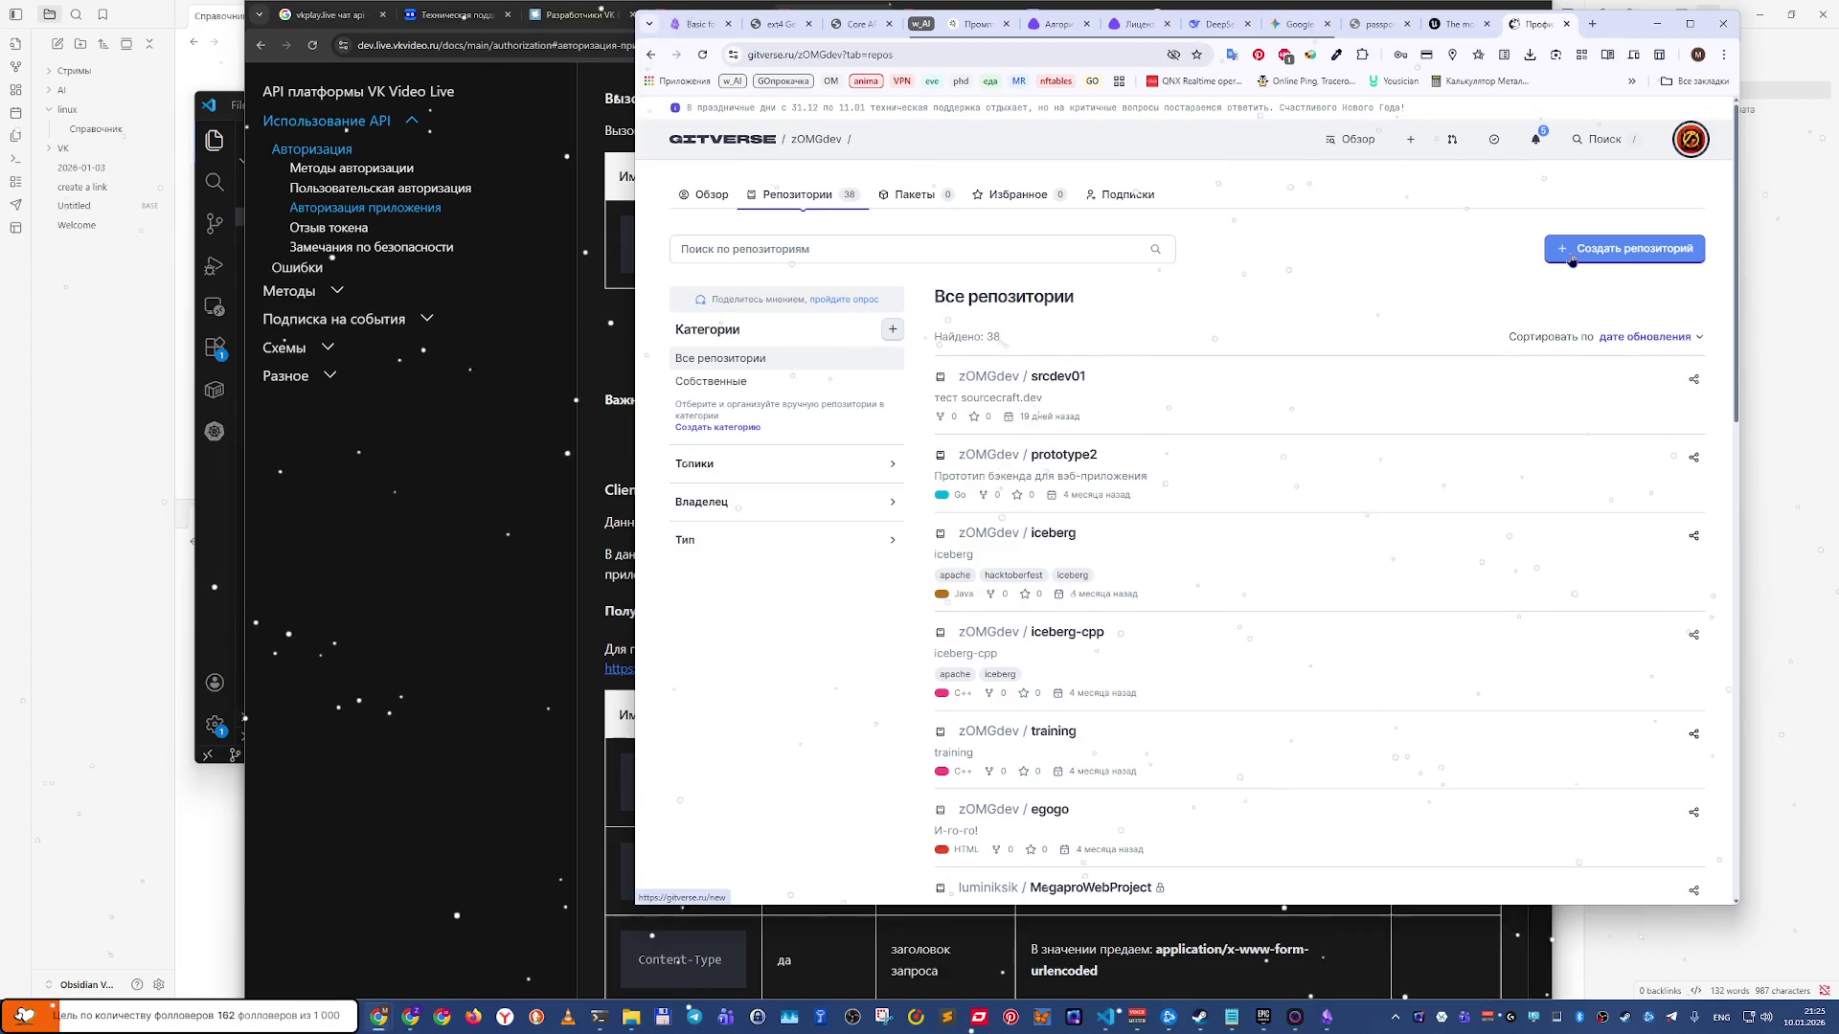
click(1573, 256)
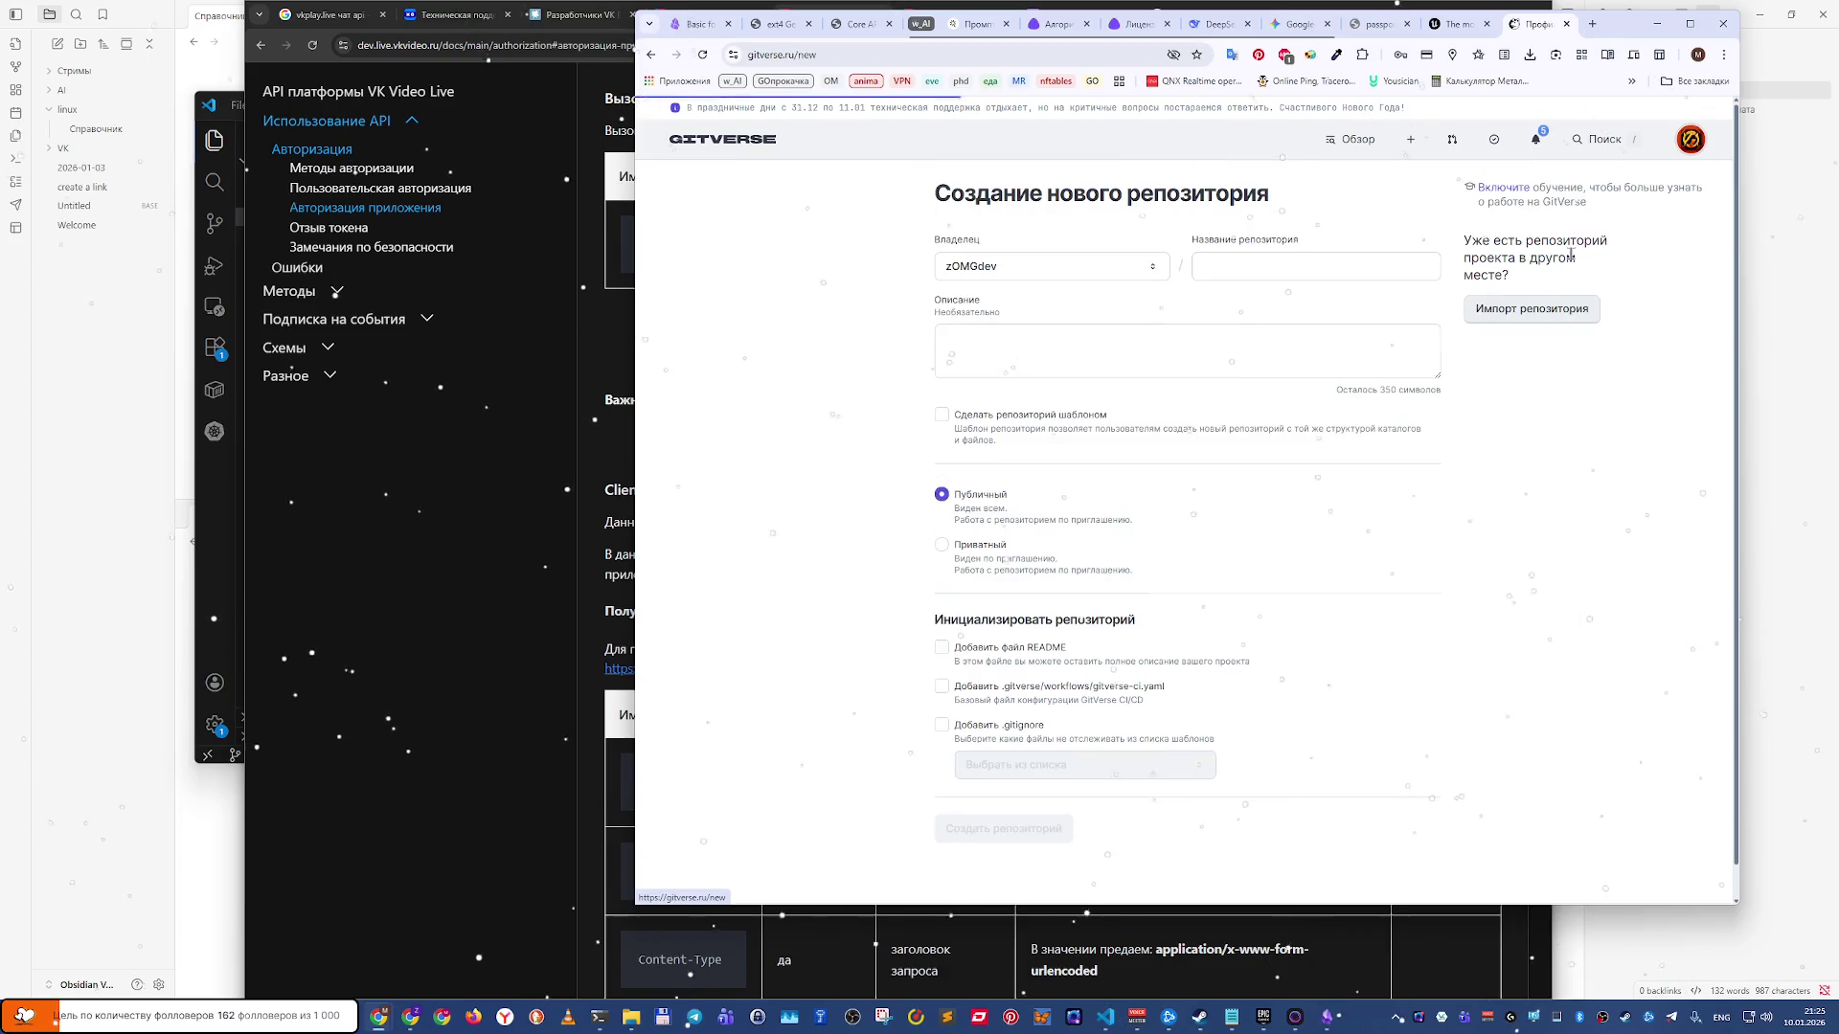
Step: Name the repository streaming-multichat and tick Добавить файл README
click(1221, 278)
text(streaming-multichat)
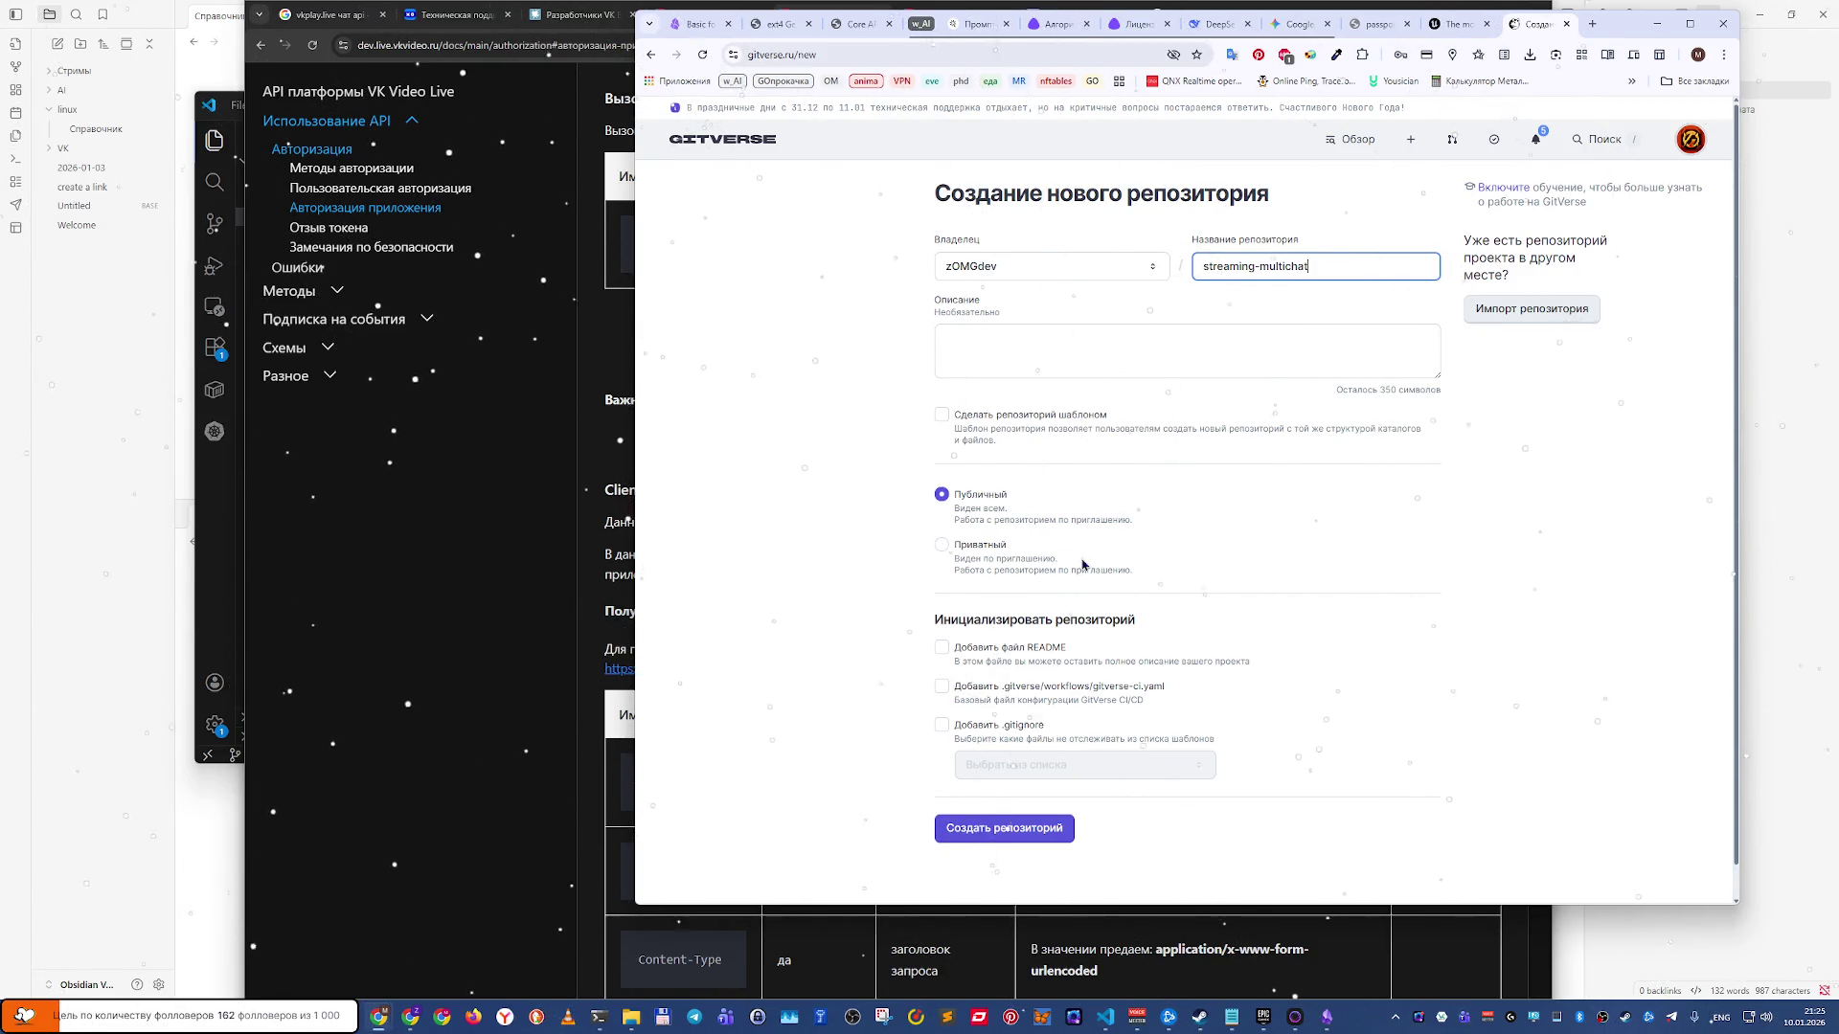
scroll(1085, 565, down, 1)
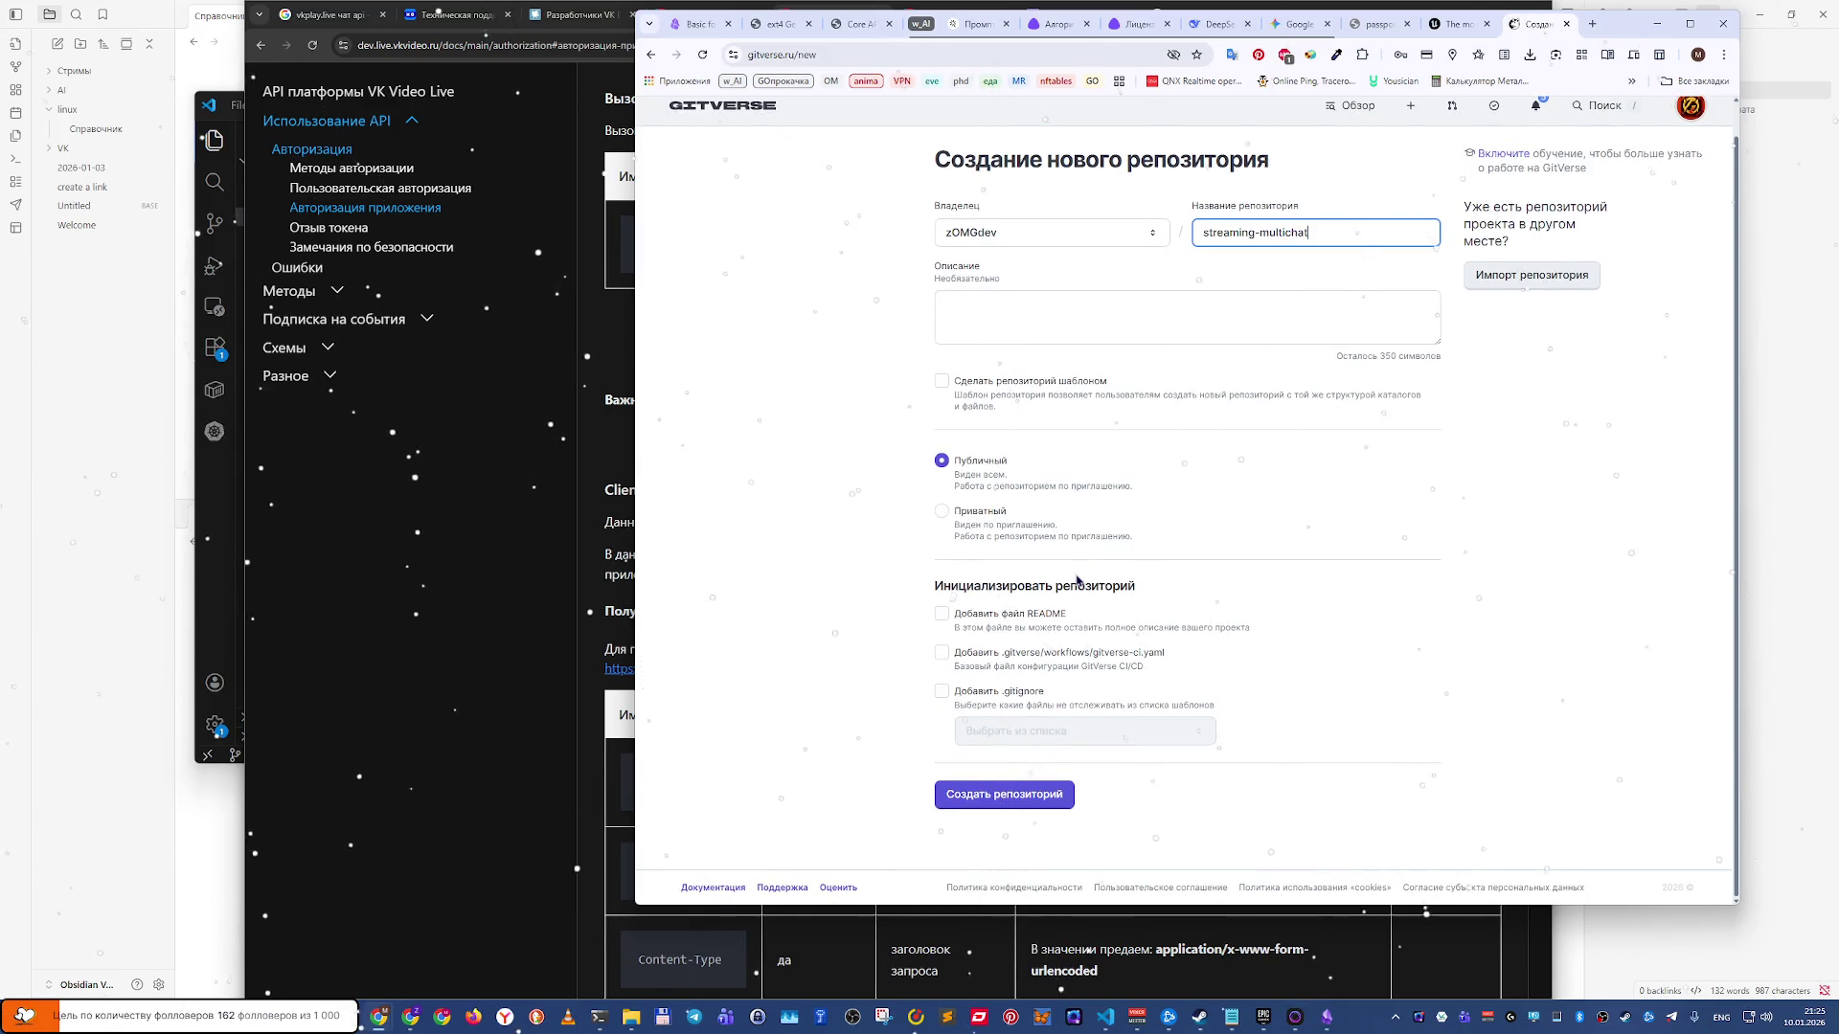
click(1038, 613)
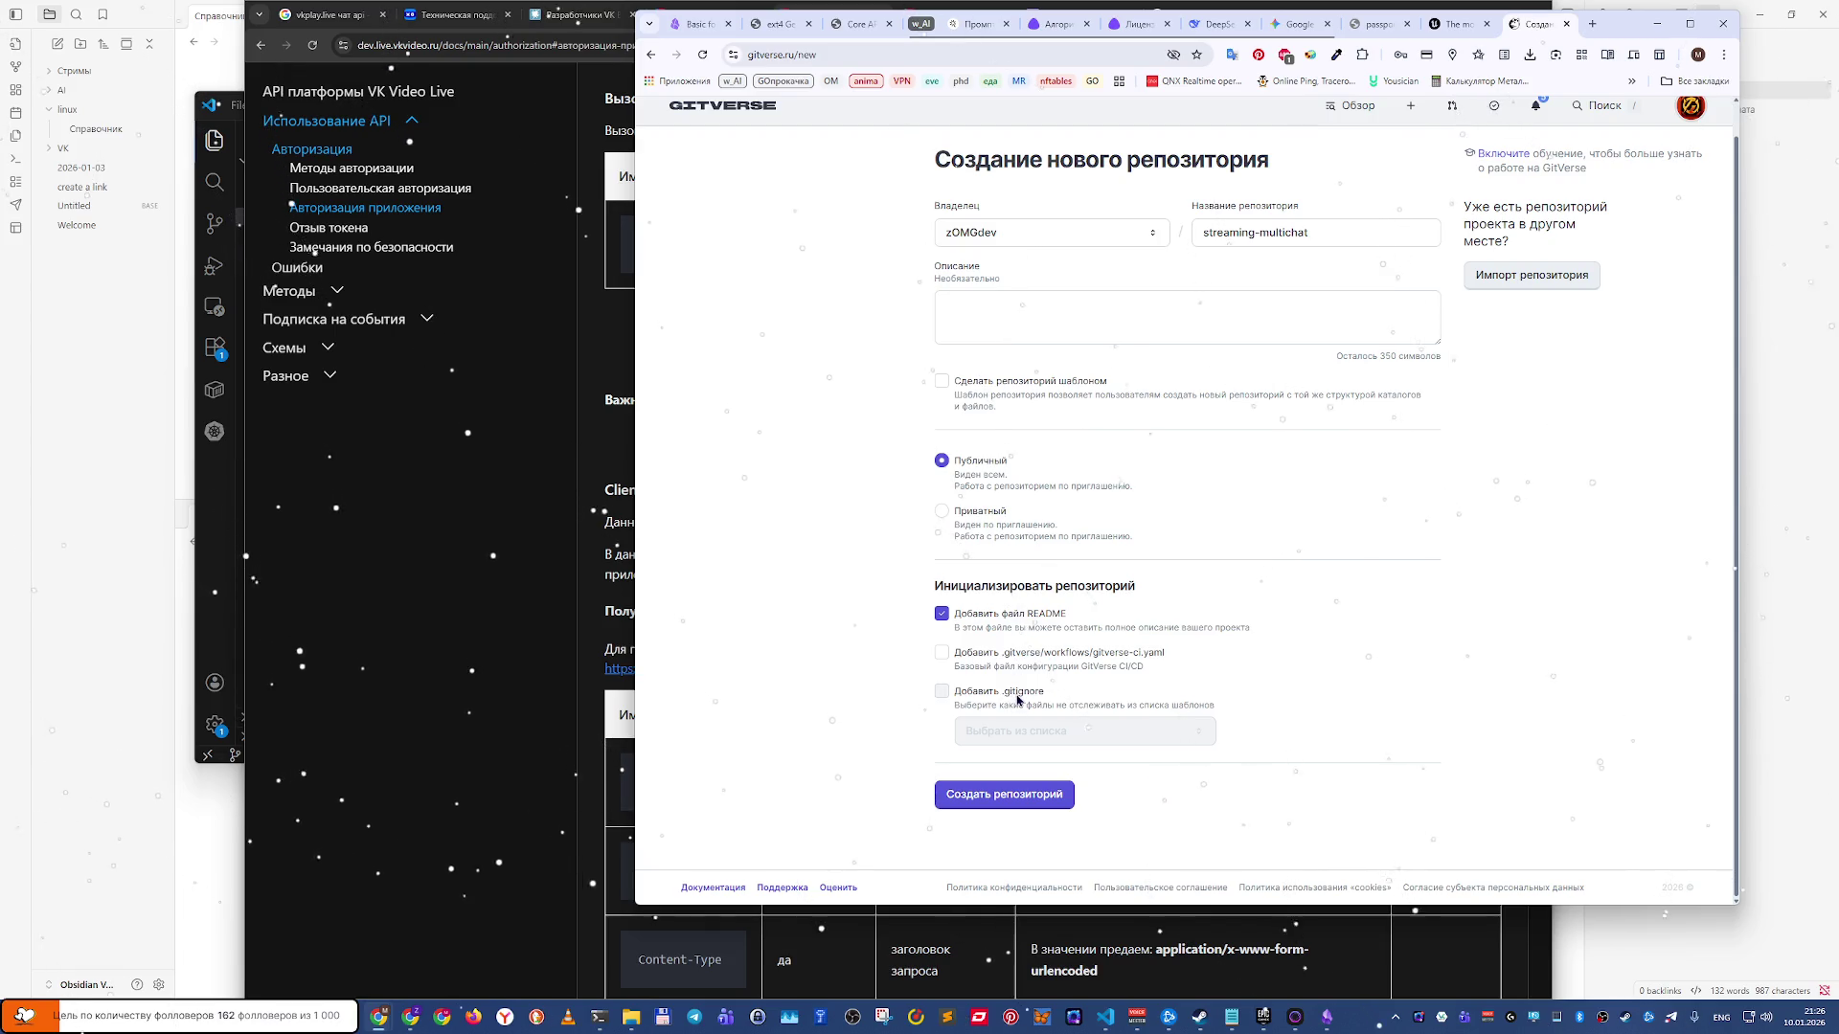
Step: Add a .gitignore with the Go template, browse the template list, and create the streaming-multichat repository
click(1018, 695)
click(1019, 731)
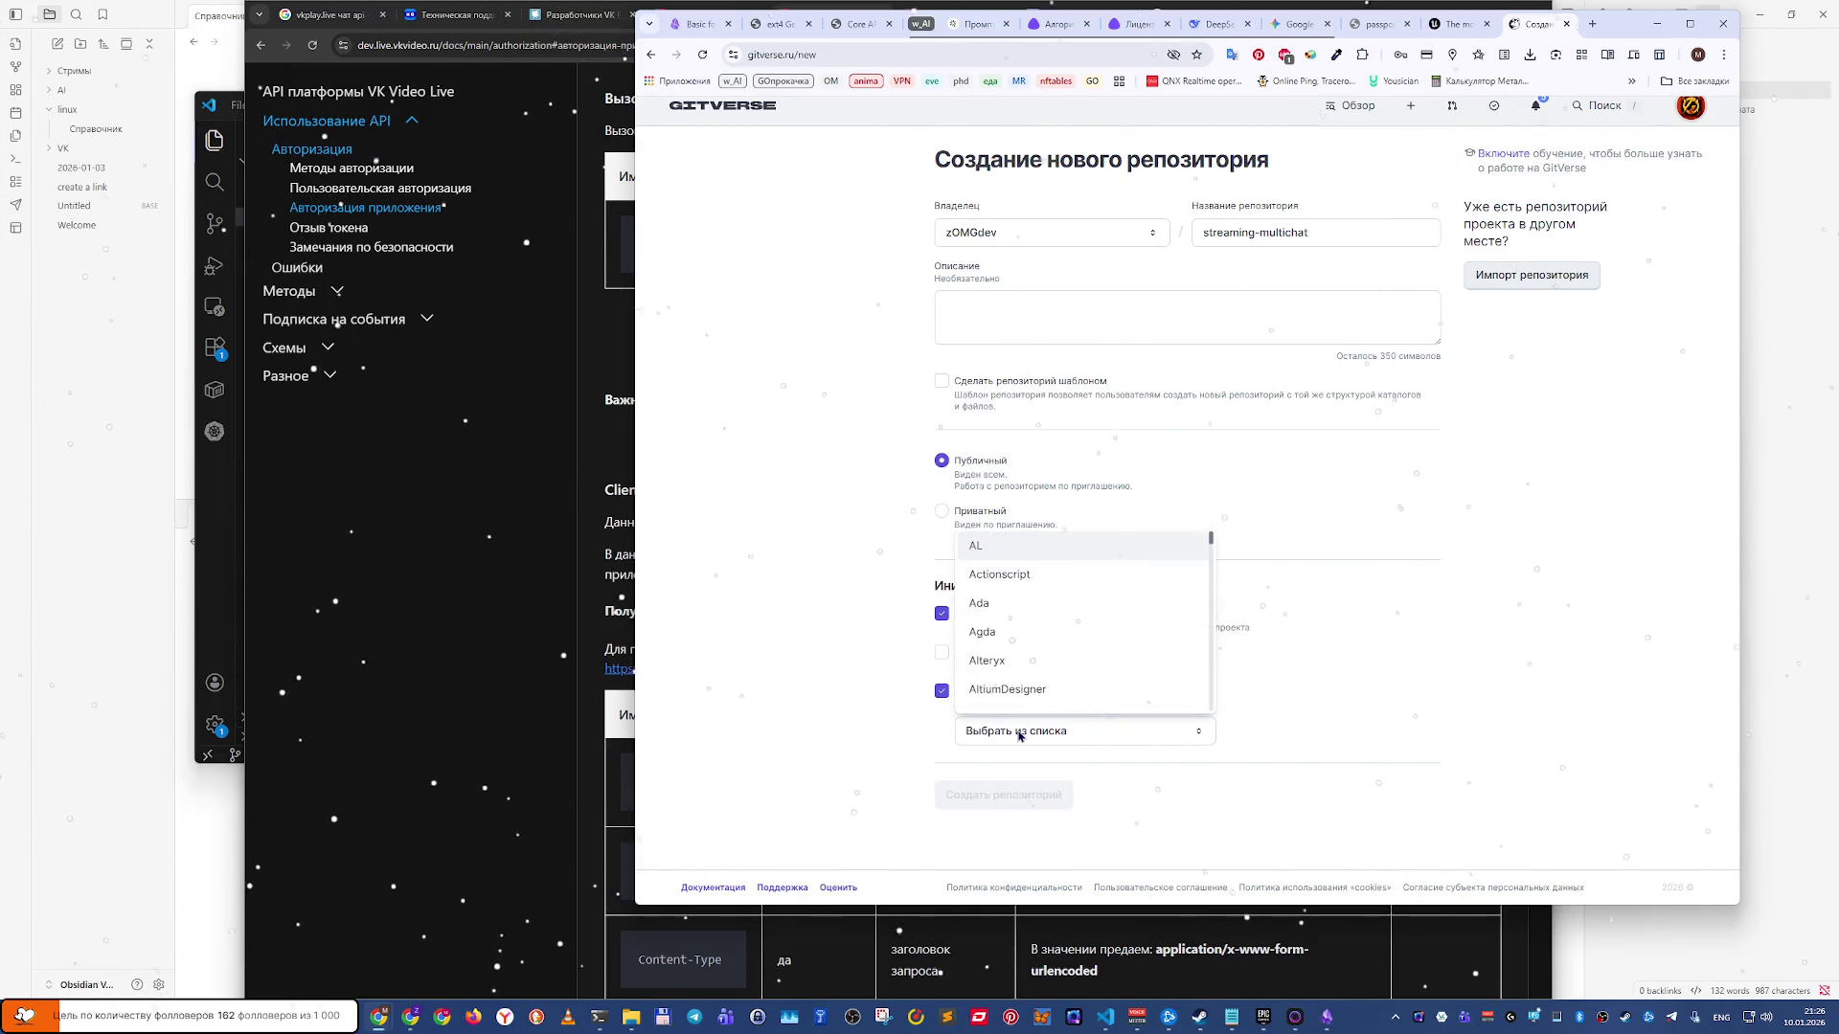
key(g)
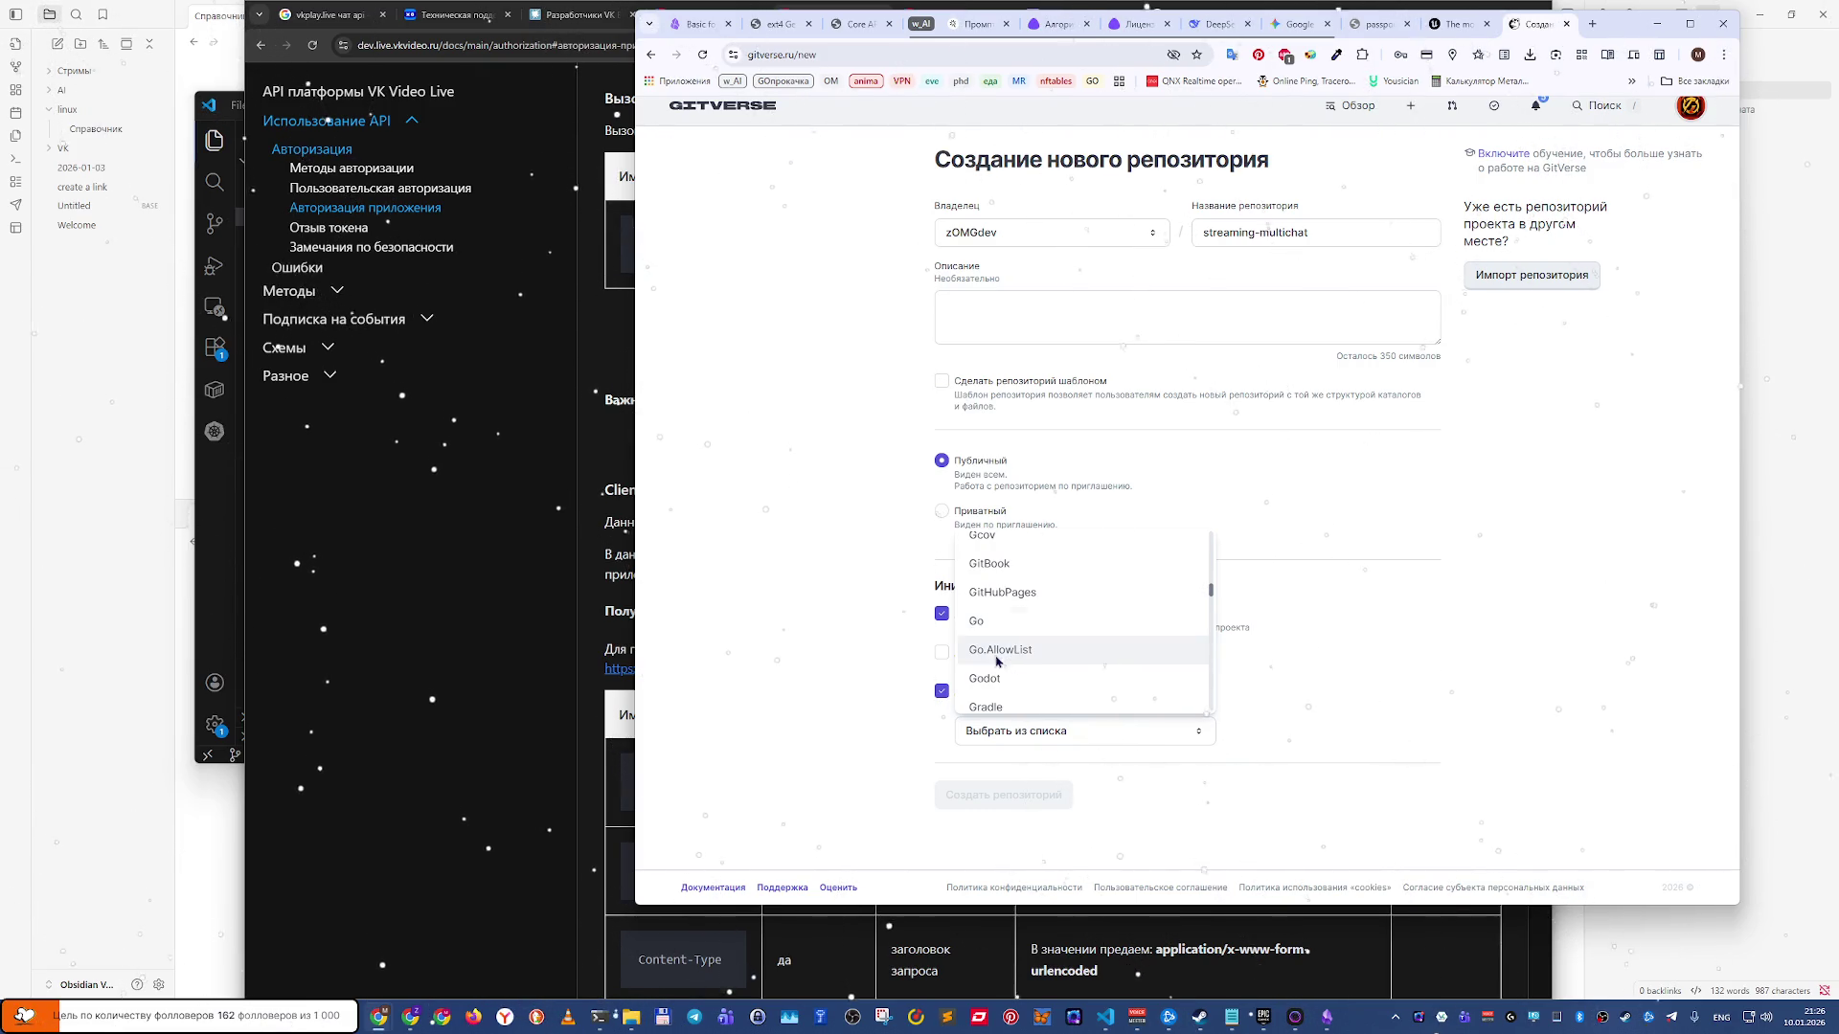
scroll(991, 632, down, 2)
click(989, 626)
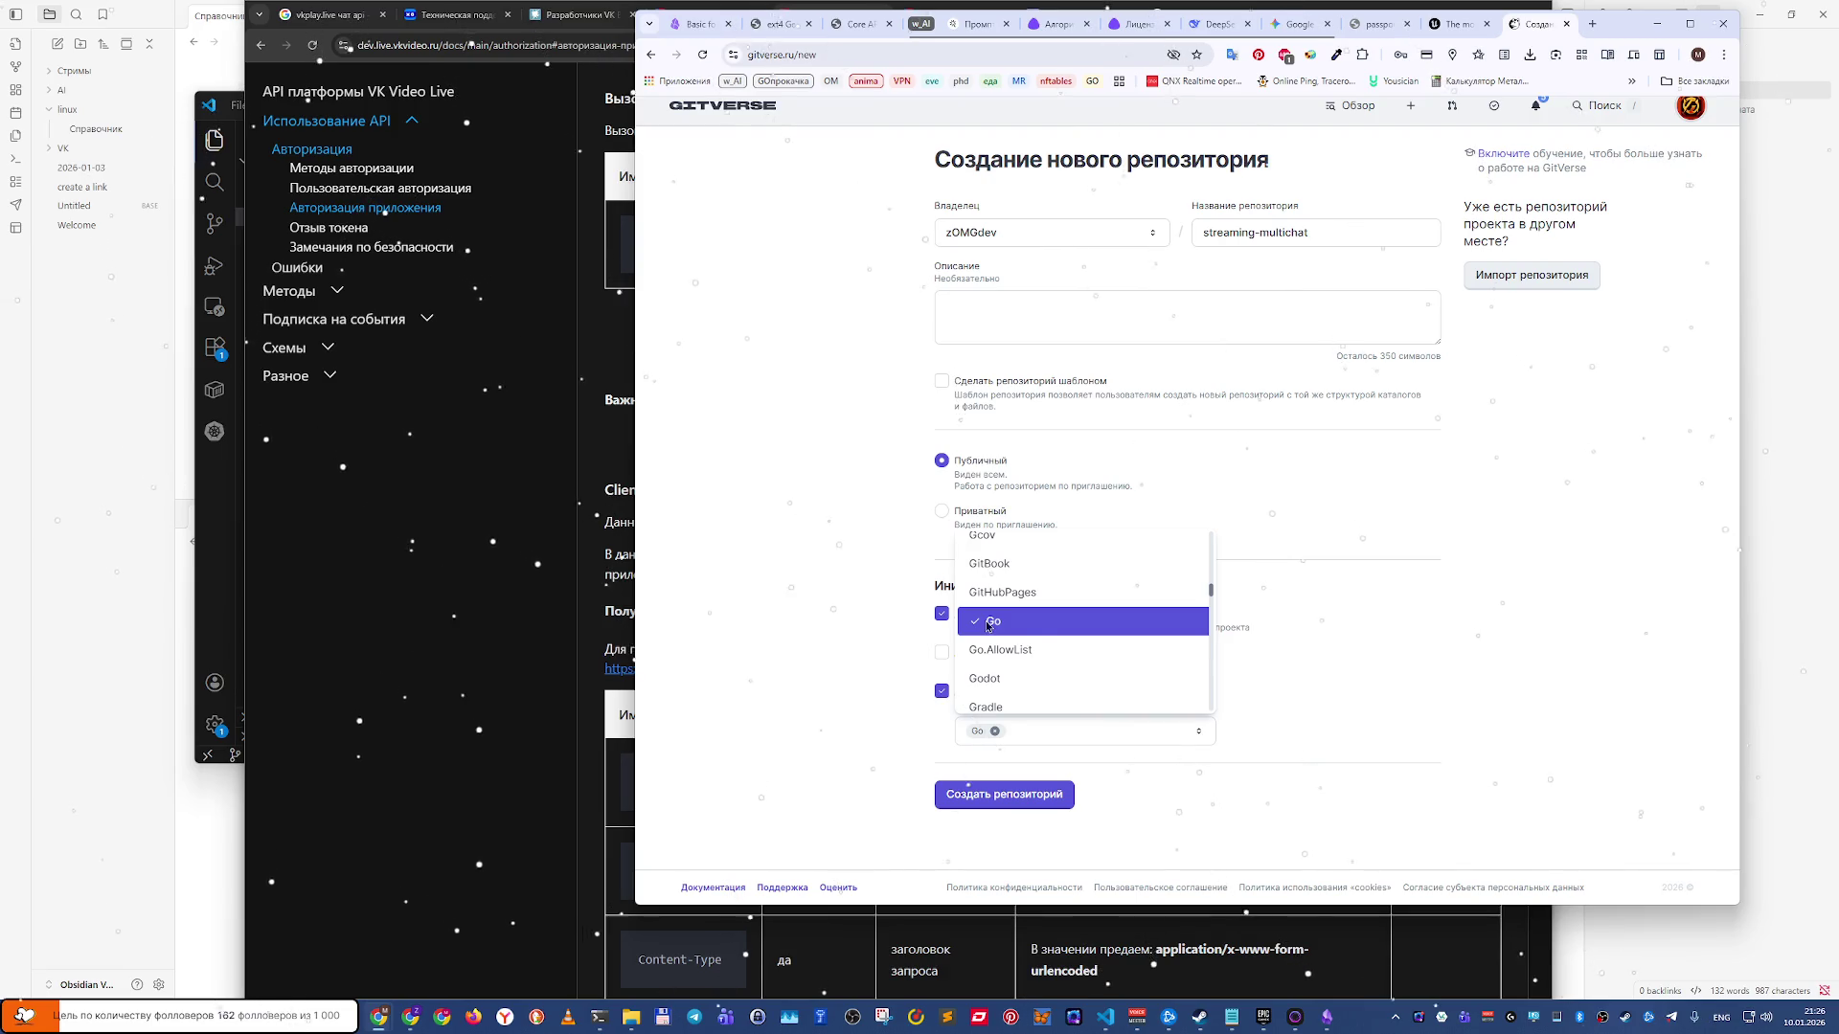
key(w)
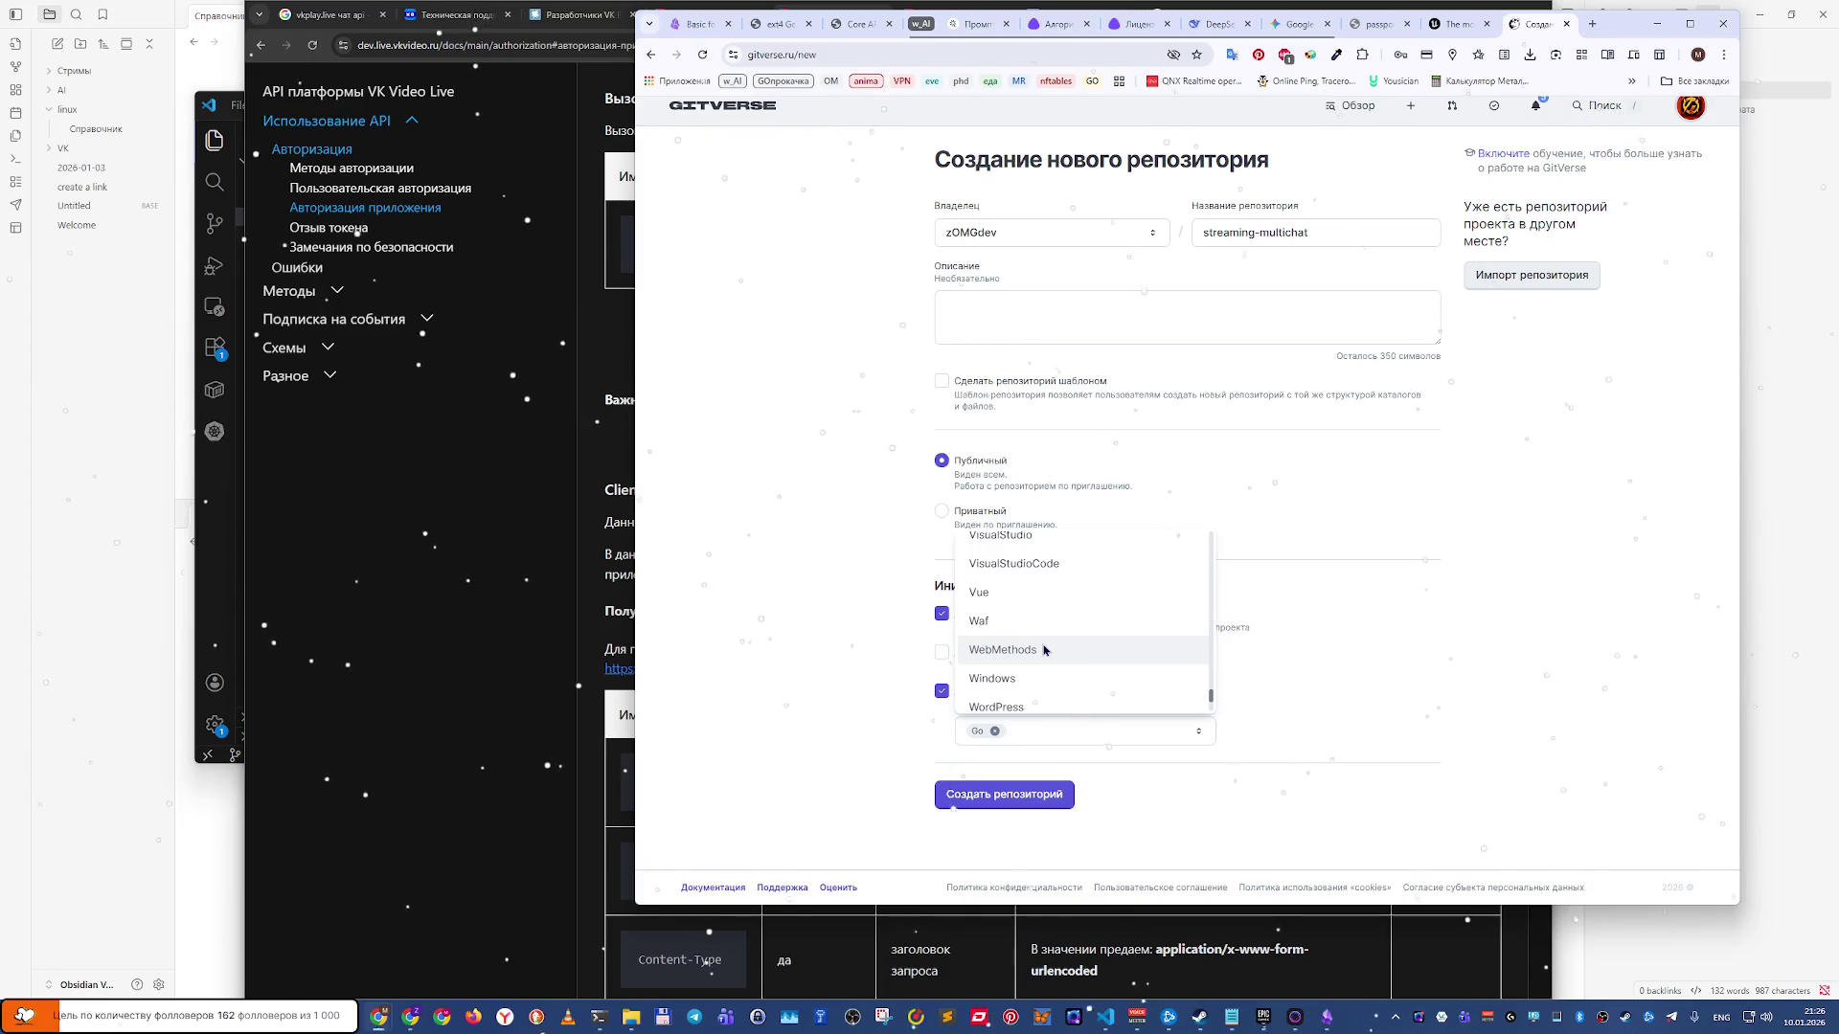
key(h)
scroll(1044, 649, down, 2)
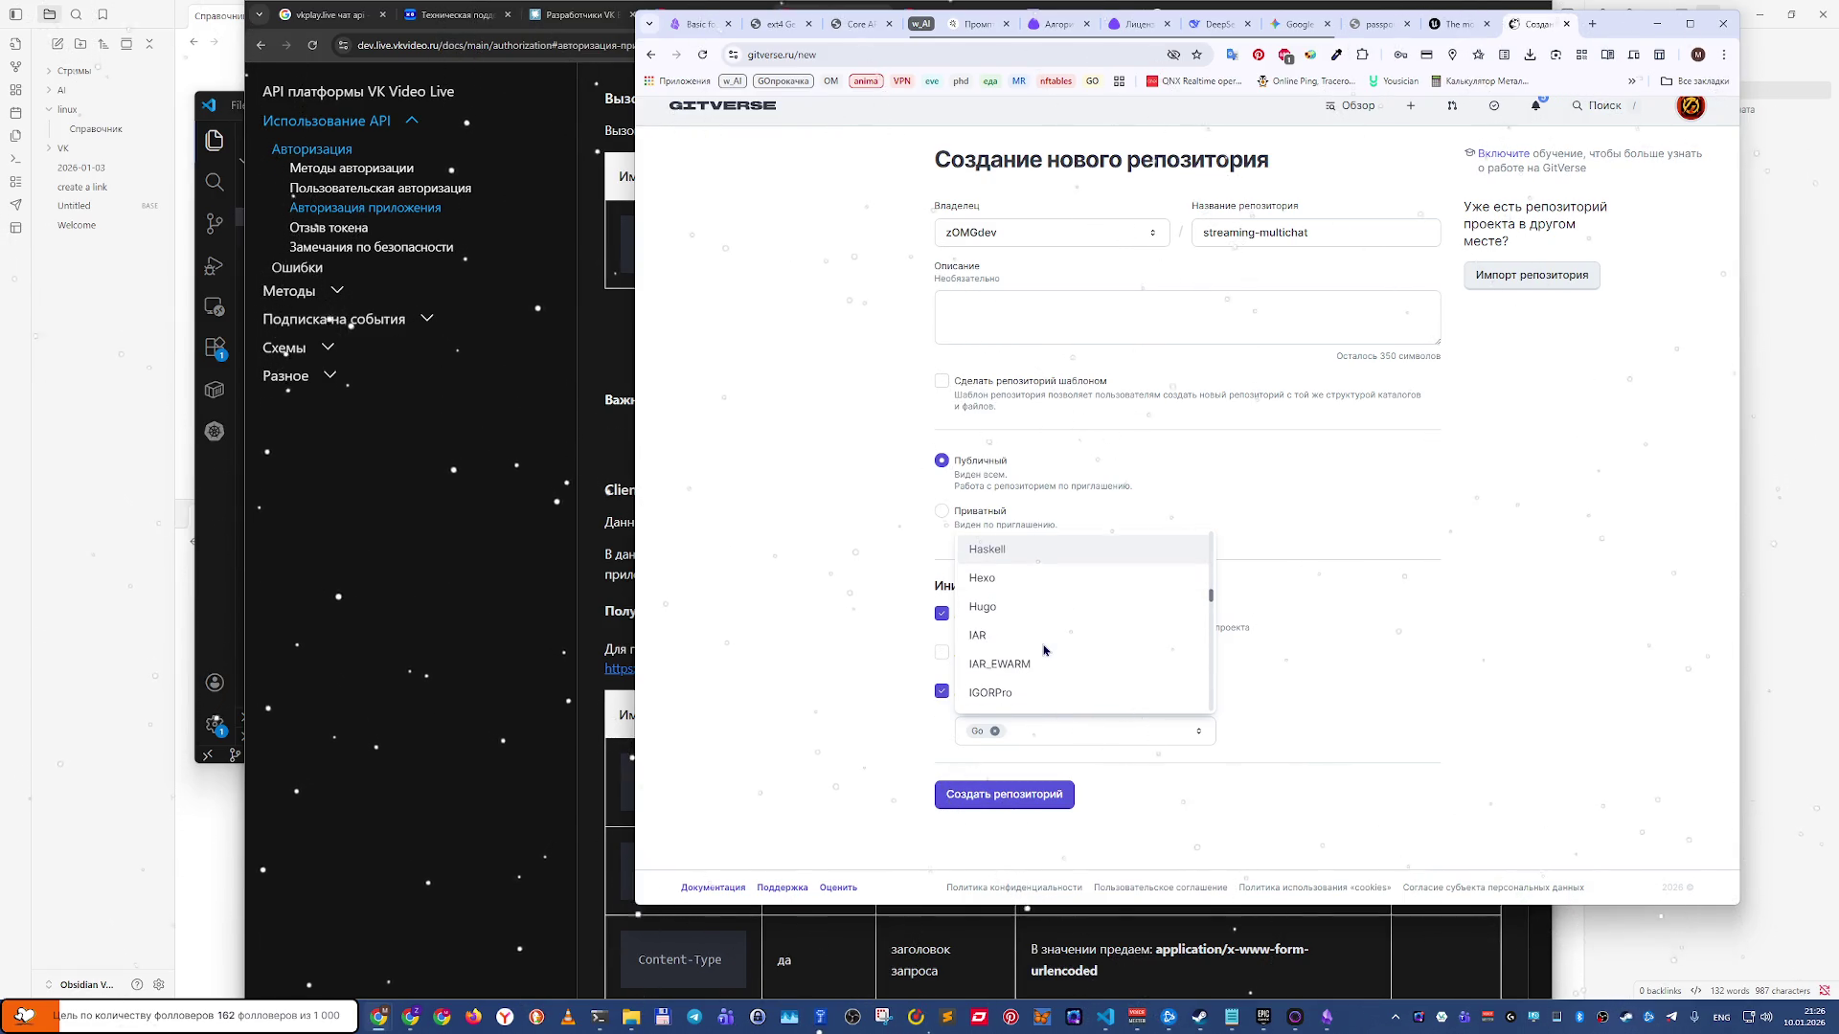
scroll(1044, 649, down, 2)
scroll(1045, 650, down, 1)
scroll(1044, 651, down, 2)
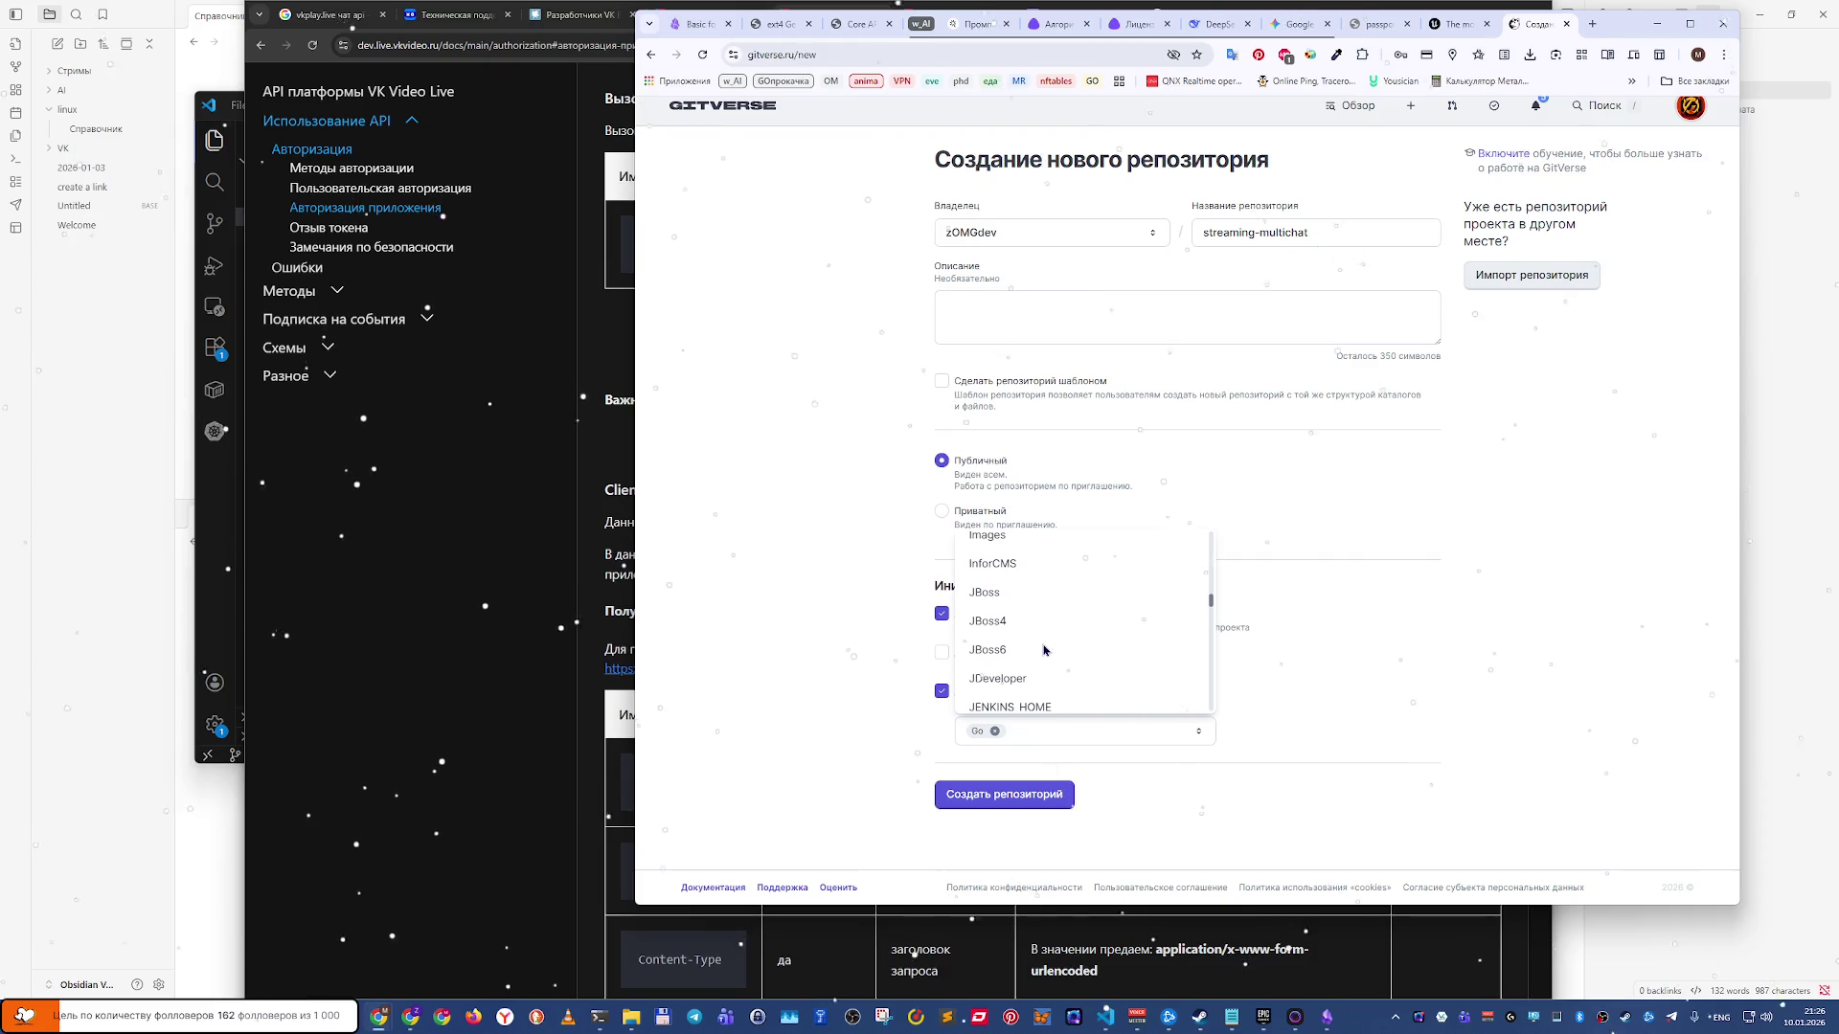
key(f)
key(Down)
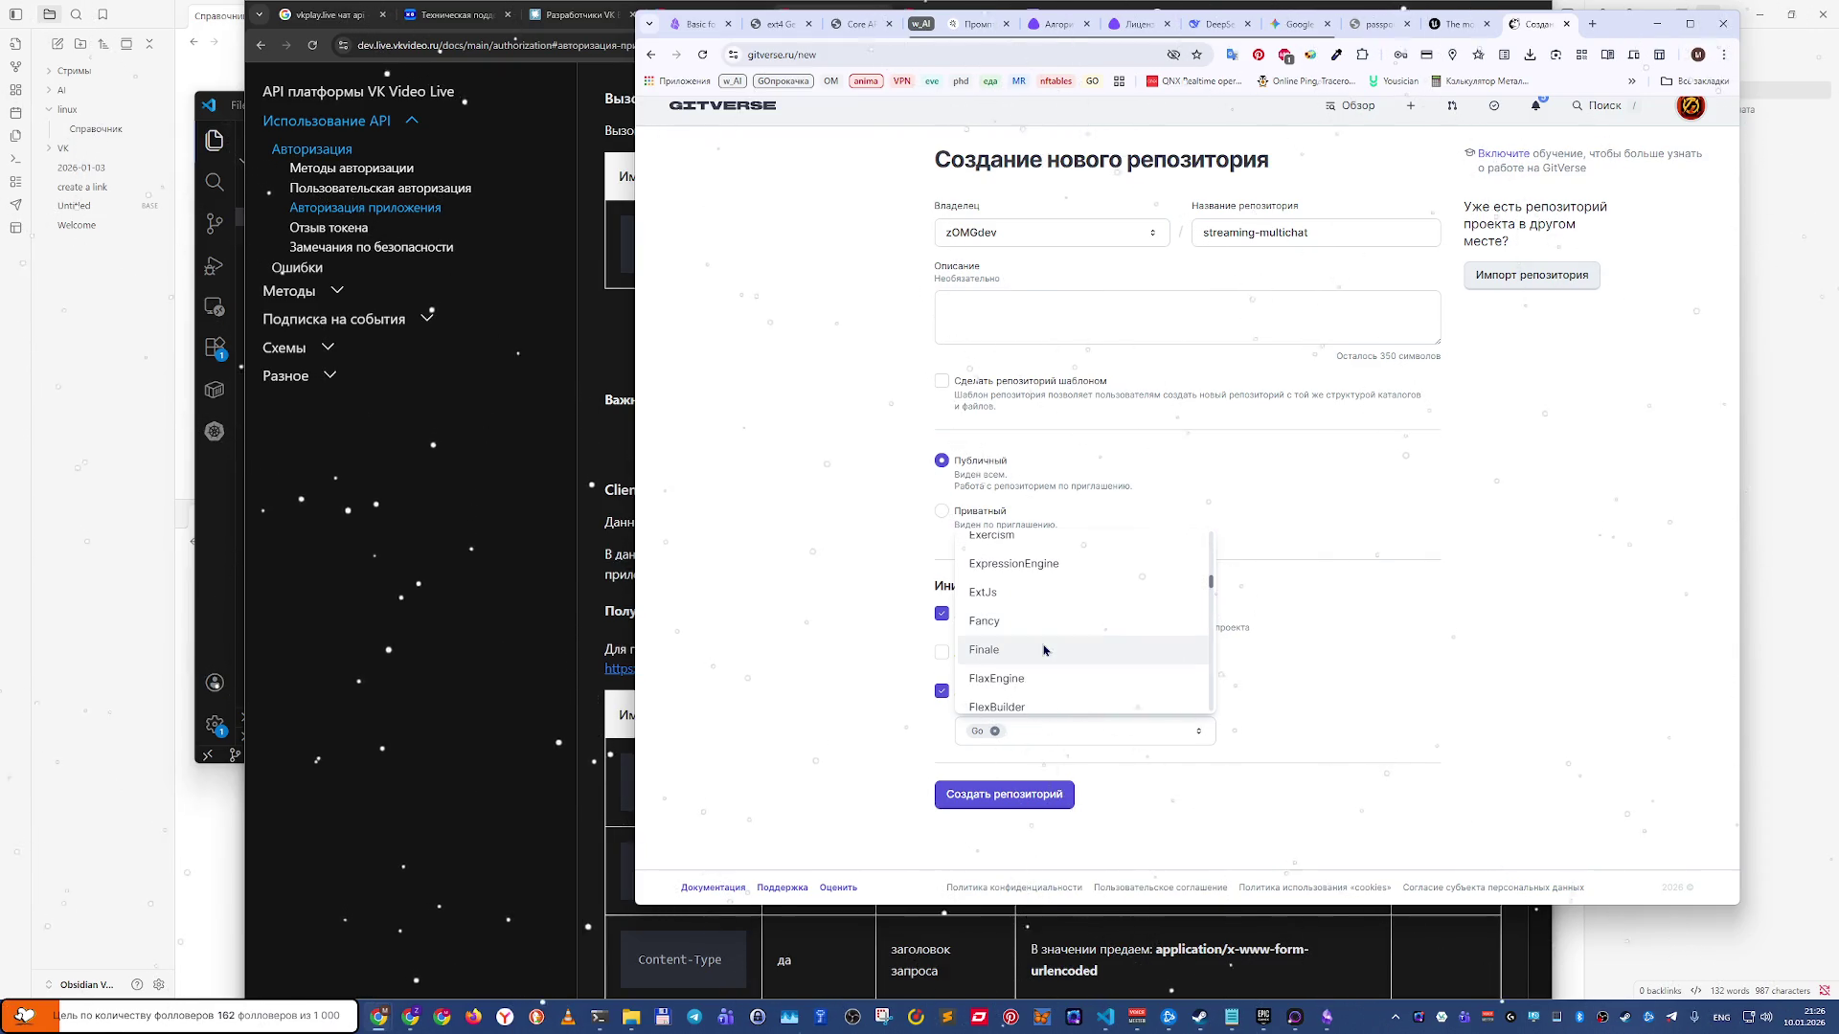
key(Down)
scroll(1045, 649, down, 1)
scroll(1045, 649, down, 1)
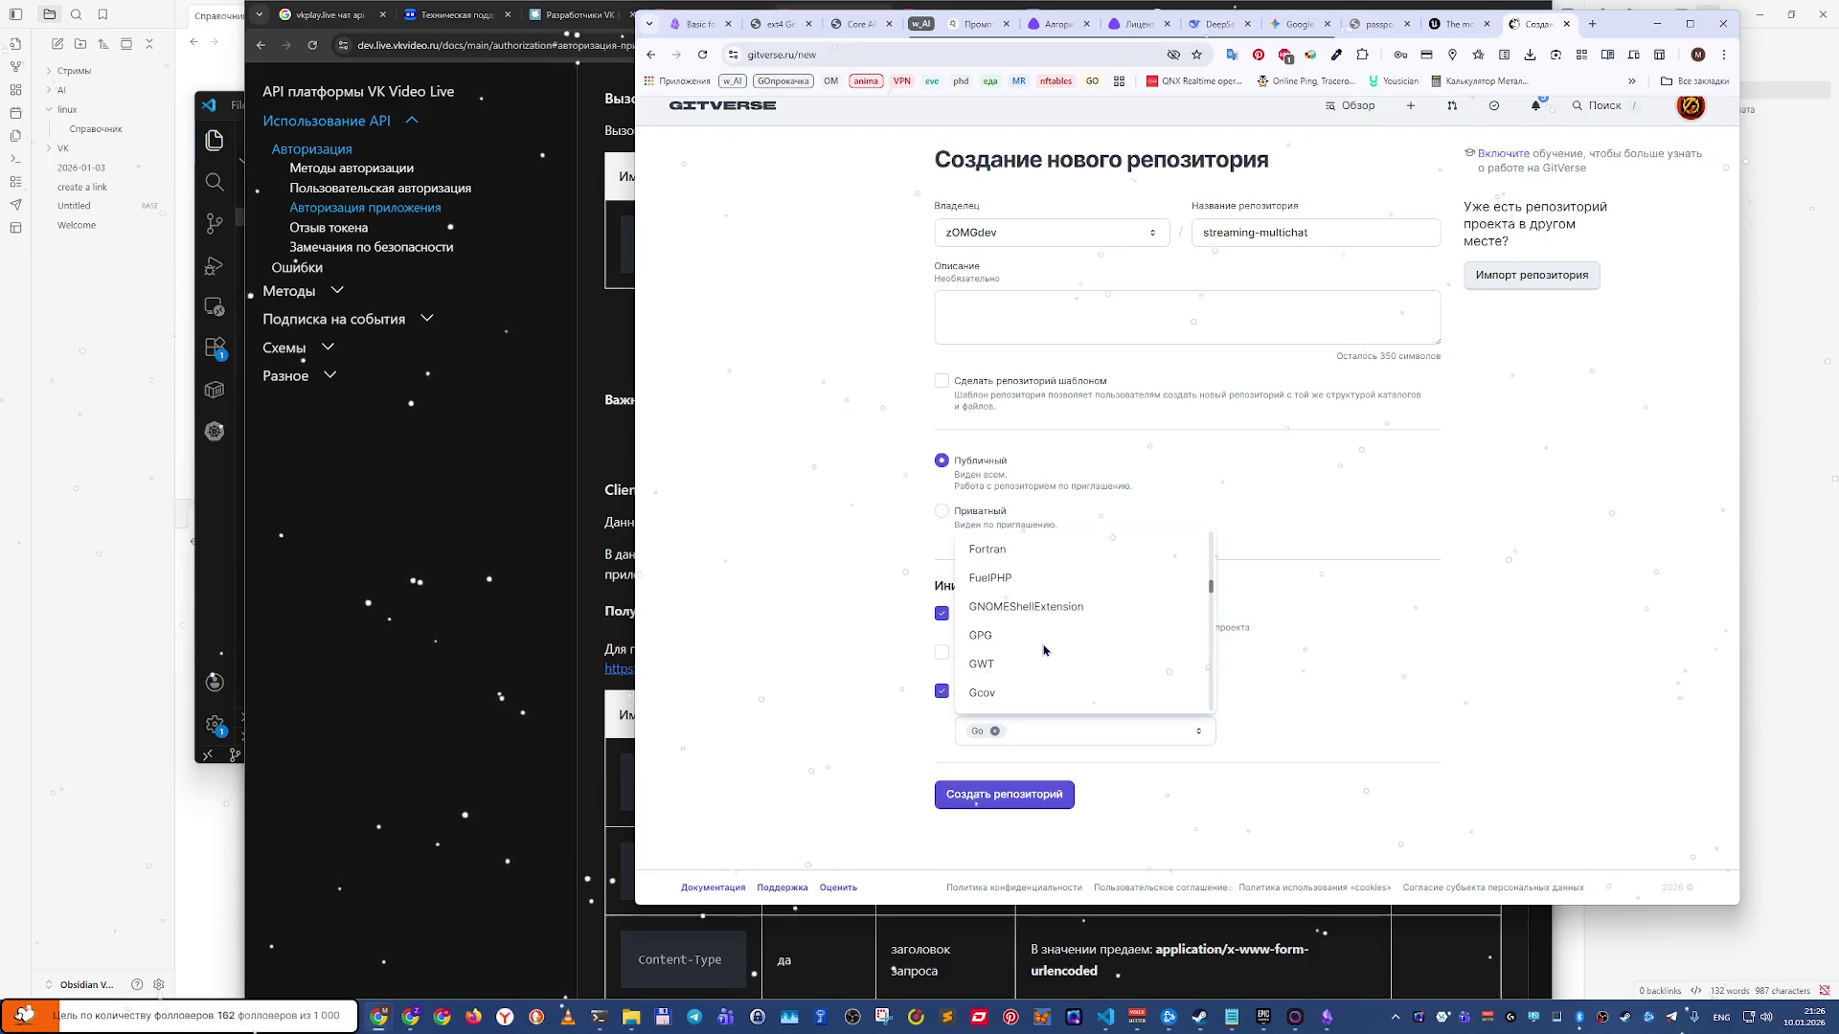
key(c)
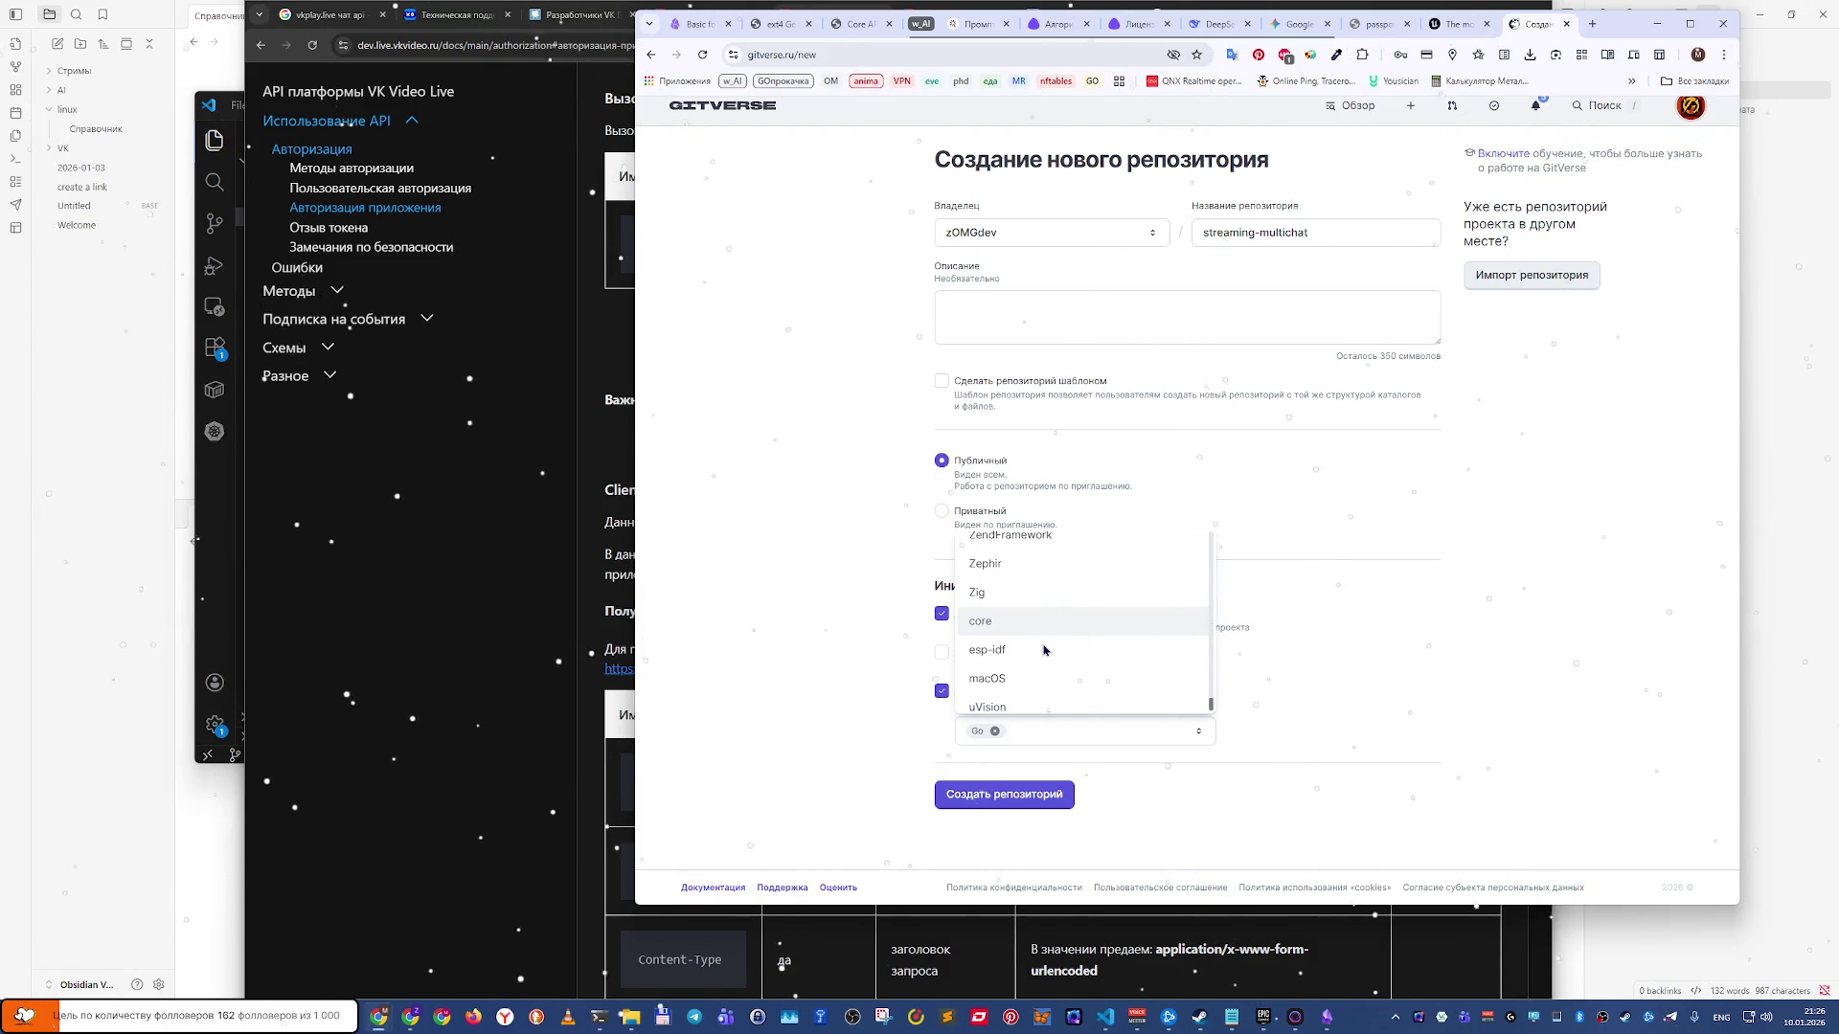
key(j)
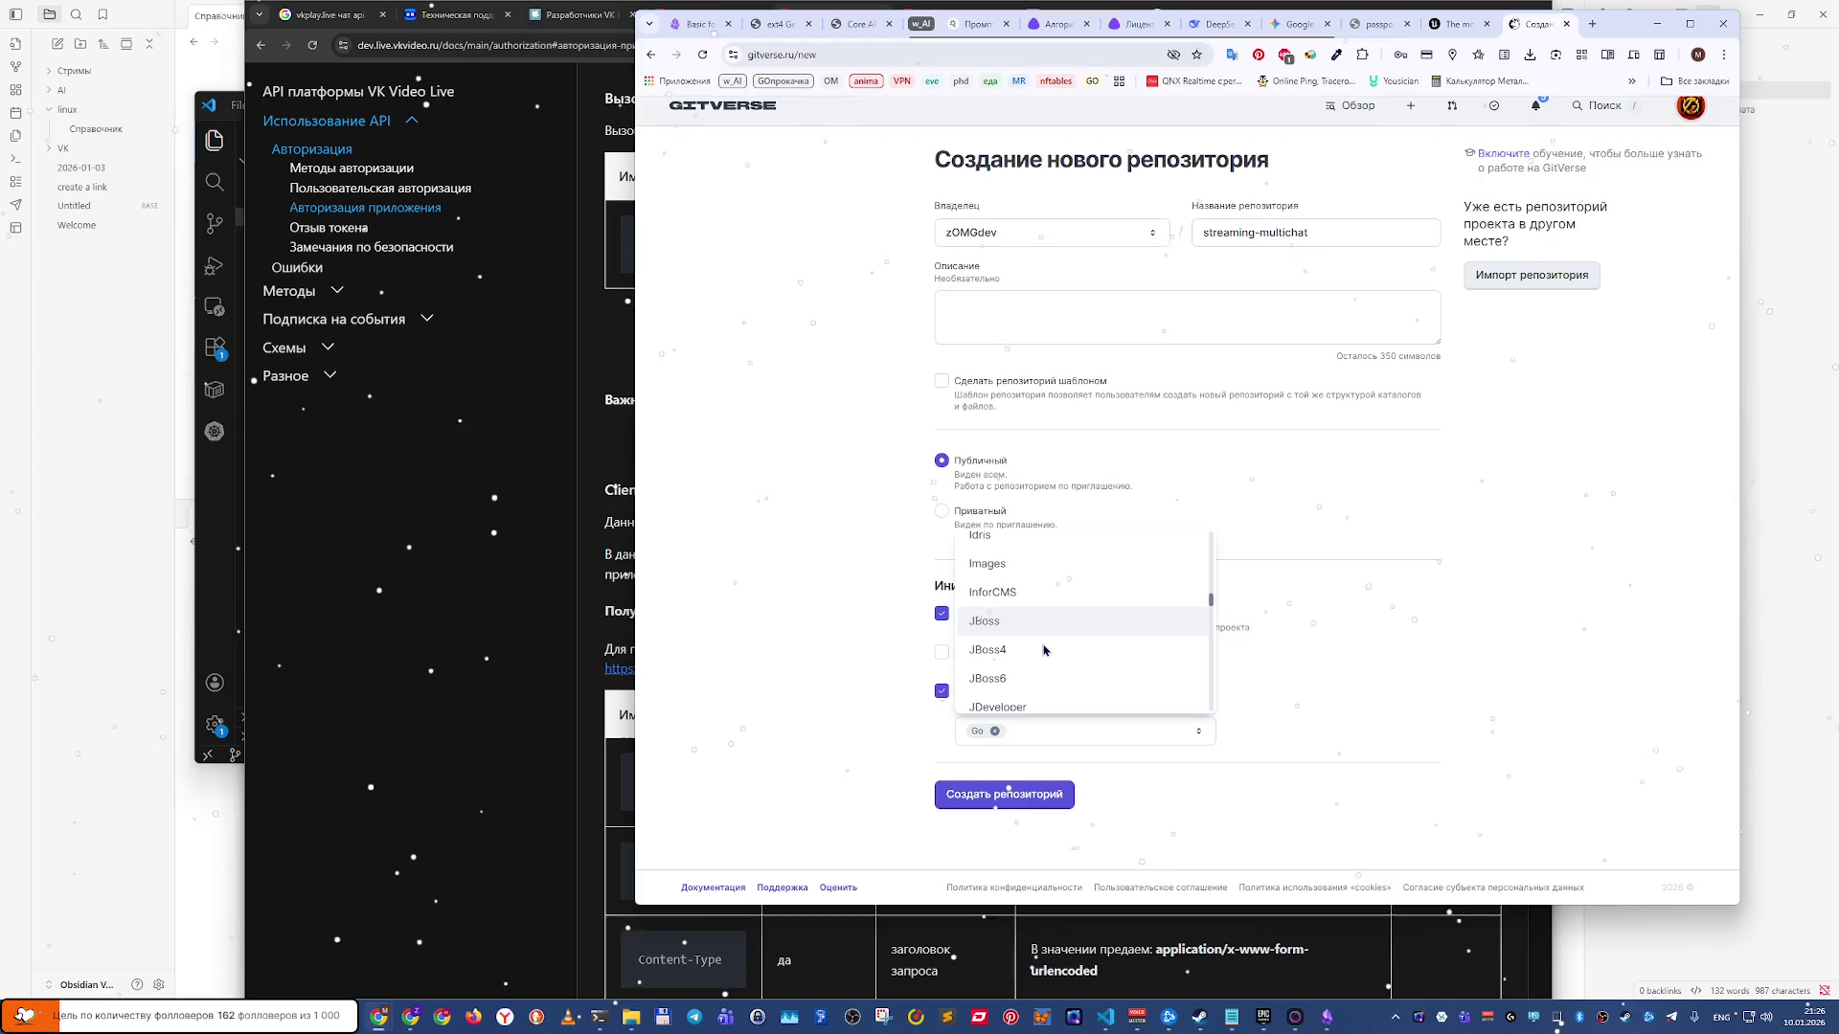
key(Escape)
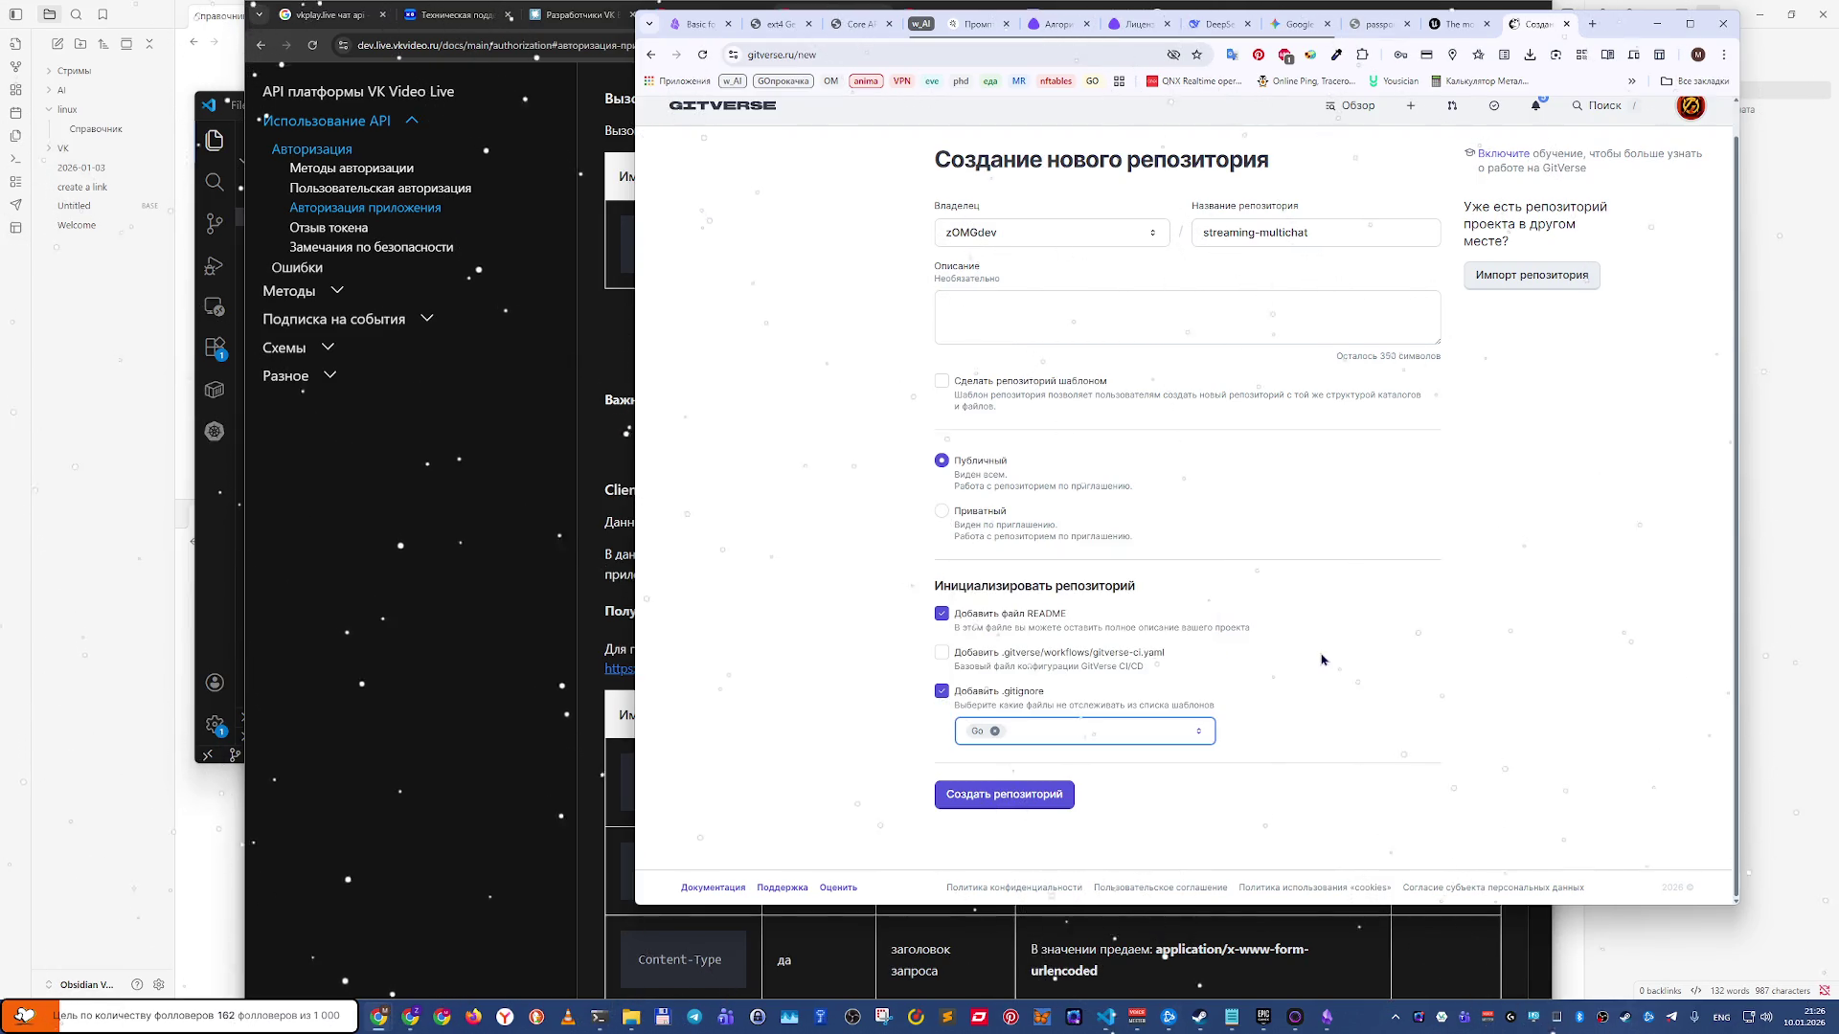
click(1043, 800)
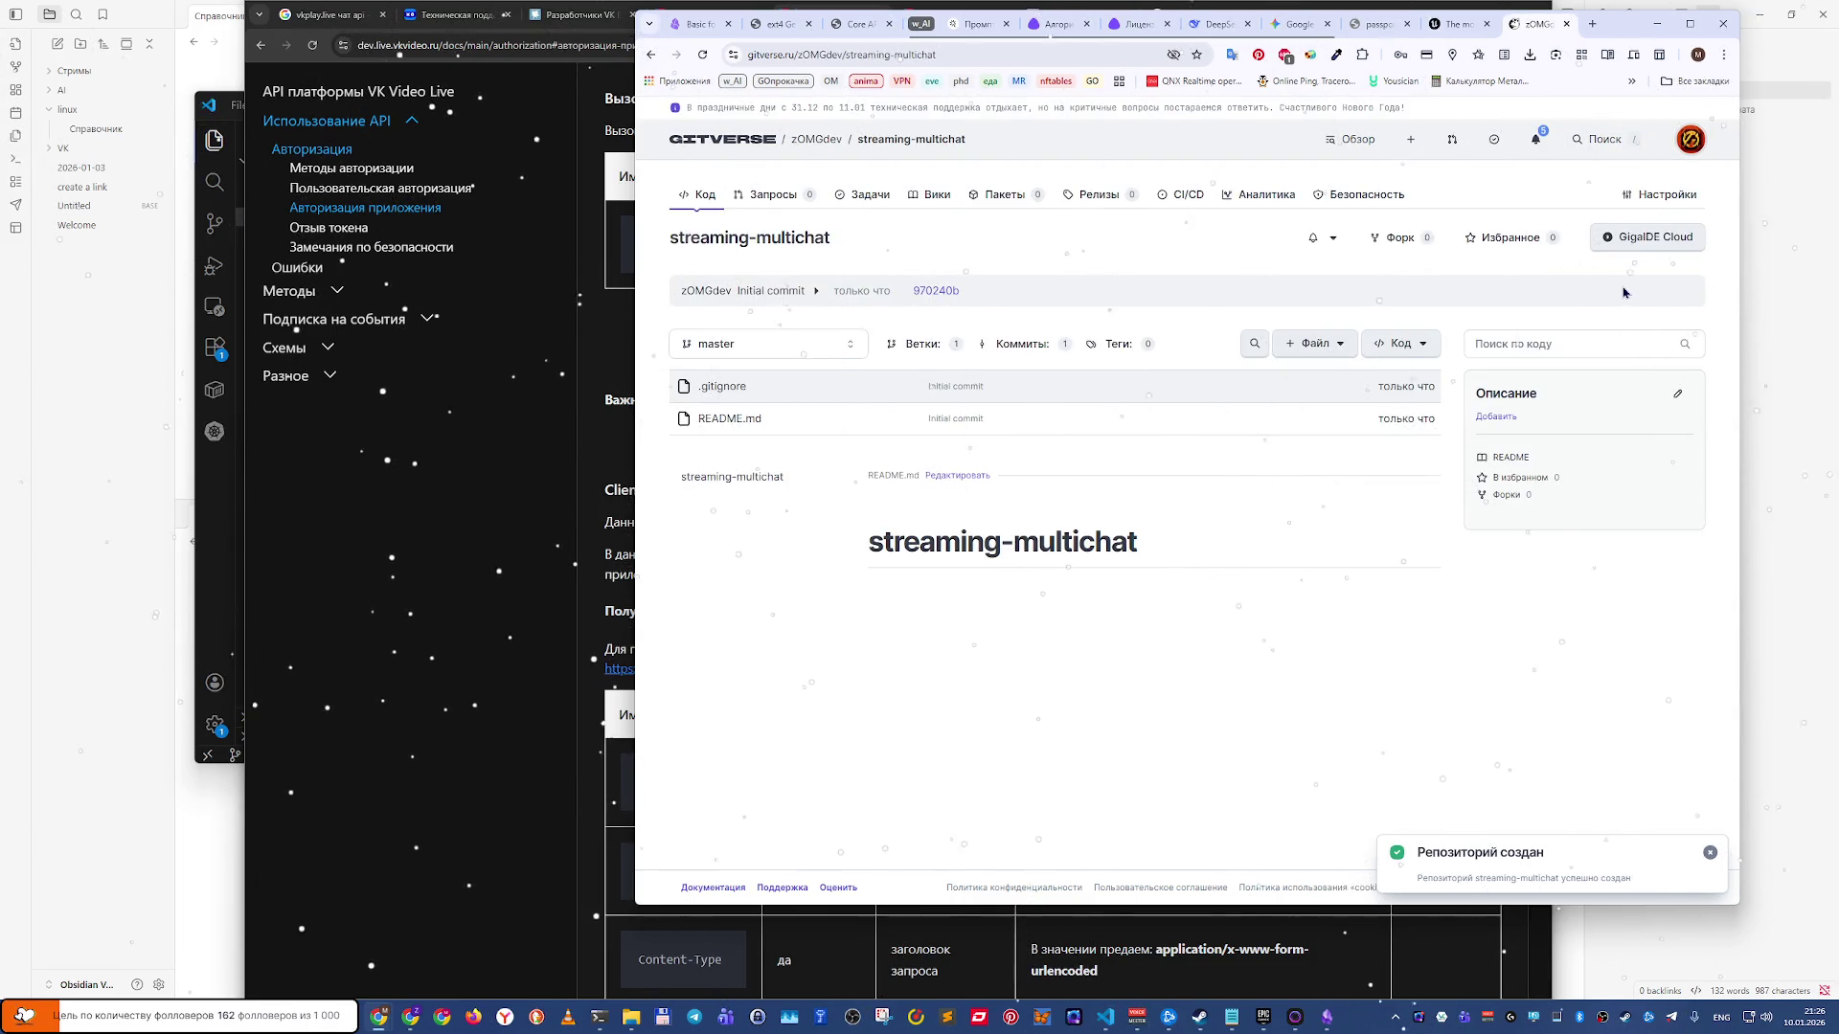
Step: Copy the repository's SSH clone address from the Код dropdown and bring VS Code to the front
click(1426, 345)
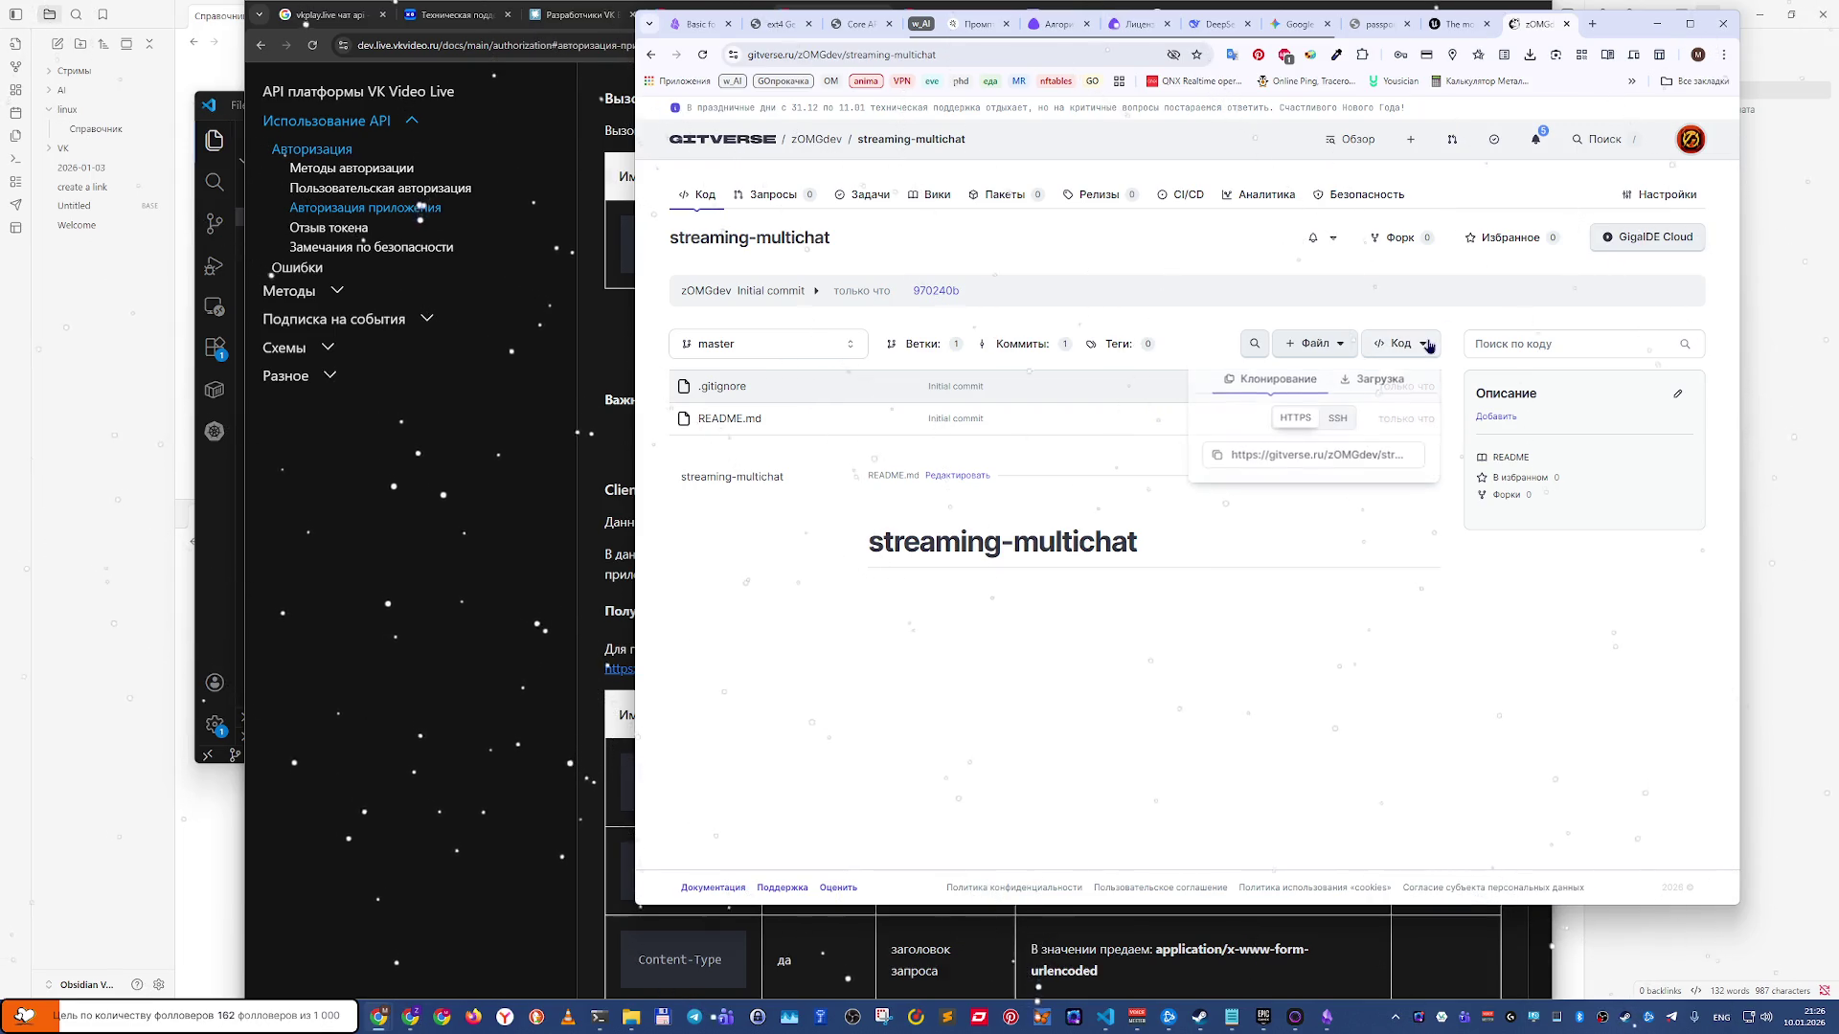
click(1338, 416)
click(1334, 455)
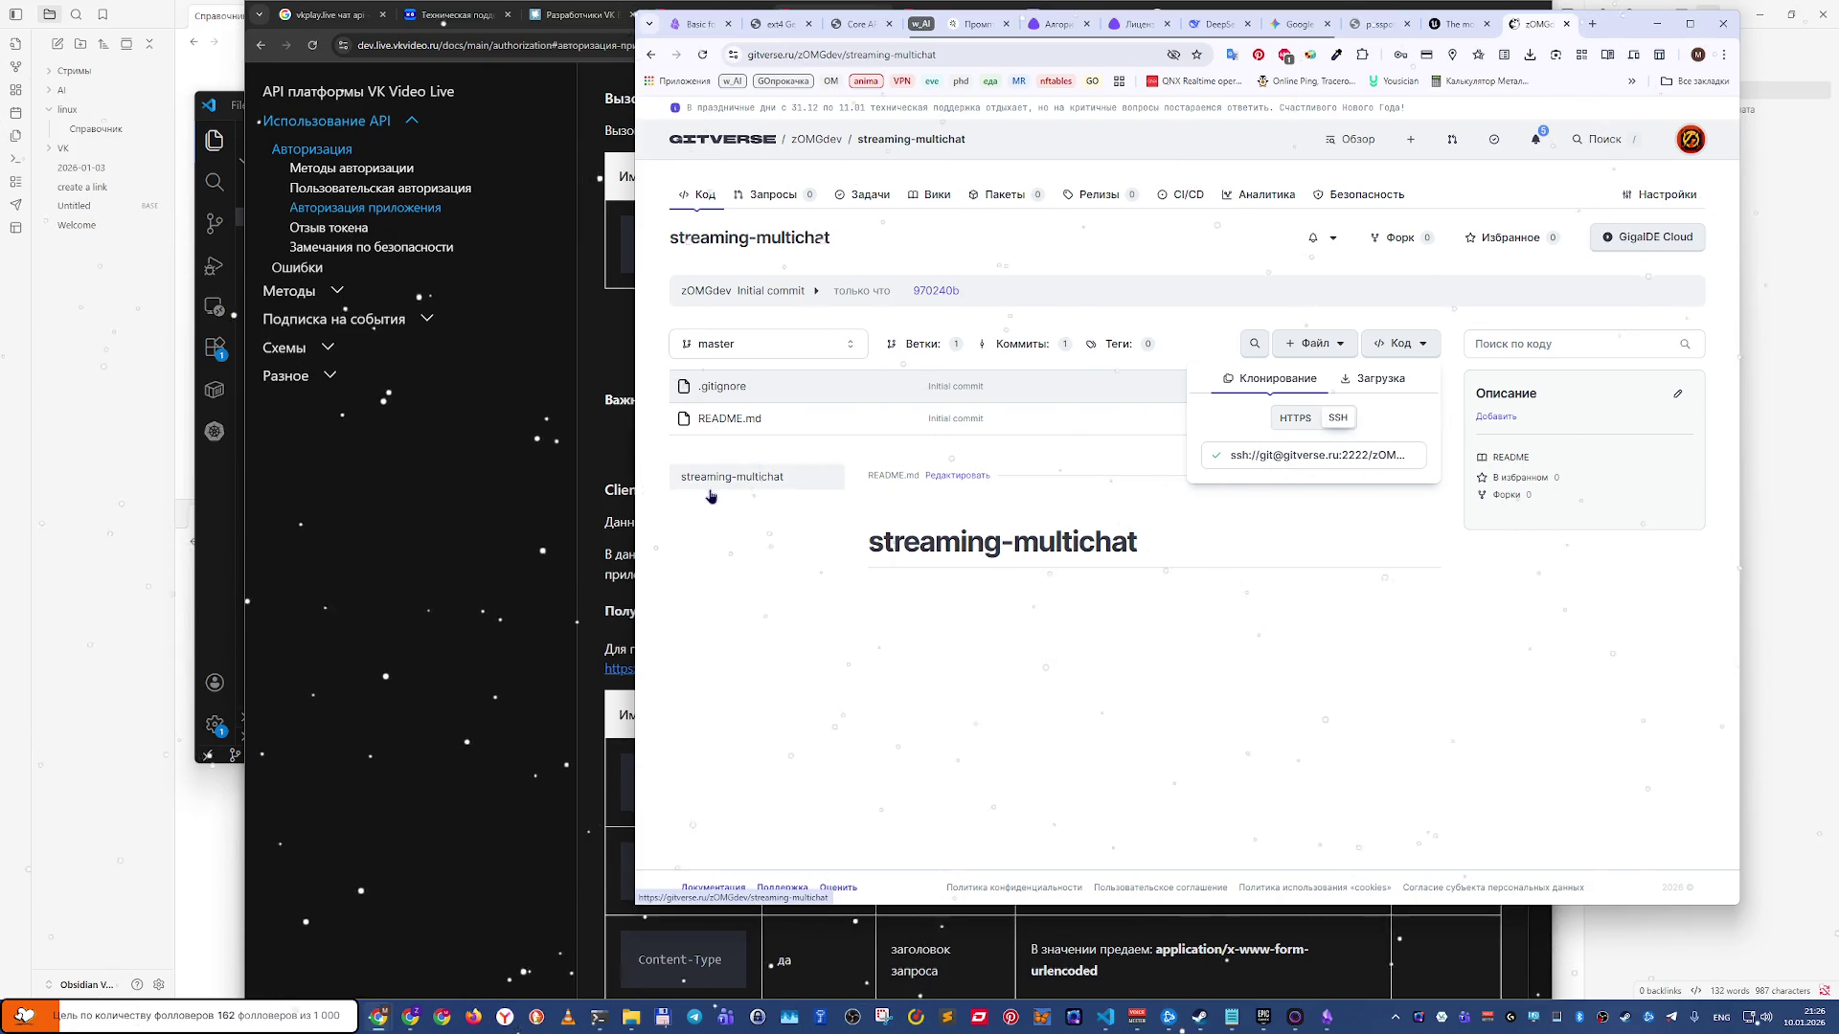
click(417, 467)
click(203, 527)
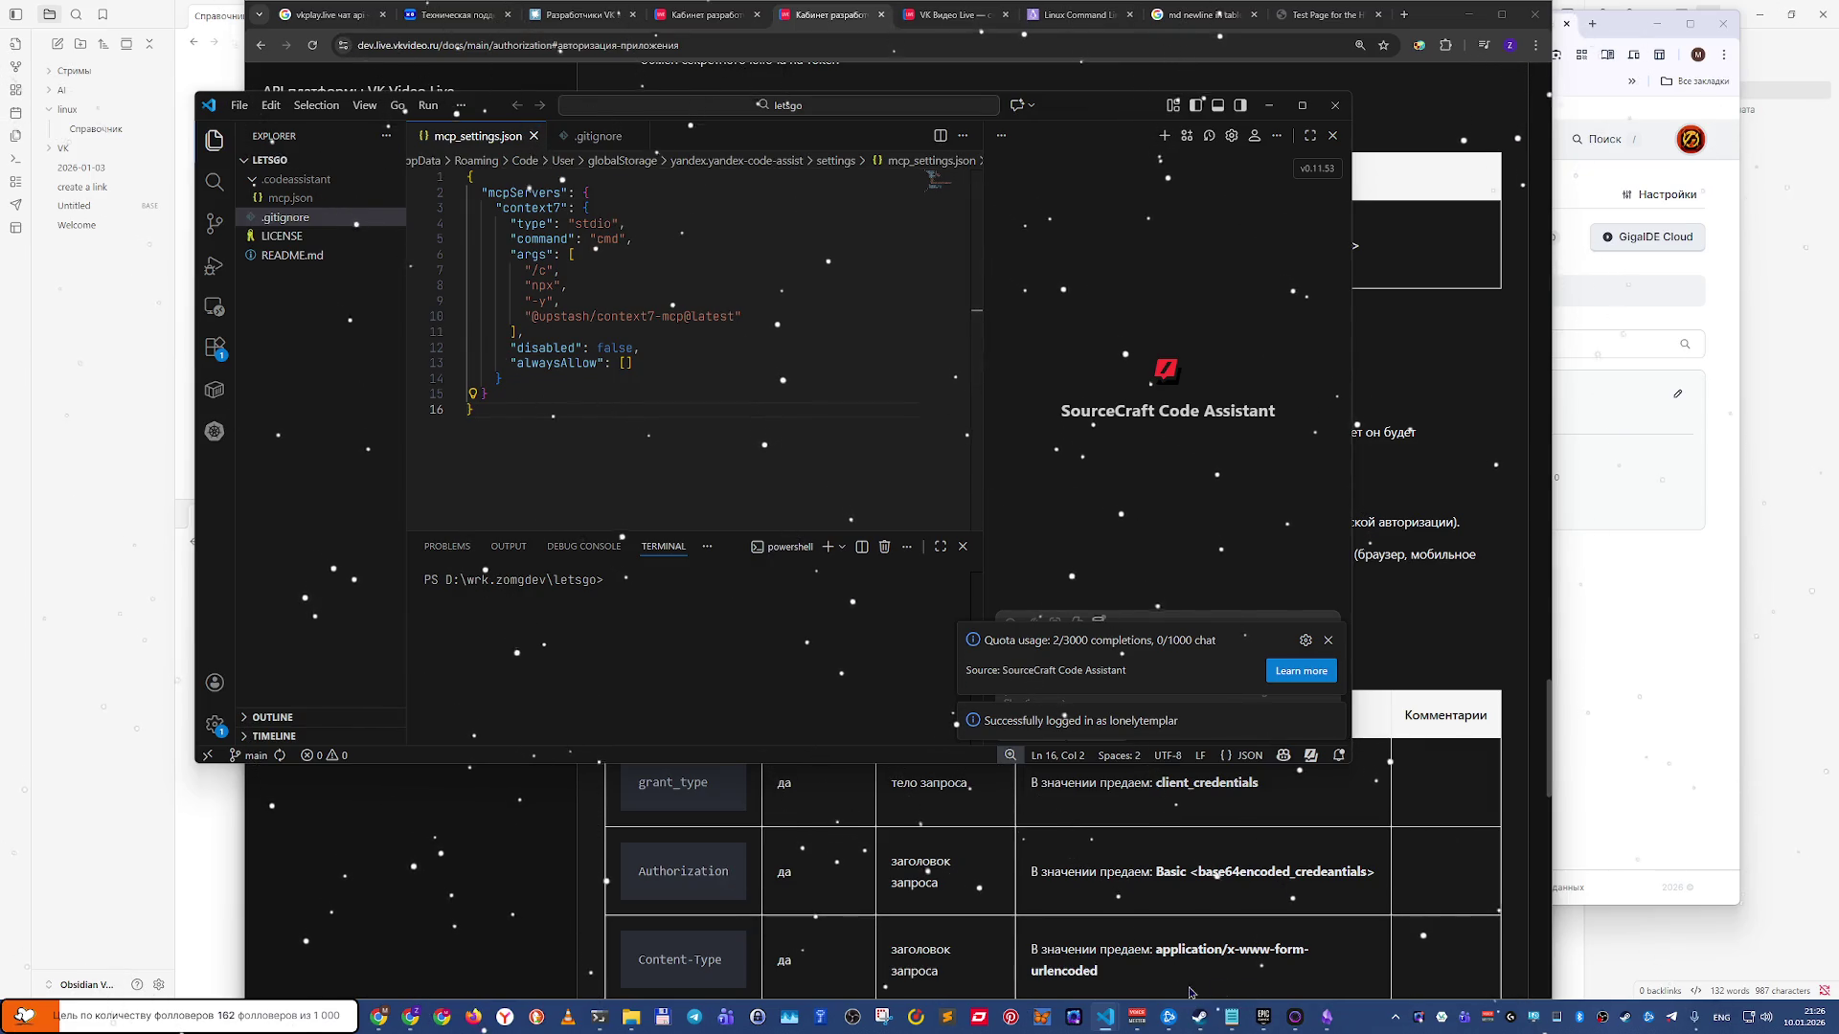
Step: Maximize the VS Code Welcome window and start File > Open Folder
mouse_move(1105, 1017)
click(1251, 971)
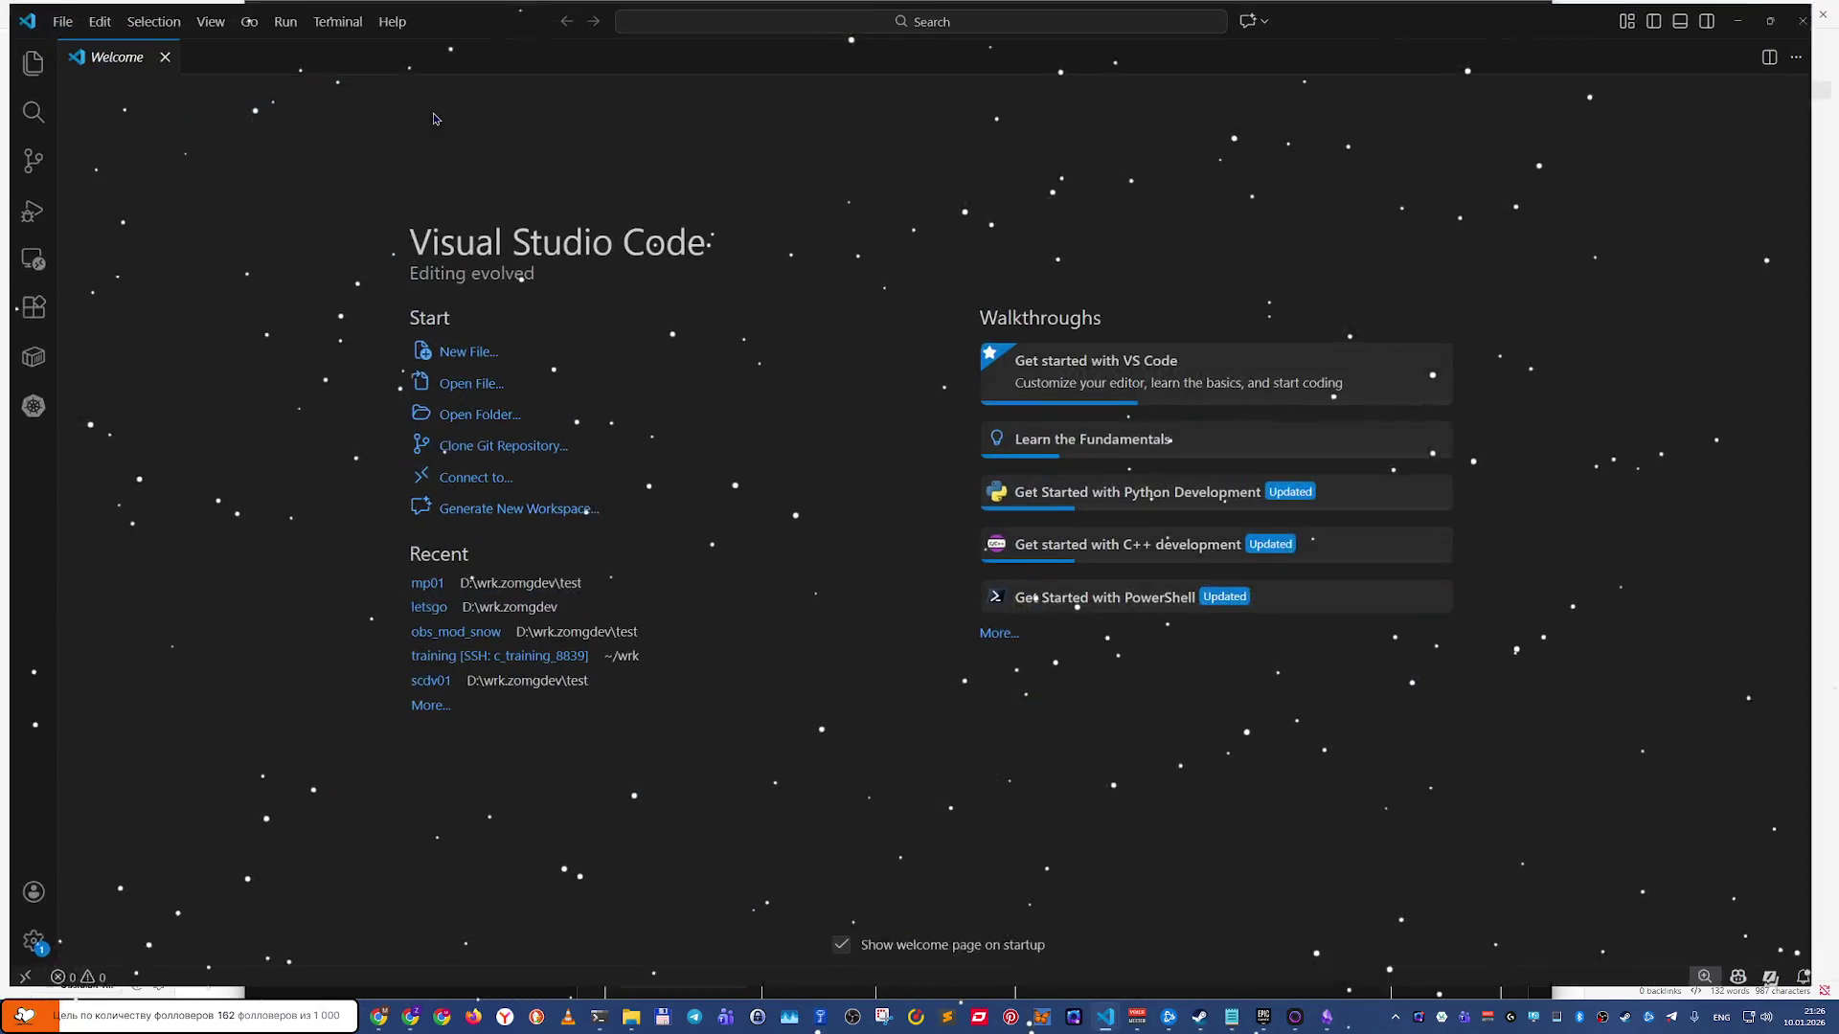
double_click(436, 119)
click(59, 21)
mouse_move(106, 246)
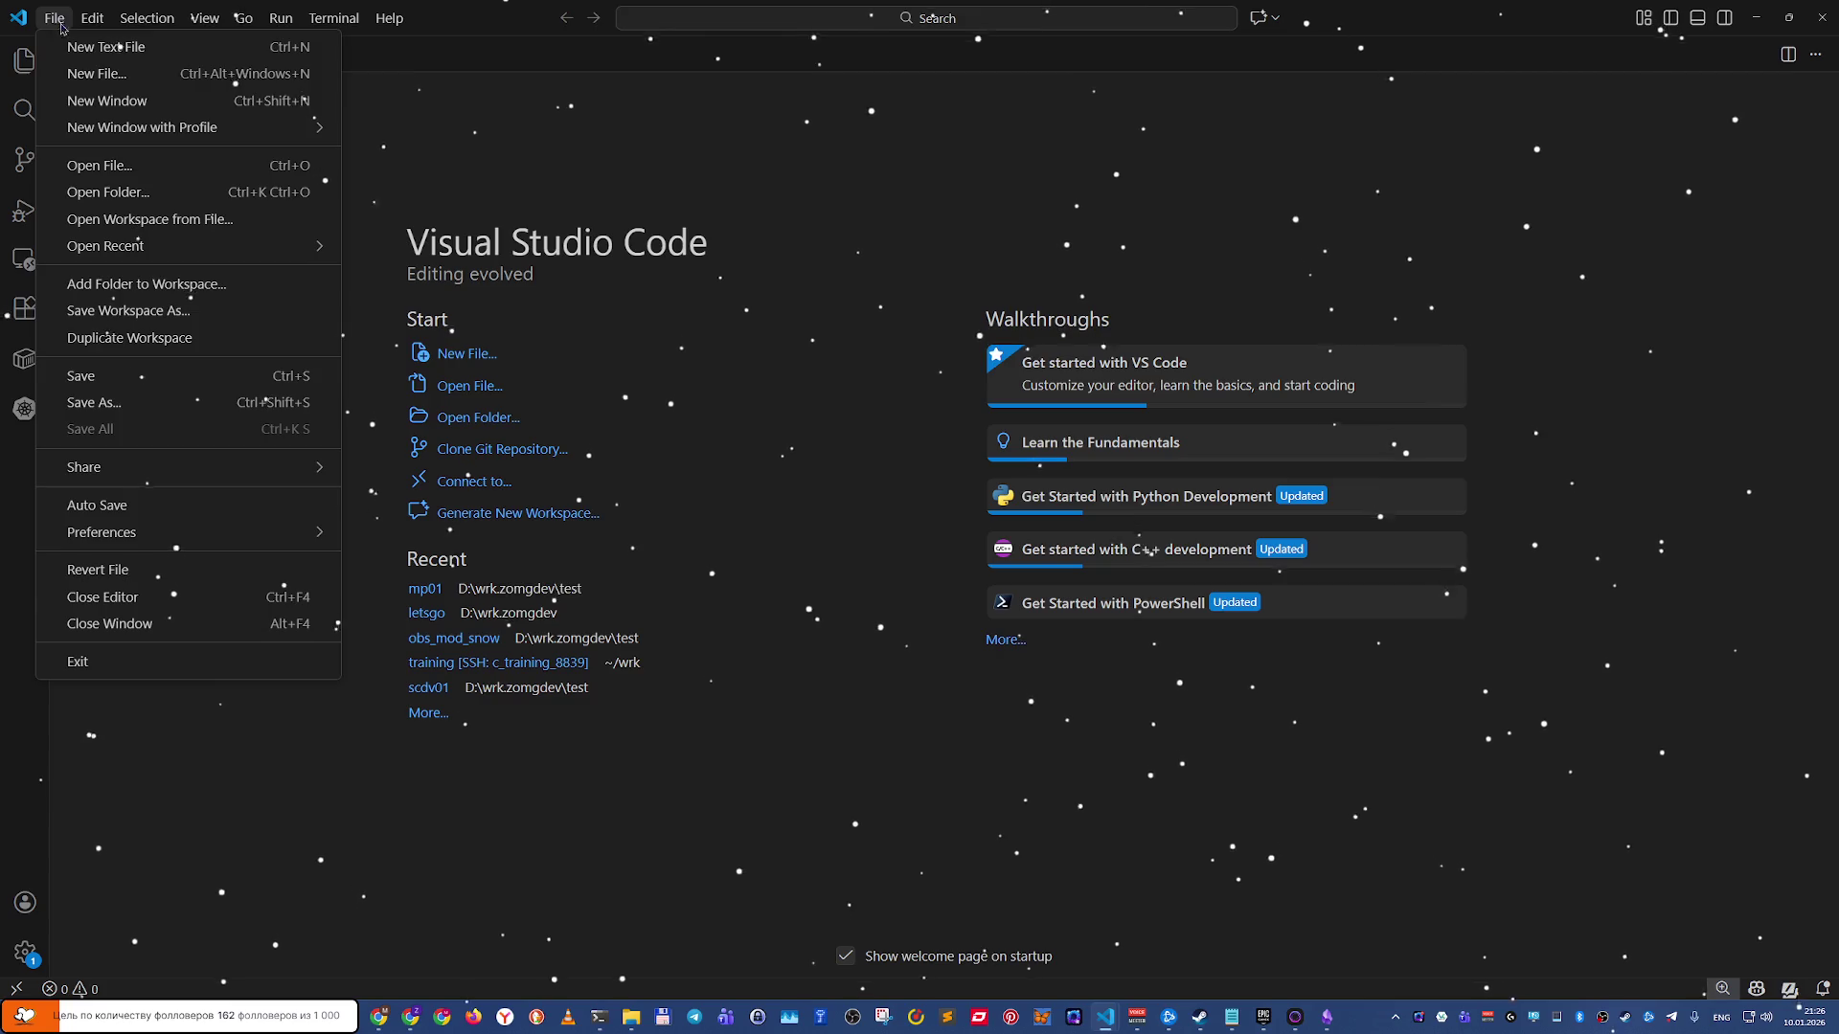
click(195, 199)
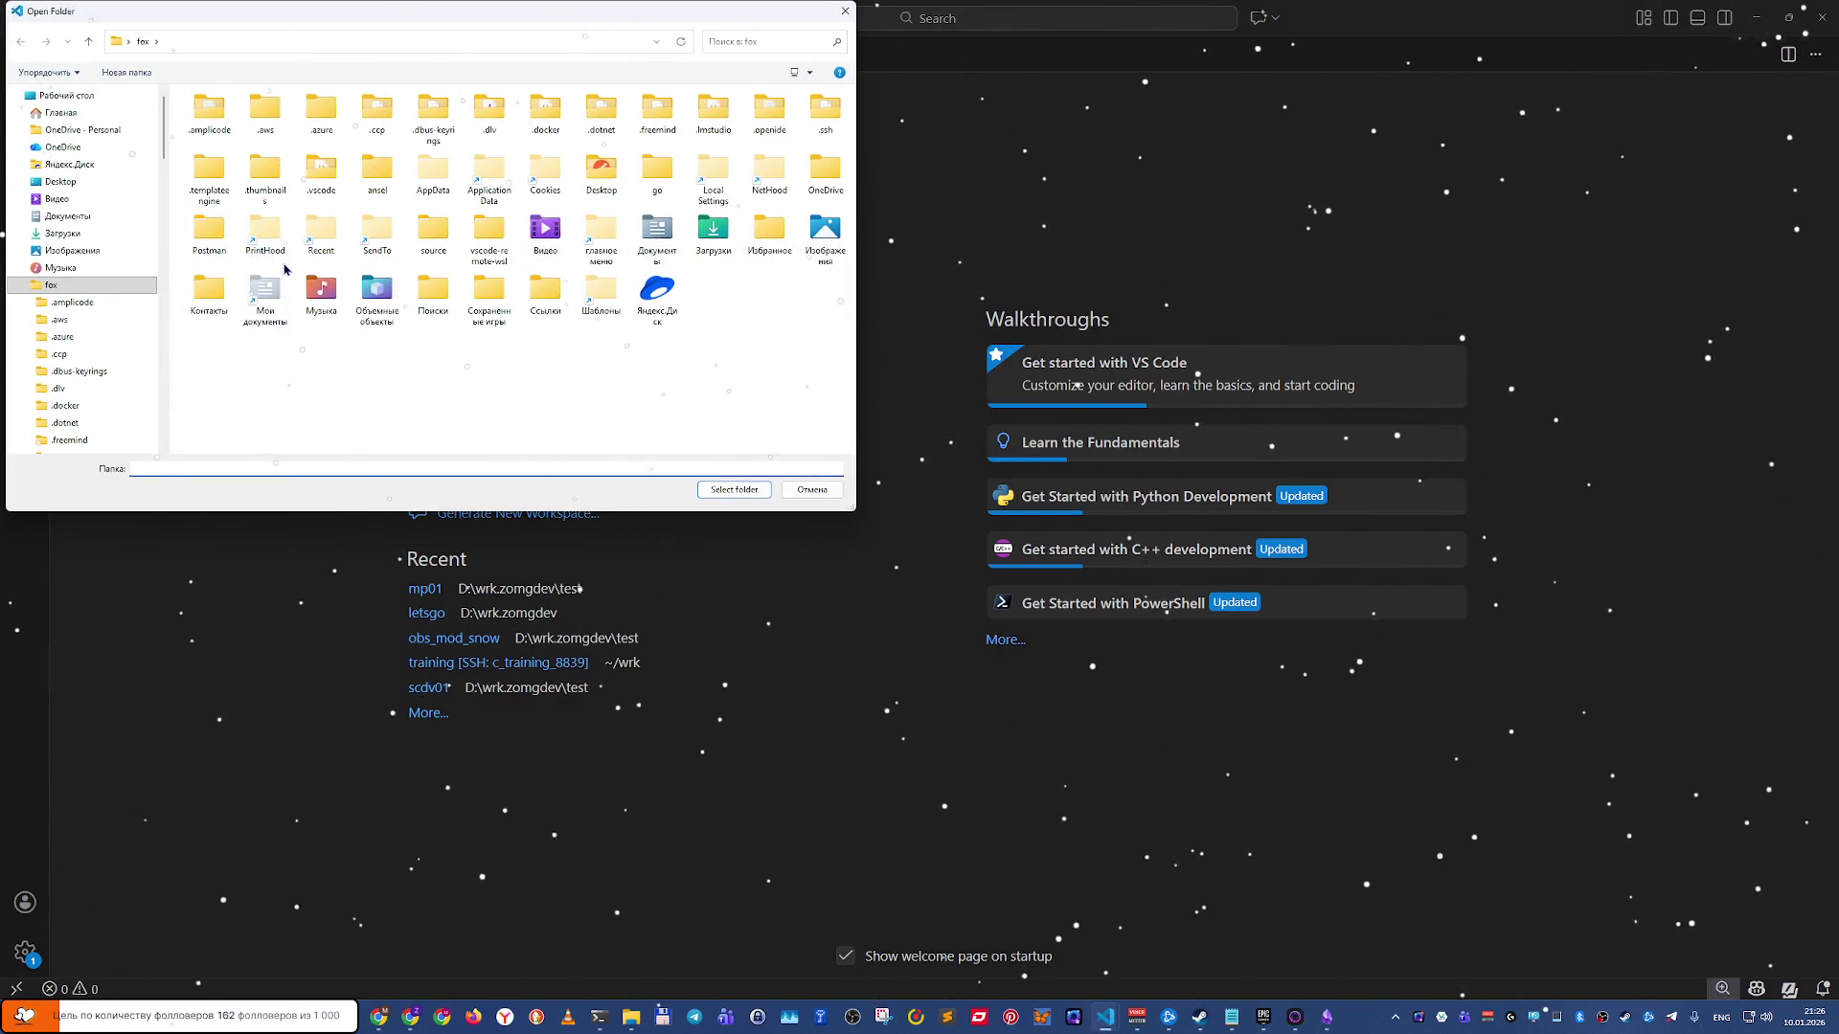
text(d:\)
Step: Browse to D:\wrk.zomgdev\streaming-multichat and select it as the workspace folder
key(Return)
text(wr)
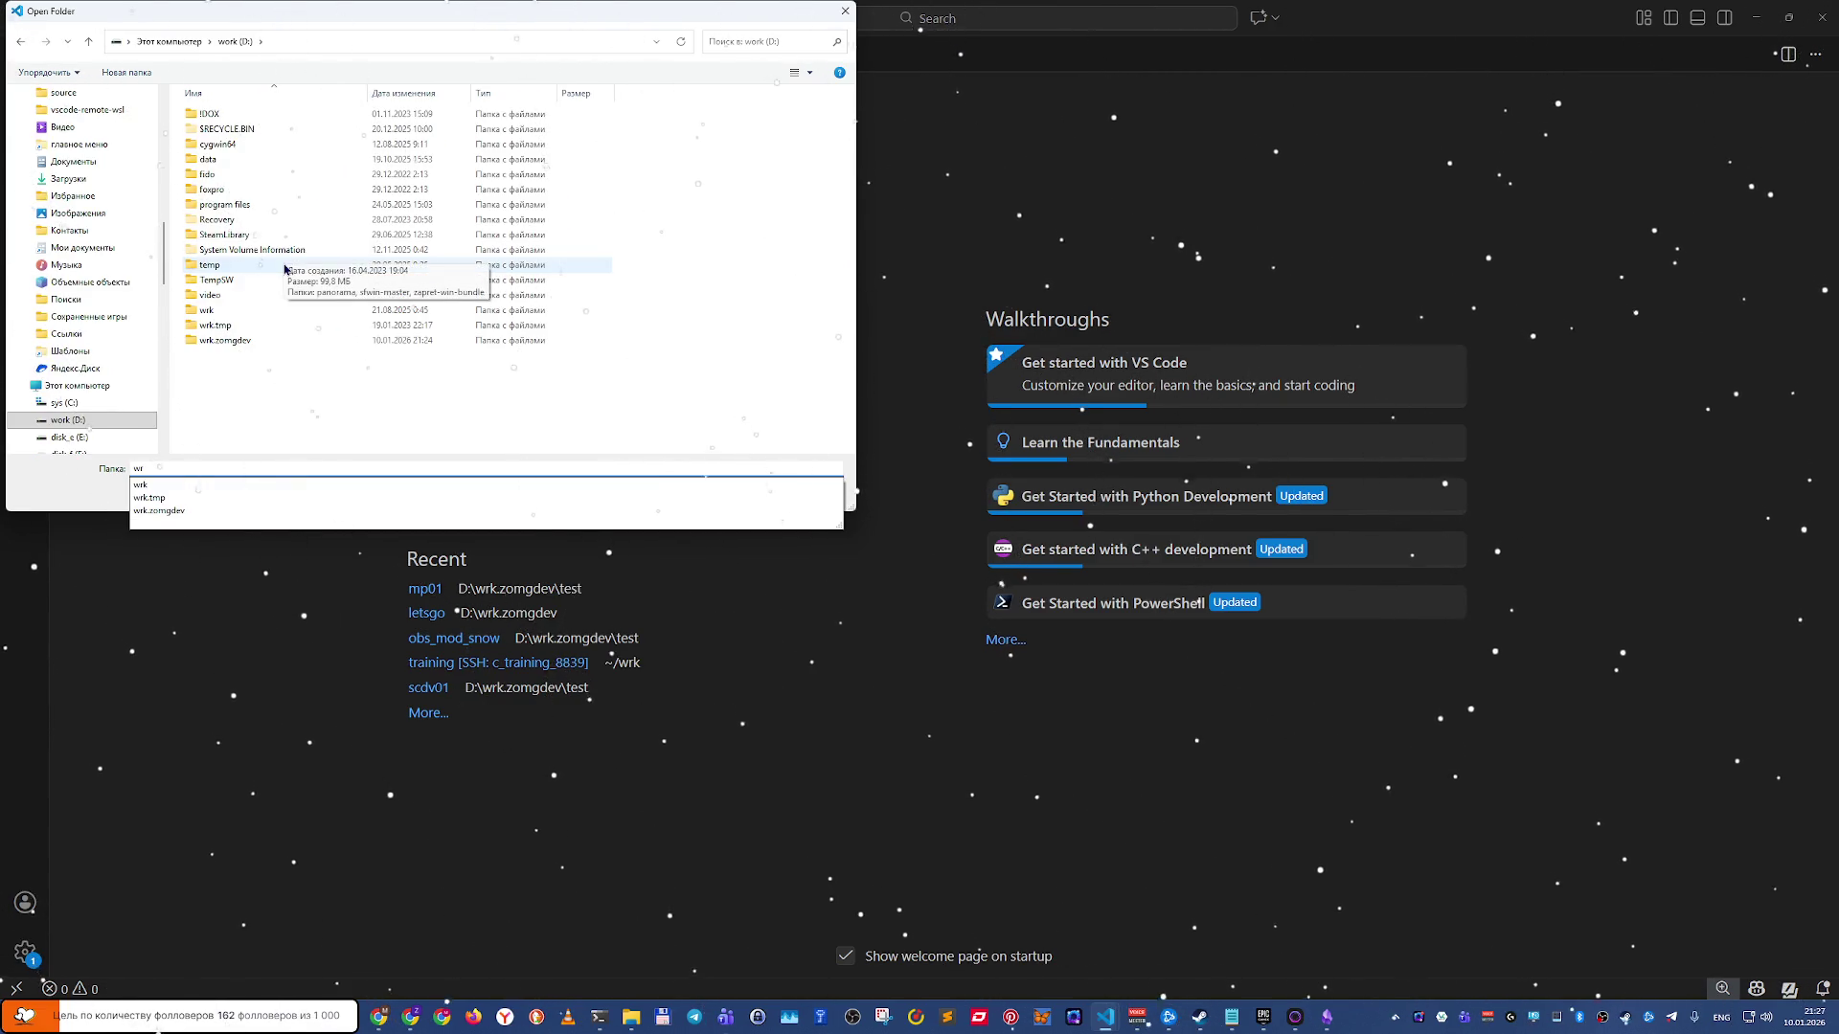
key(Down)
key(Down)
key(Down)
key(Return)
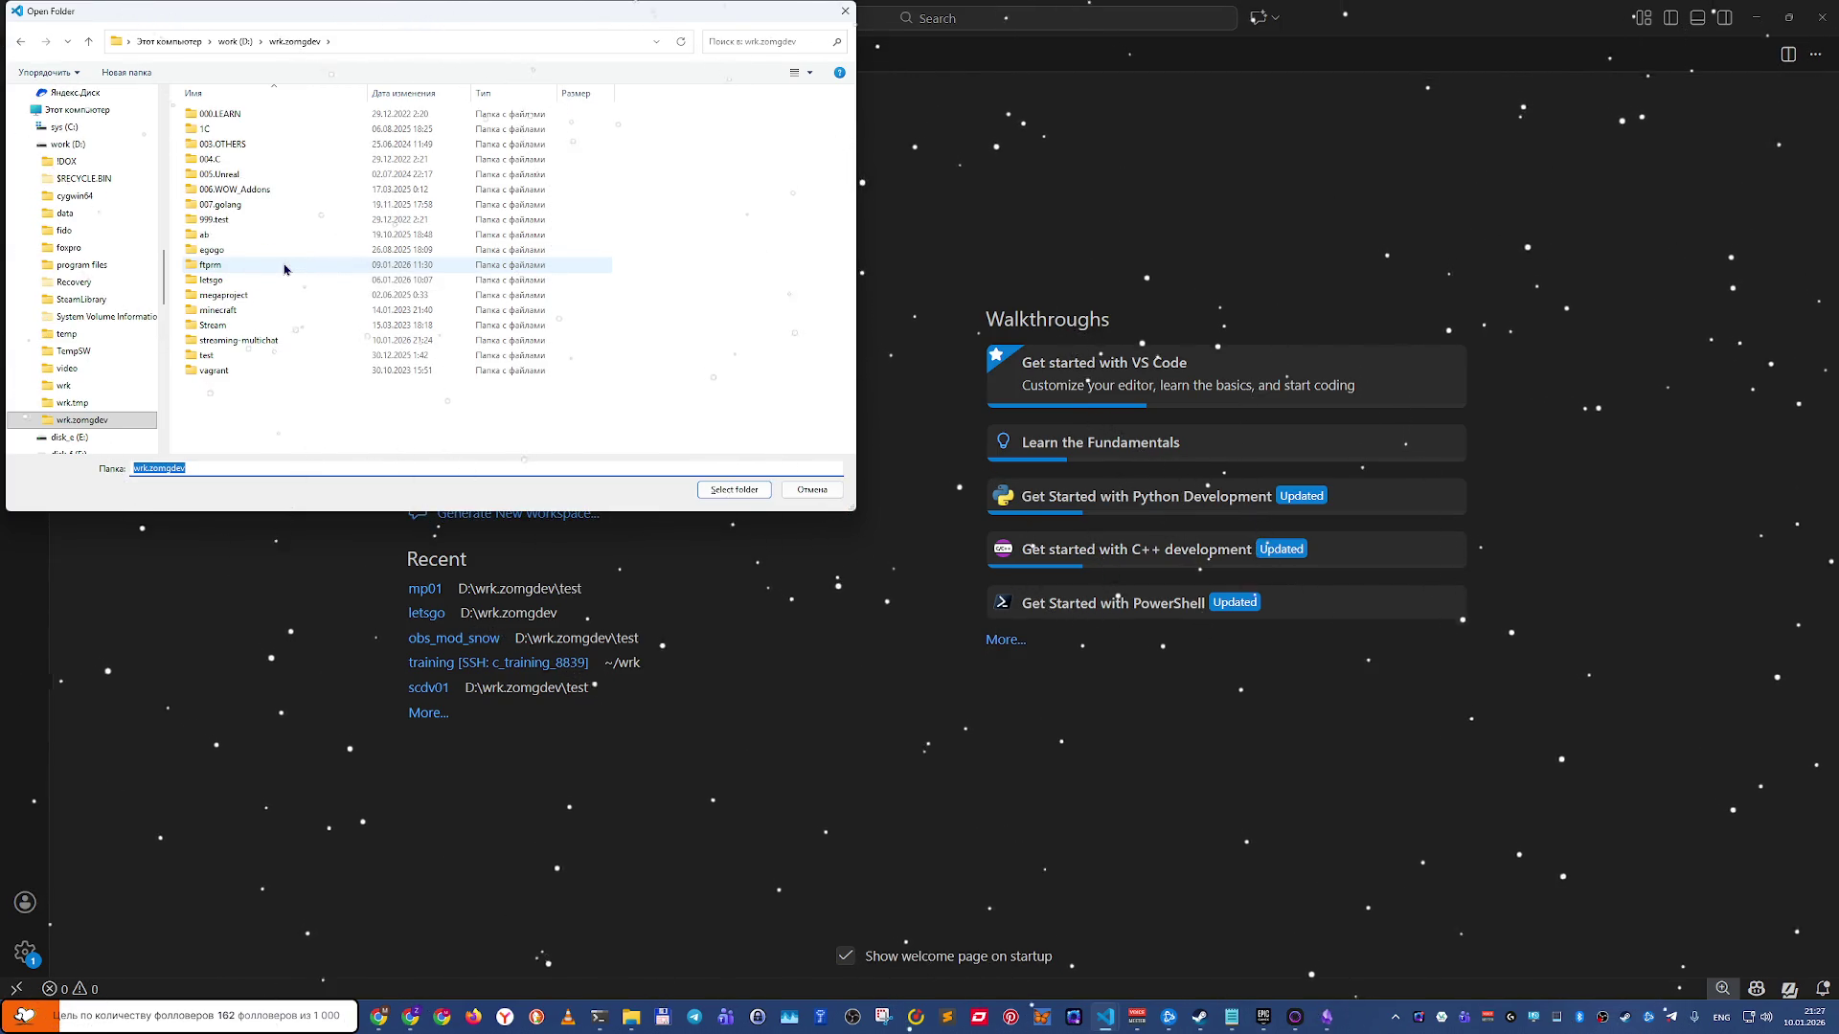
click(287, 342)
double_click(288, 343)
click(735, 489)
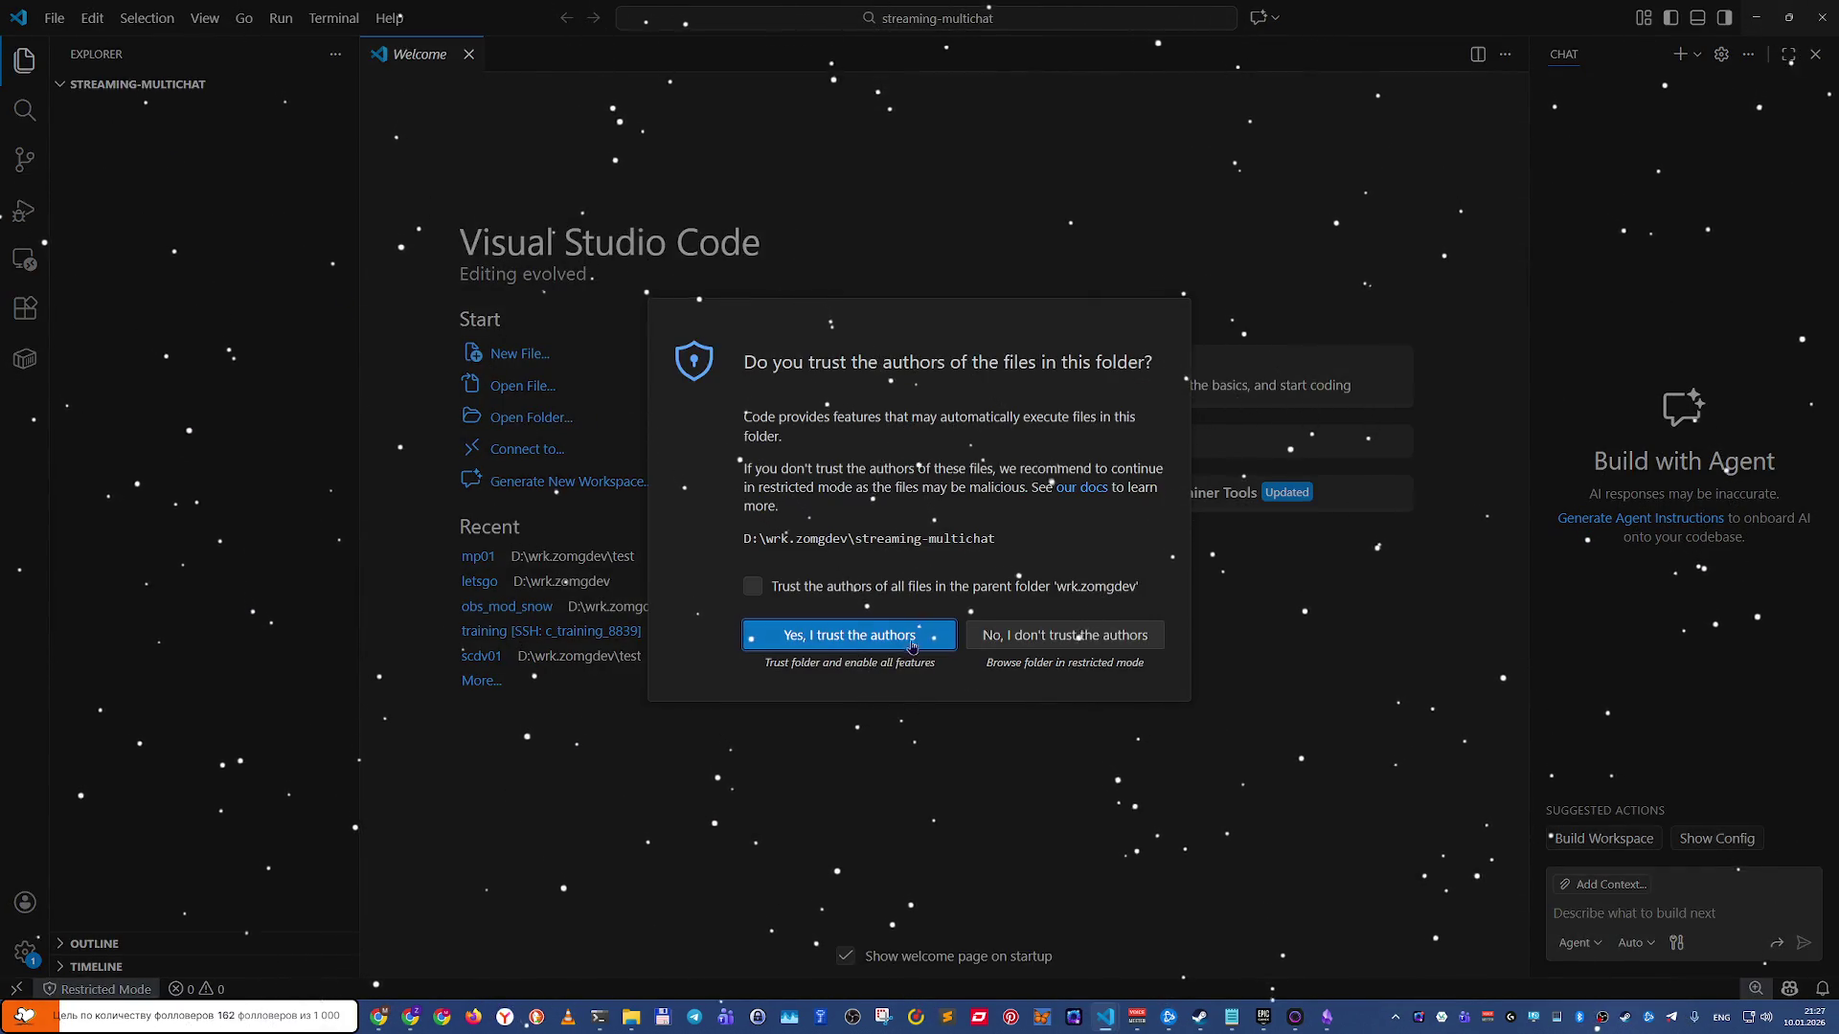
Step: Trust the streaming-multichat folder's authors and glance at Source Control
click(869, 632)
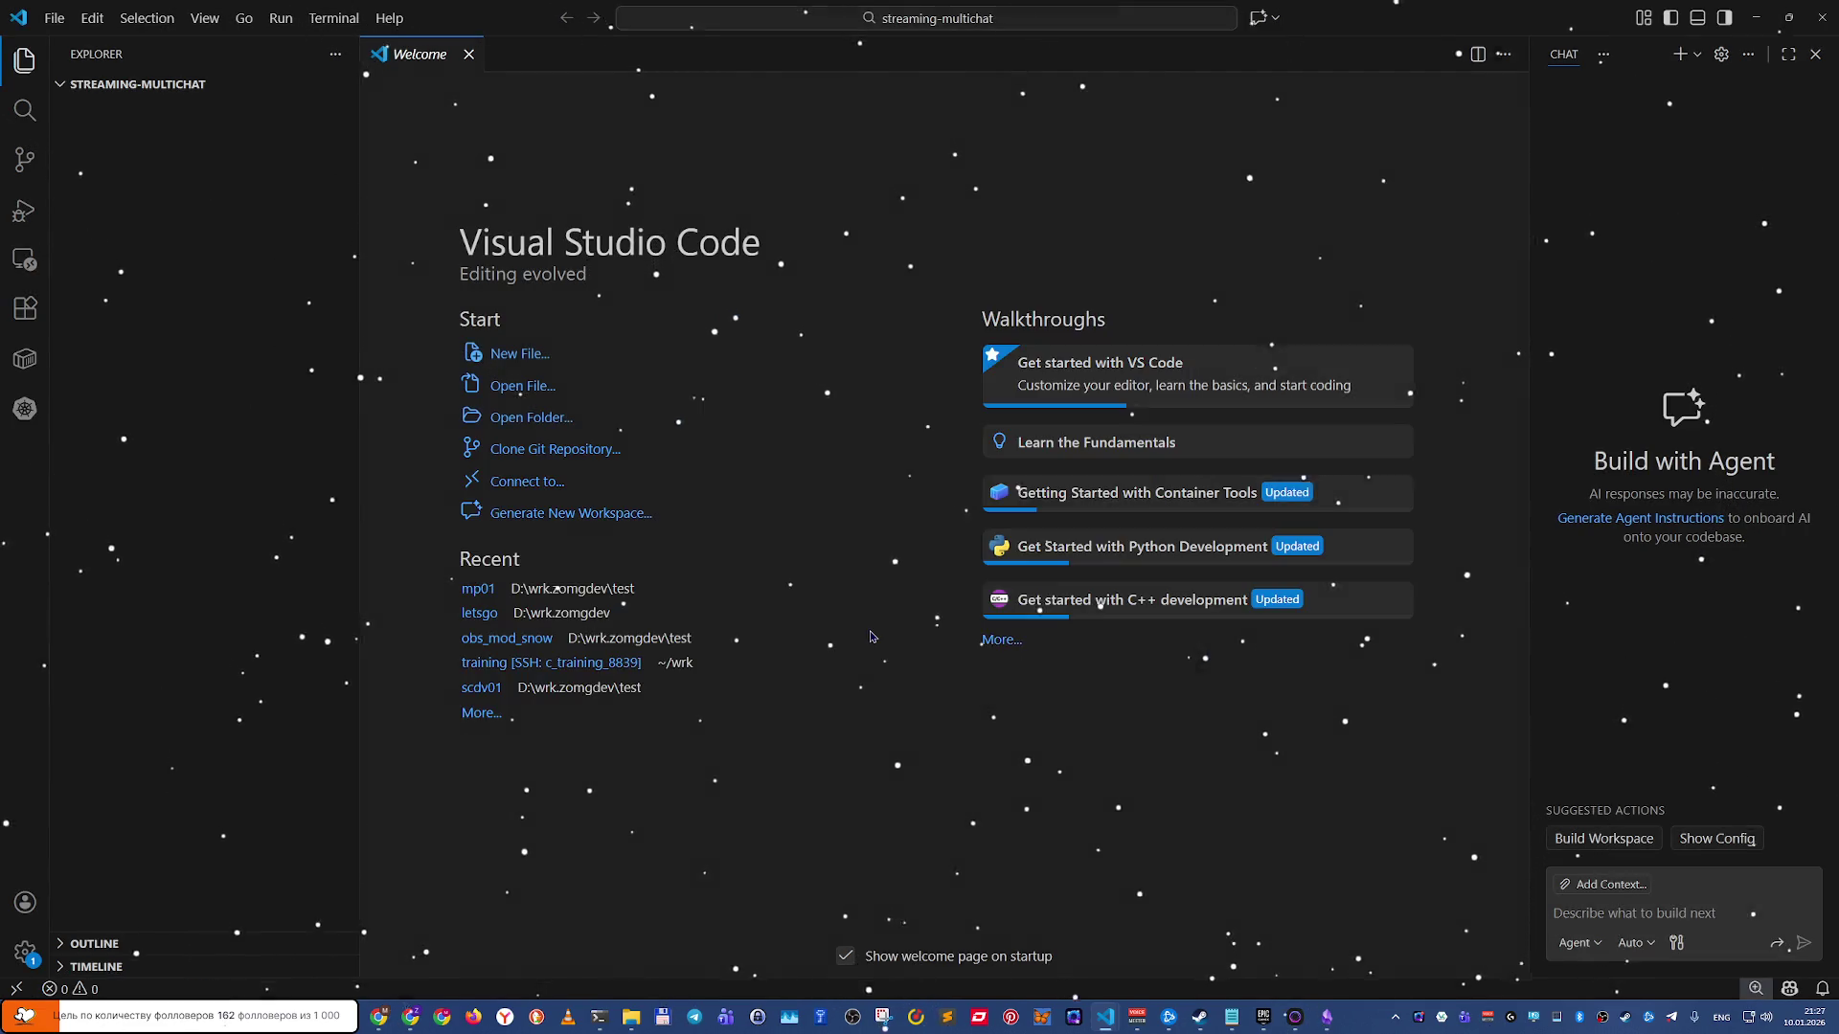
click(25, 160)
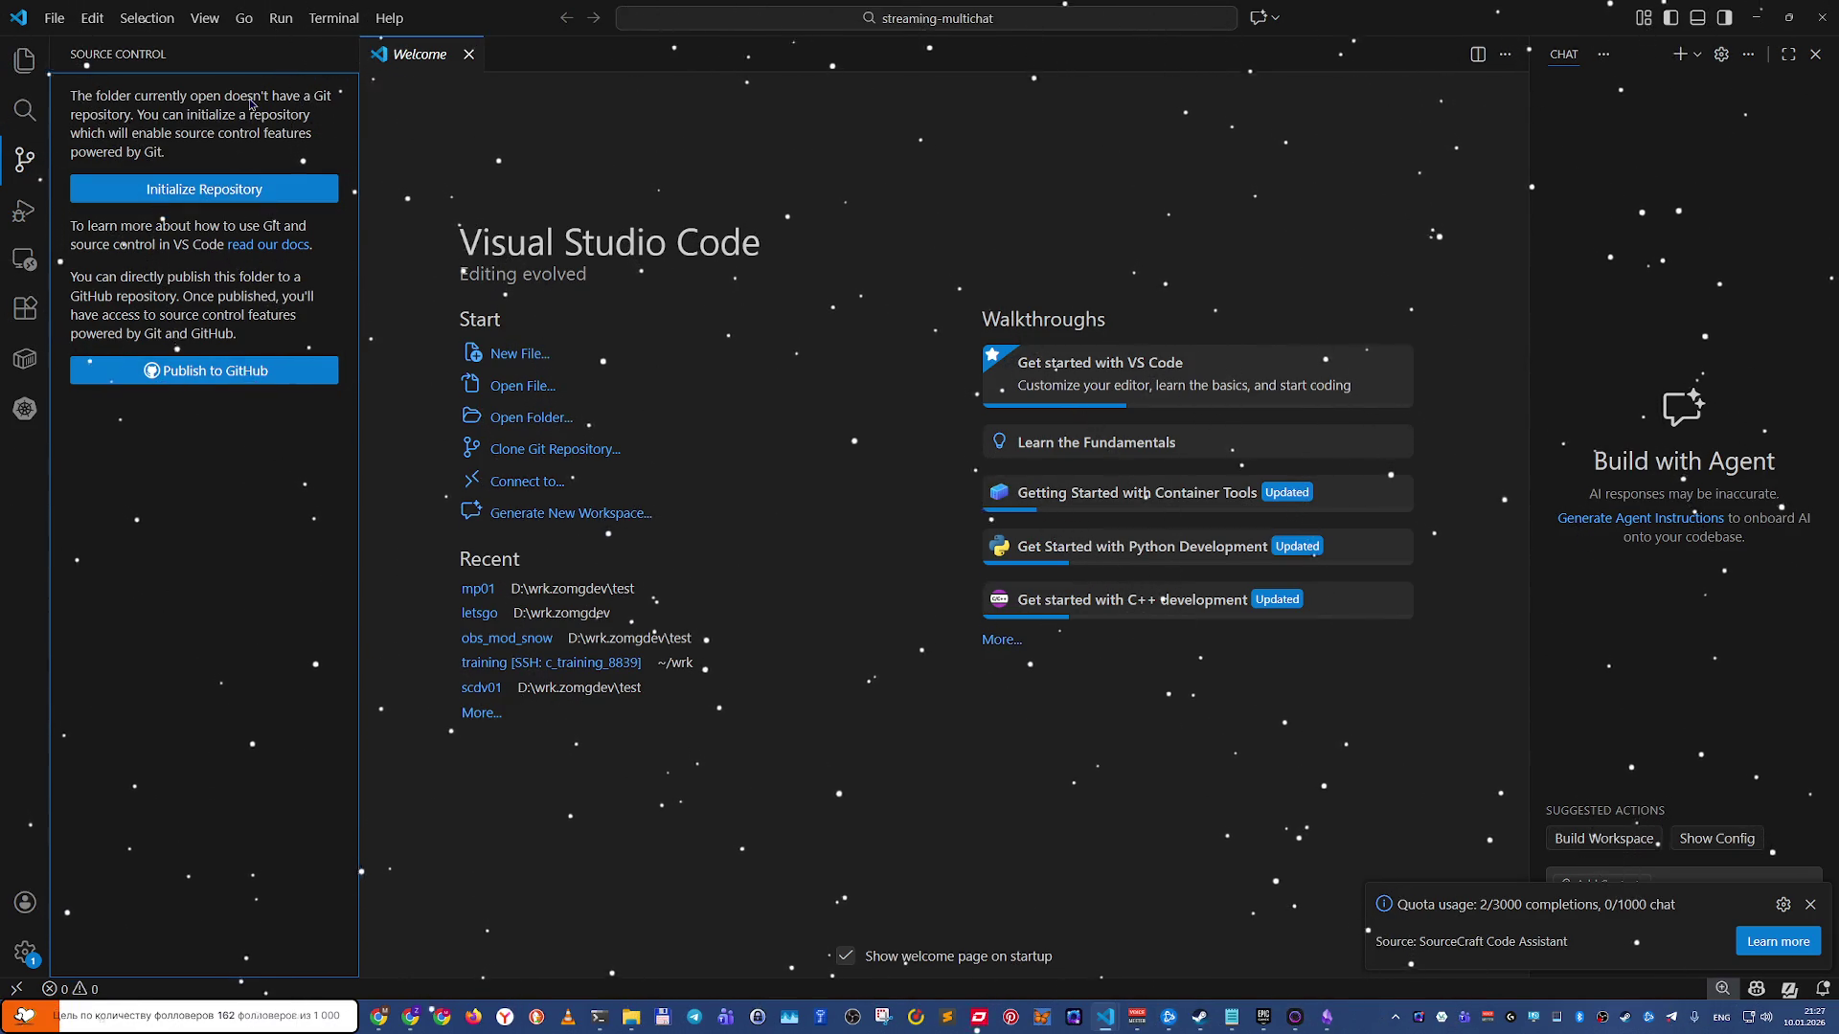
click(25, 169)
click(25, 169)
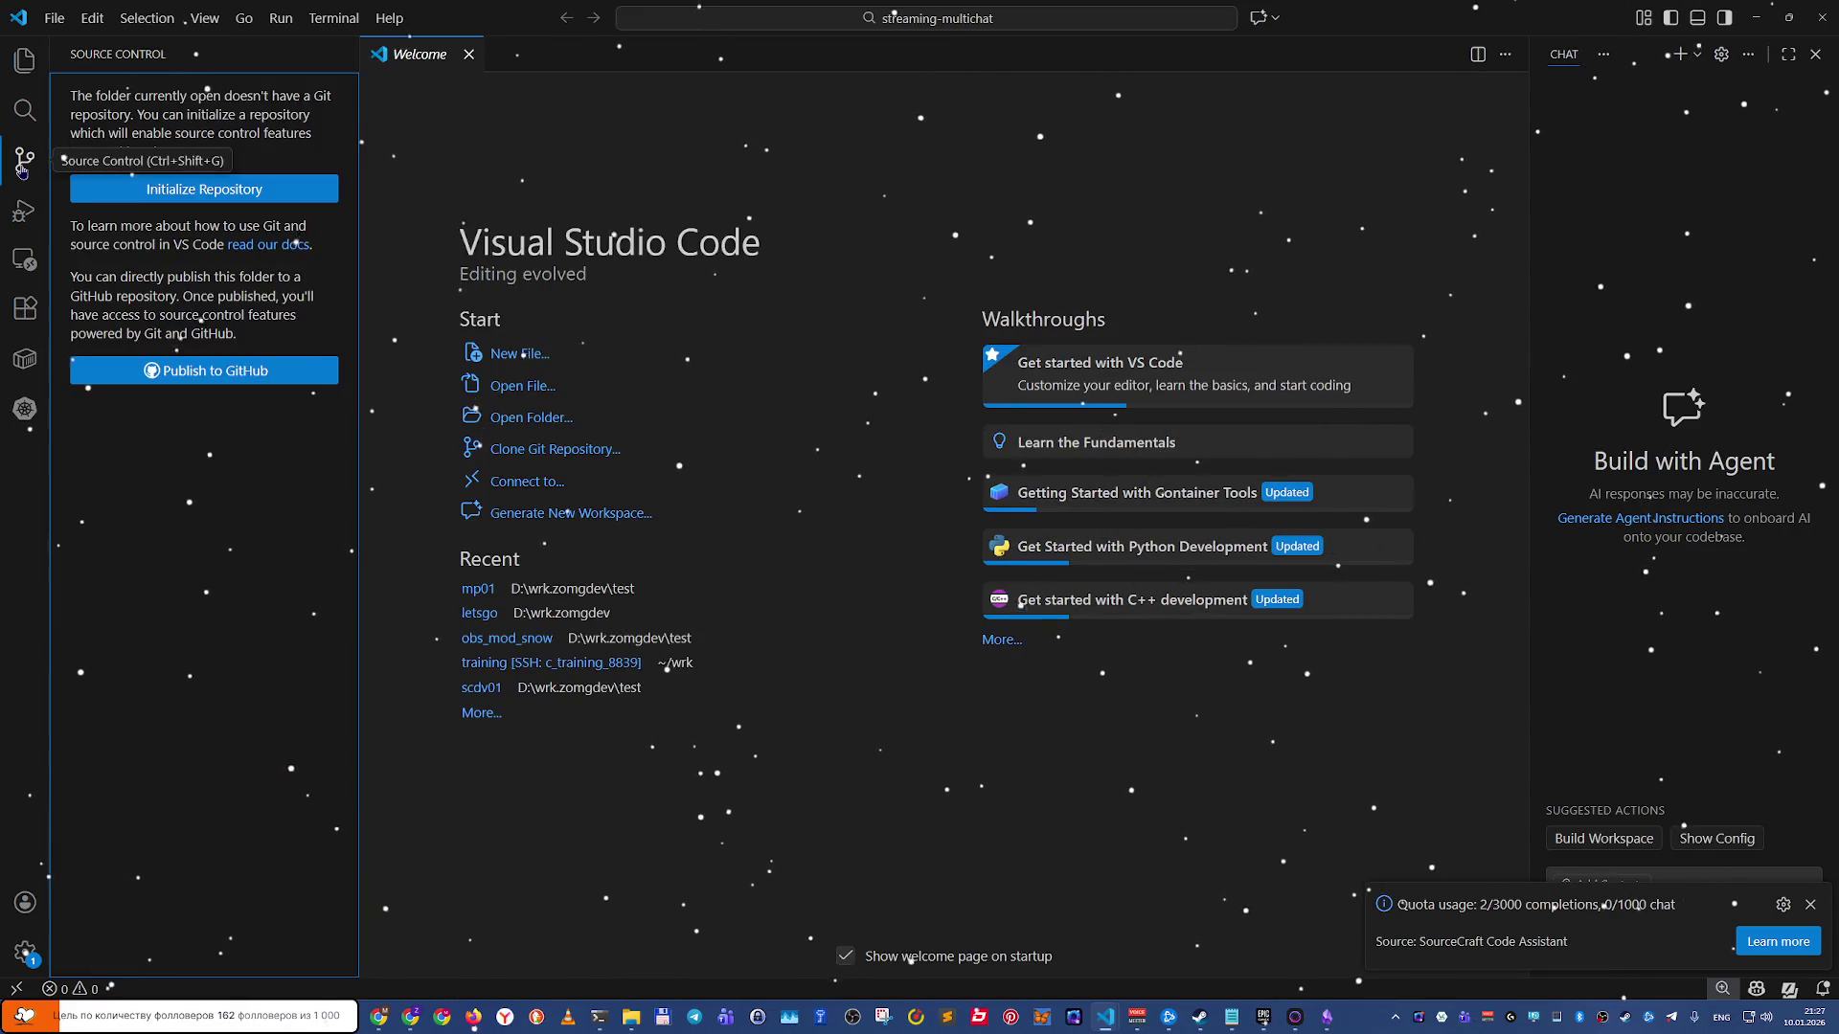
right_click(23, 168)
Step: Return to the Explorer file list, dismissing the folder menu and Quick Open
click(27, 73)
click(24, 61)
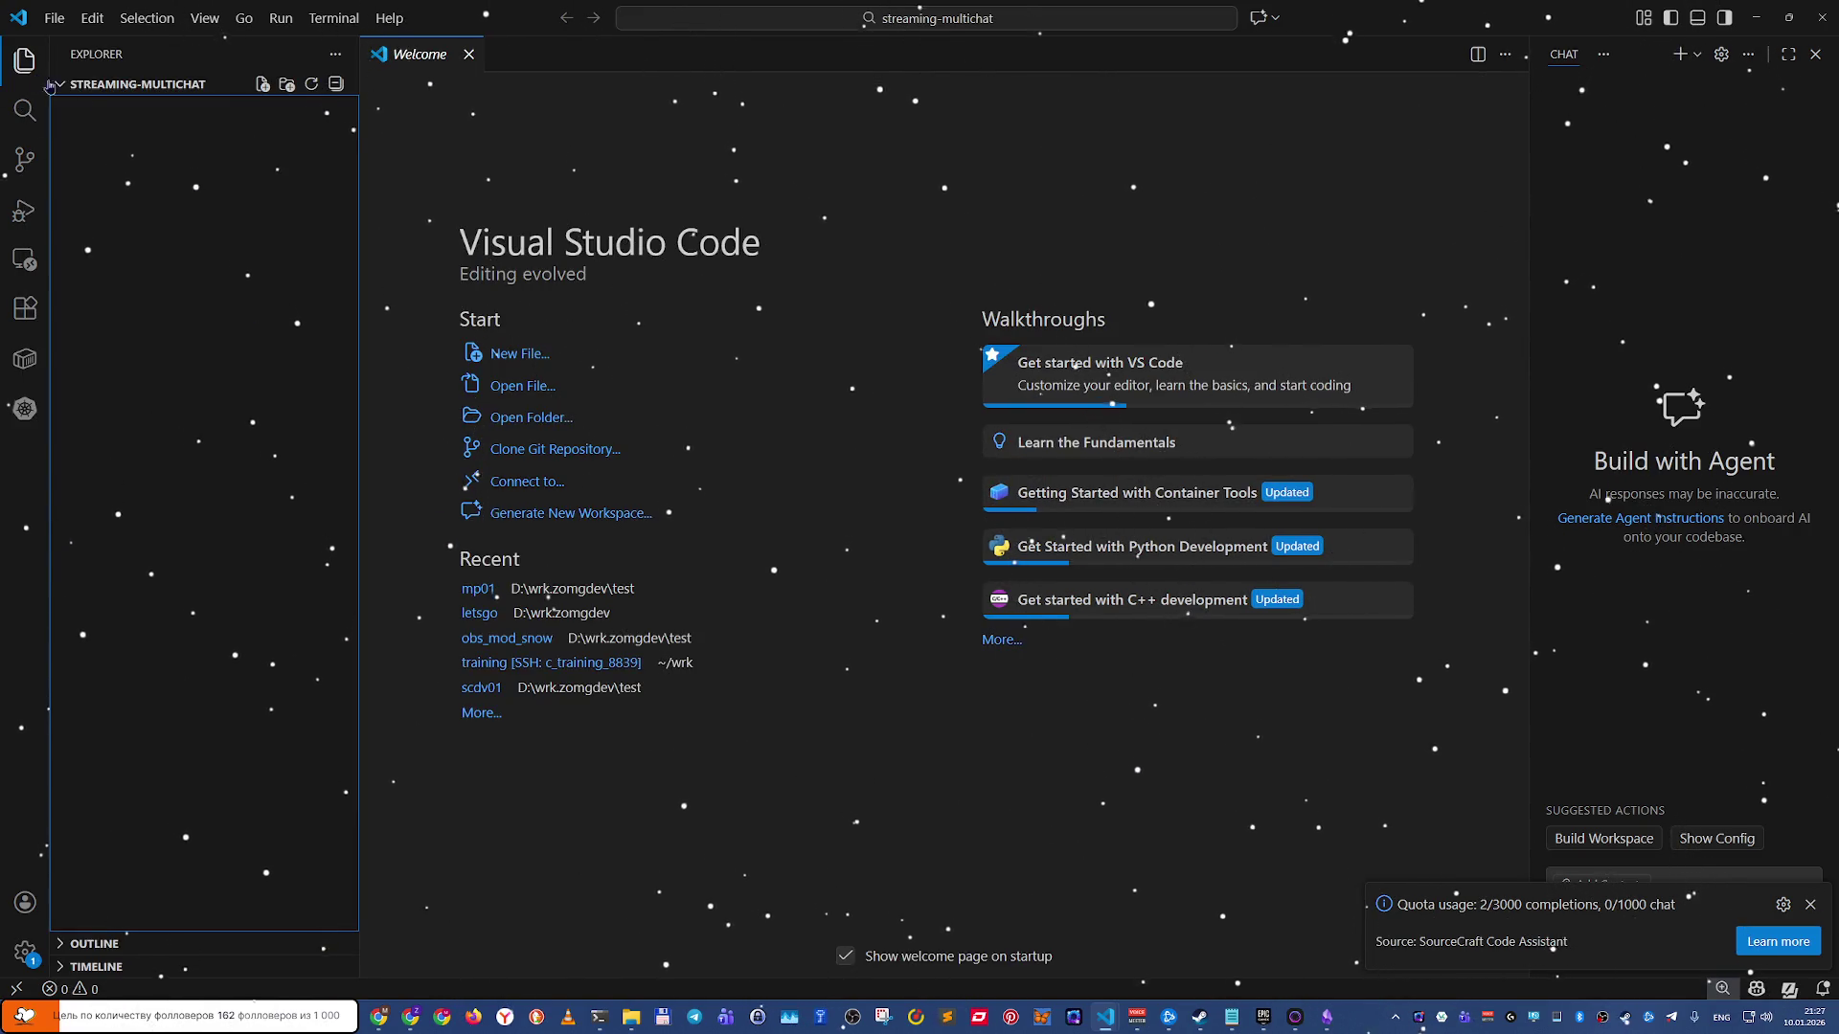
right_click(136, 131)
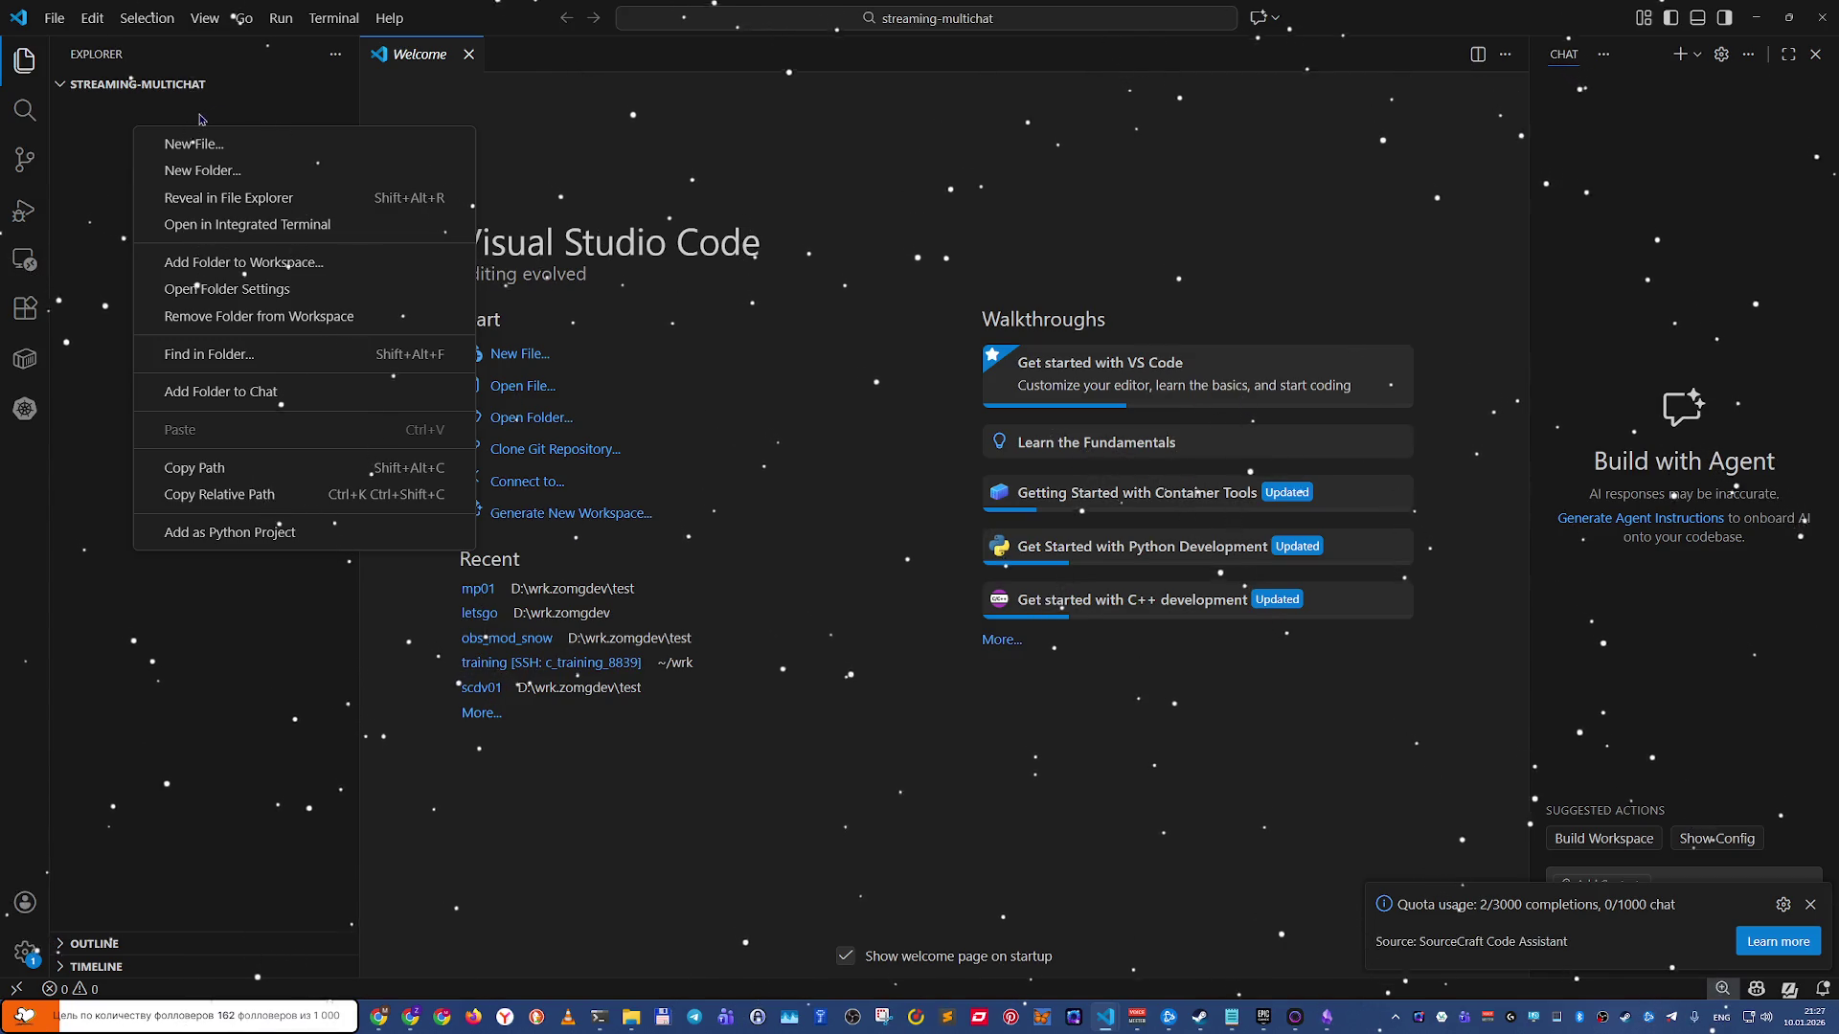
click(199, 119)
click(720, 18)
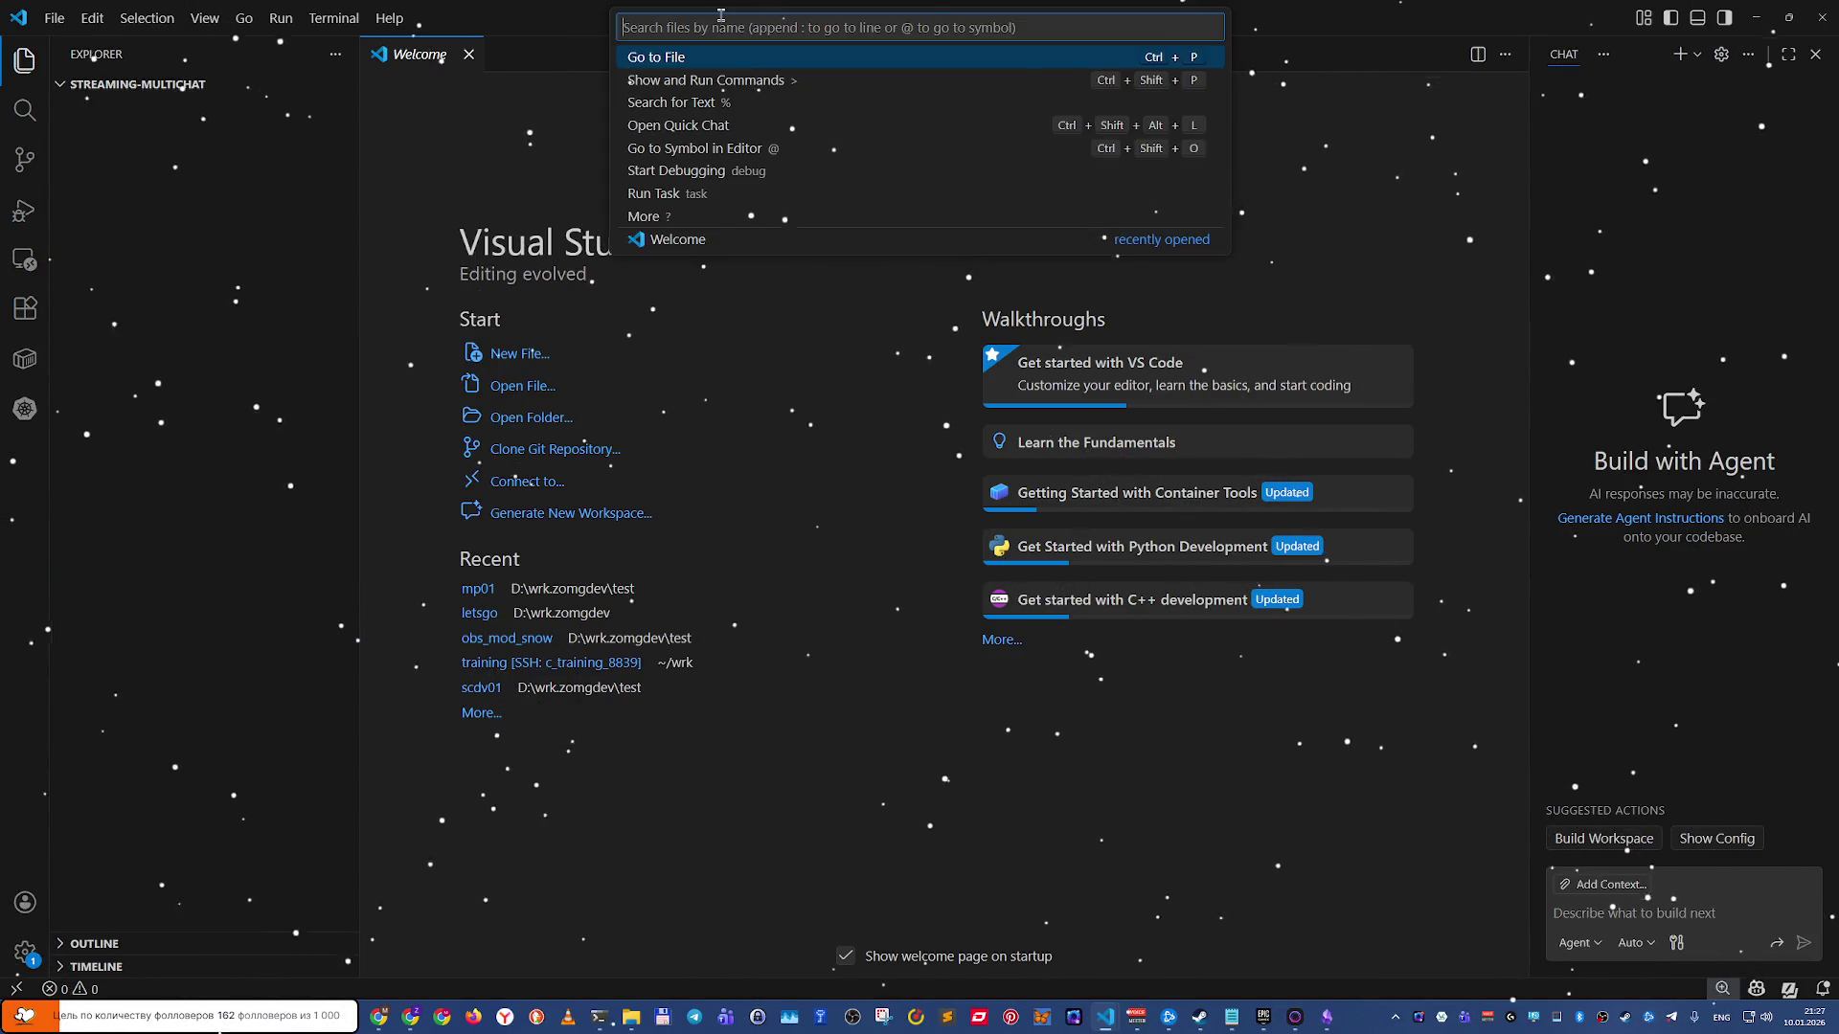
key(Escape)
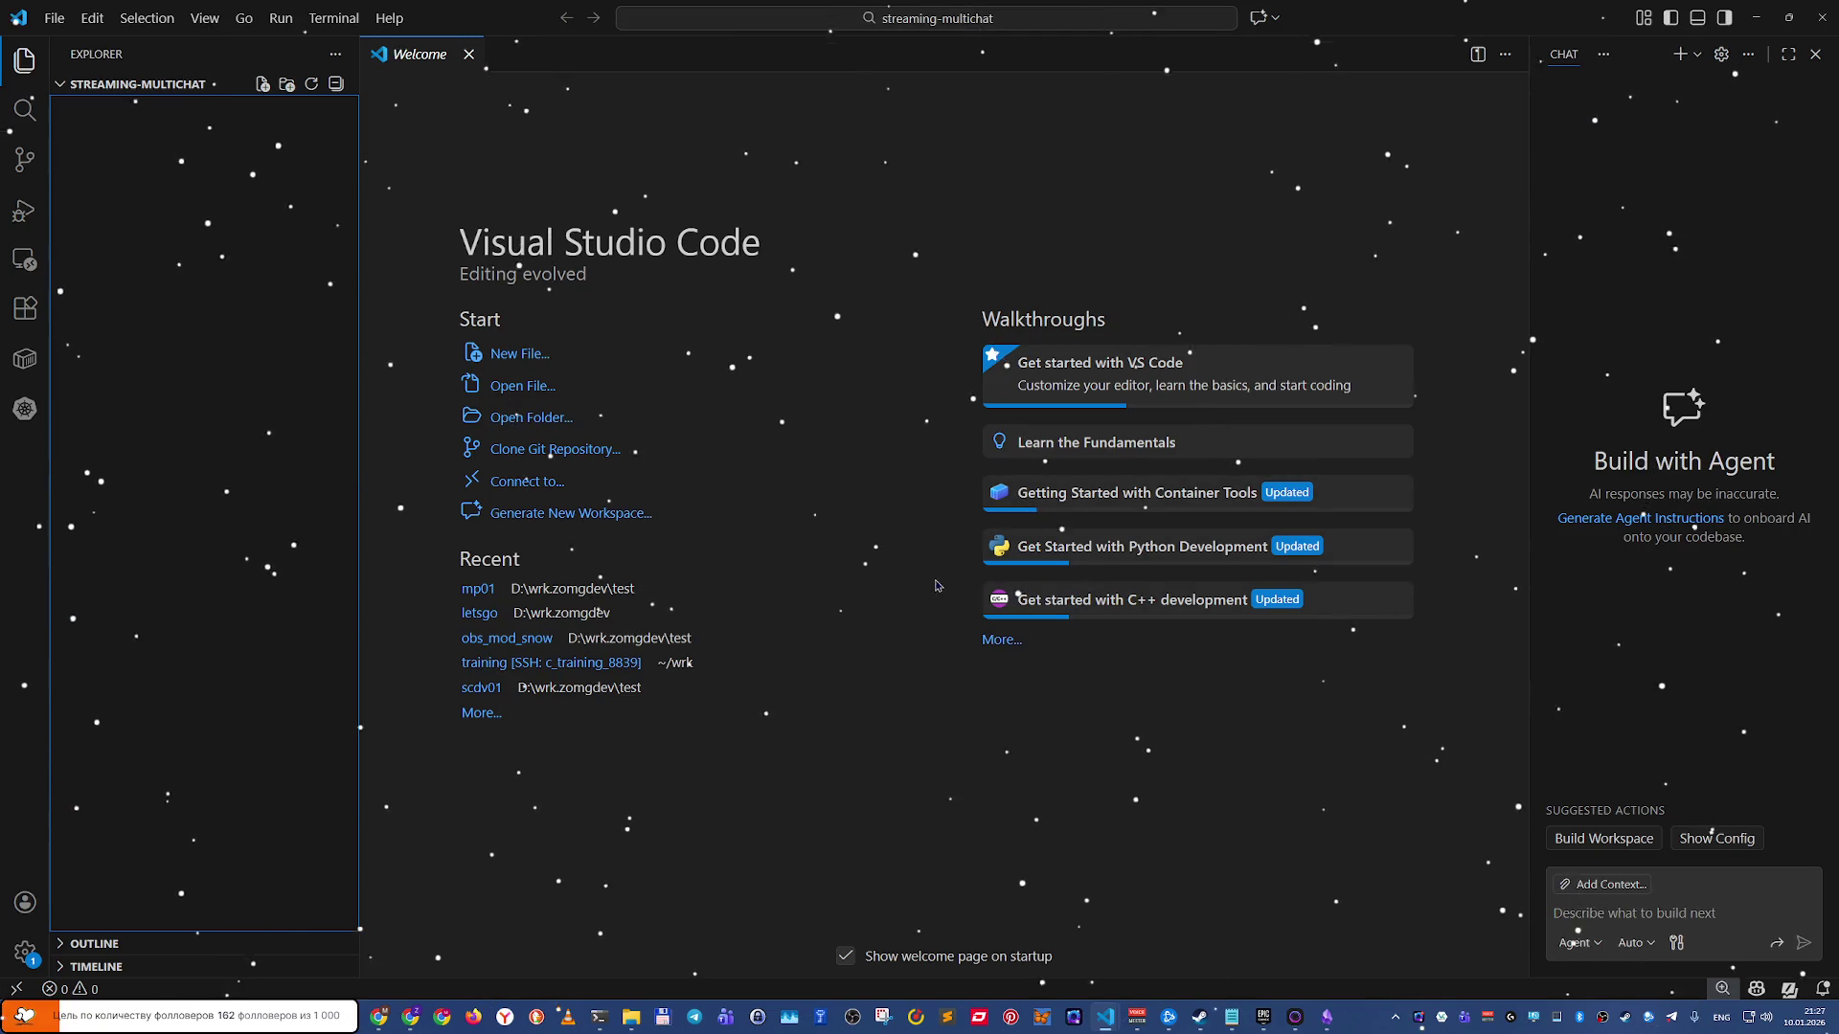
Step: Start a git clone command in a new terminal, then abandon the mistyped attempt
key(ctrl+grave)
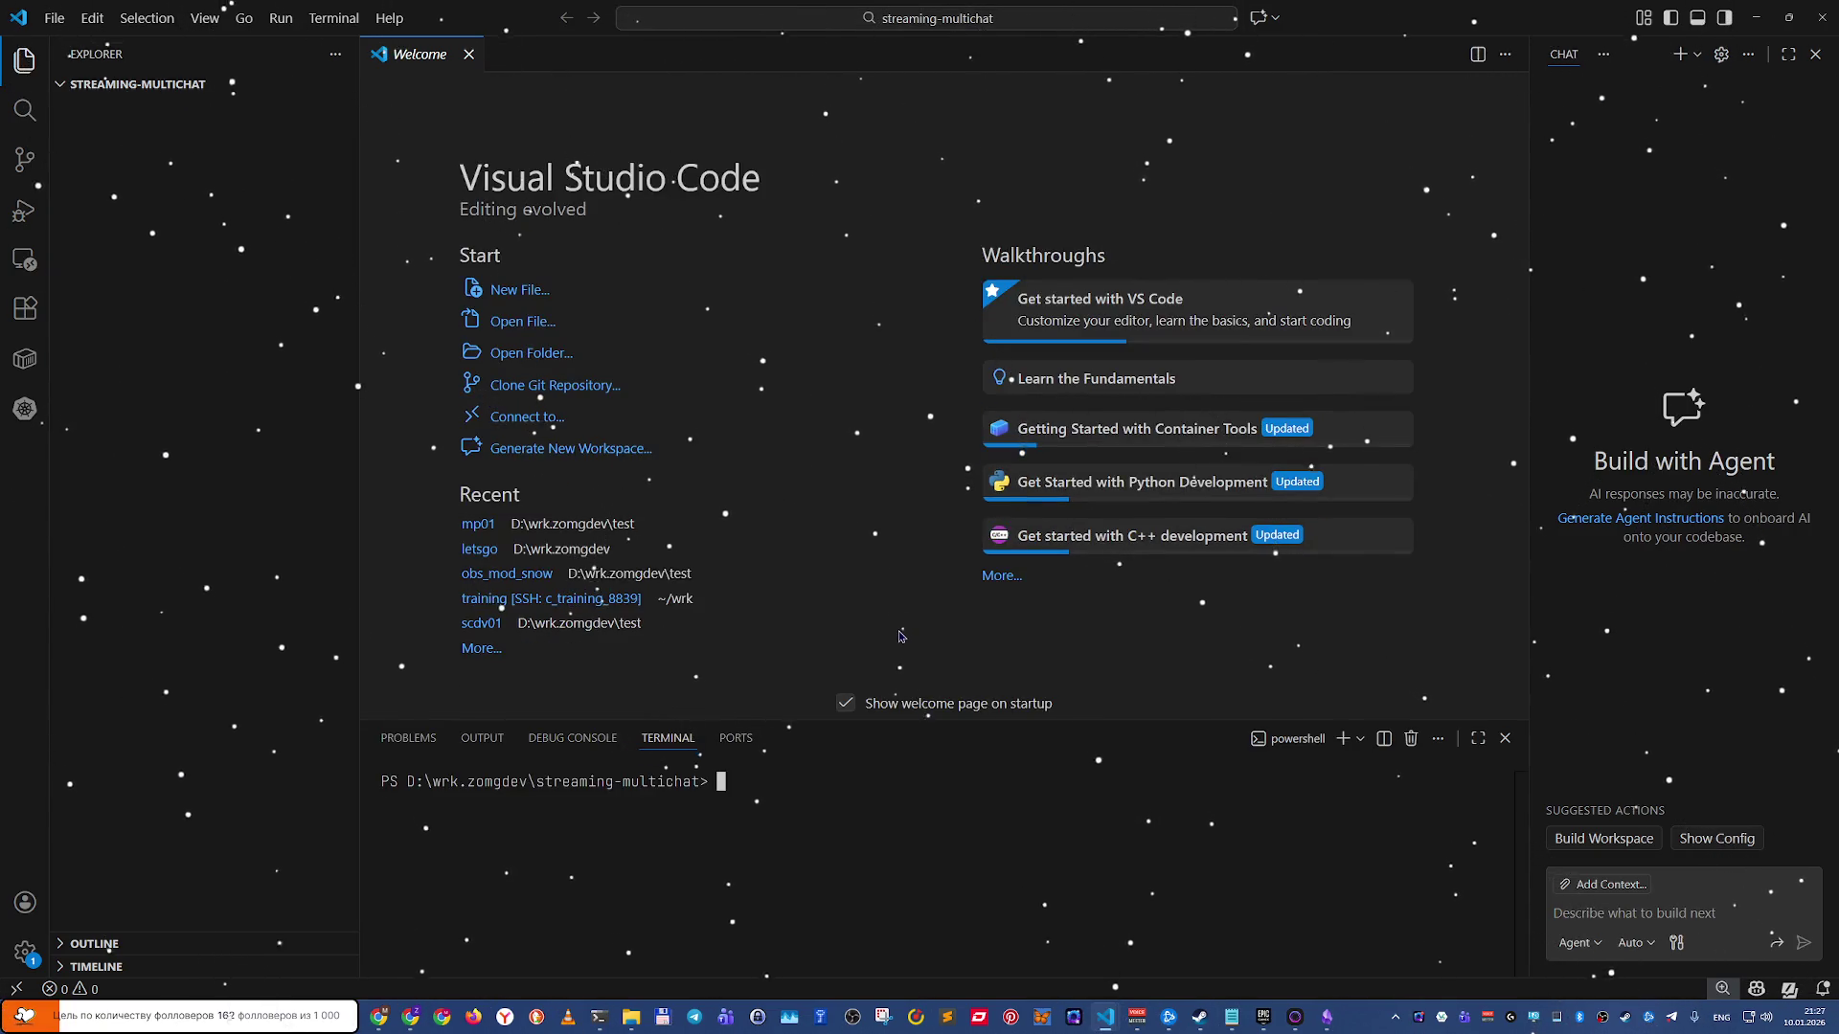
text(git c)
text(on)
key(BackSpace)
key(BackSpace)
key(BackSpace)
text(ln)
key(BackSpace)
text(o)
text(ne)
key(ctrl+c)
key(Up)
key(Escape)
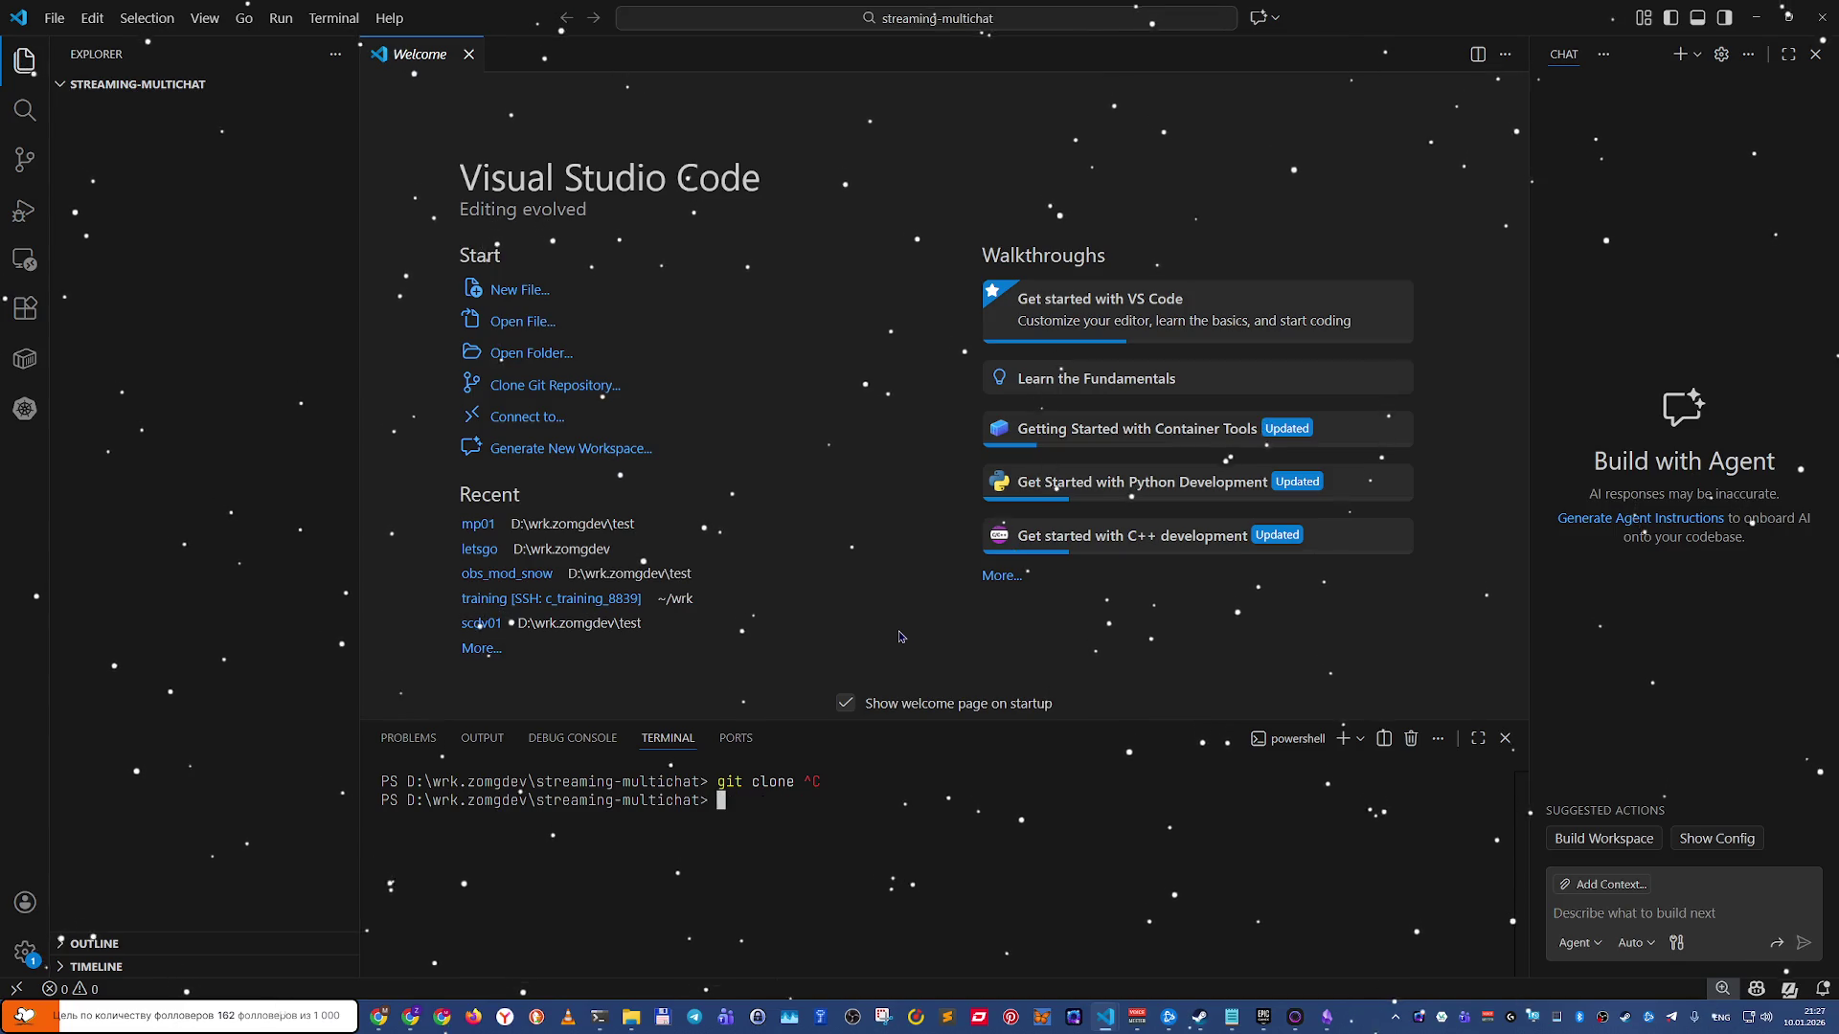
text(git cl)
text(one)
Step: Run git clone with the pasted streaming-multichat SSH address and expand the cloned subfolder
key(ctrl+v)
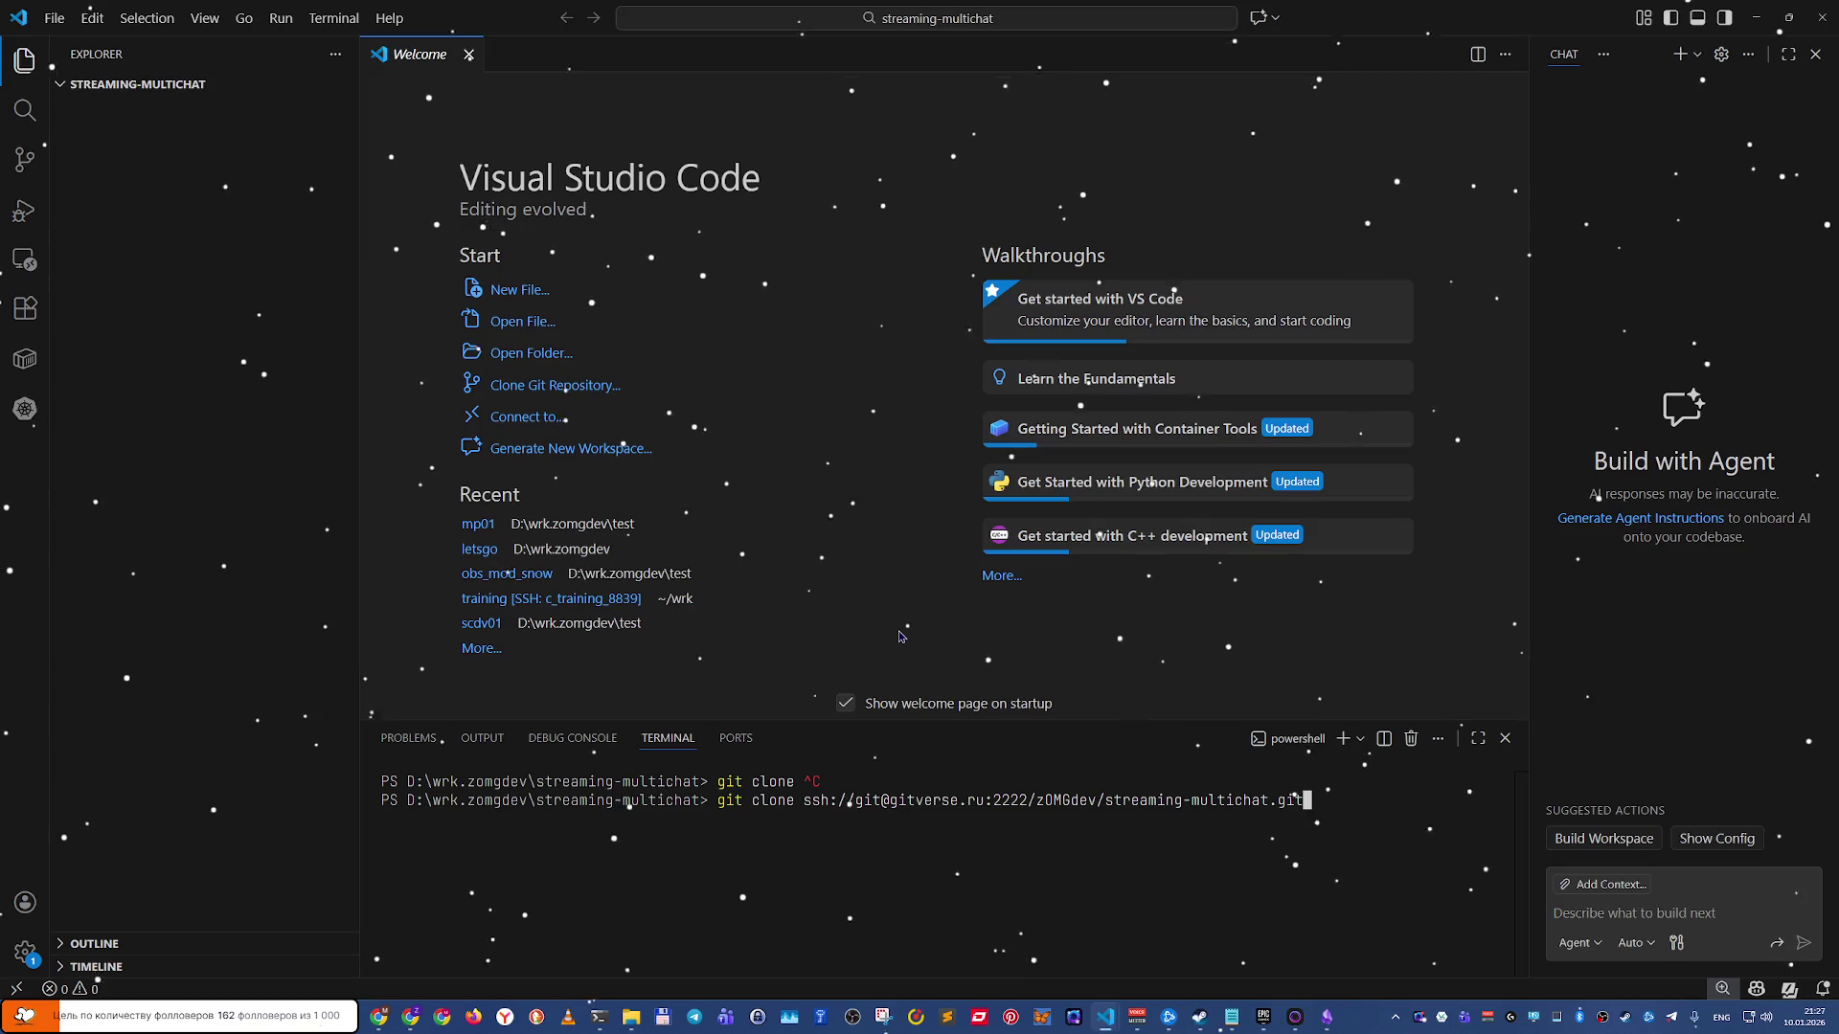
key(Return)
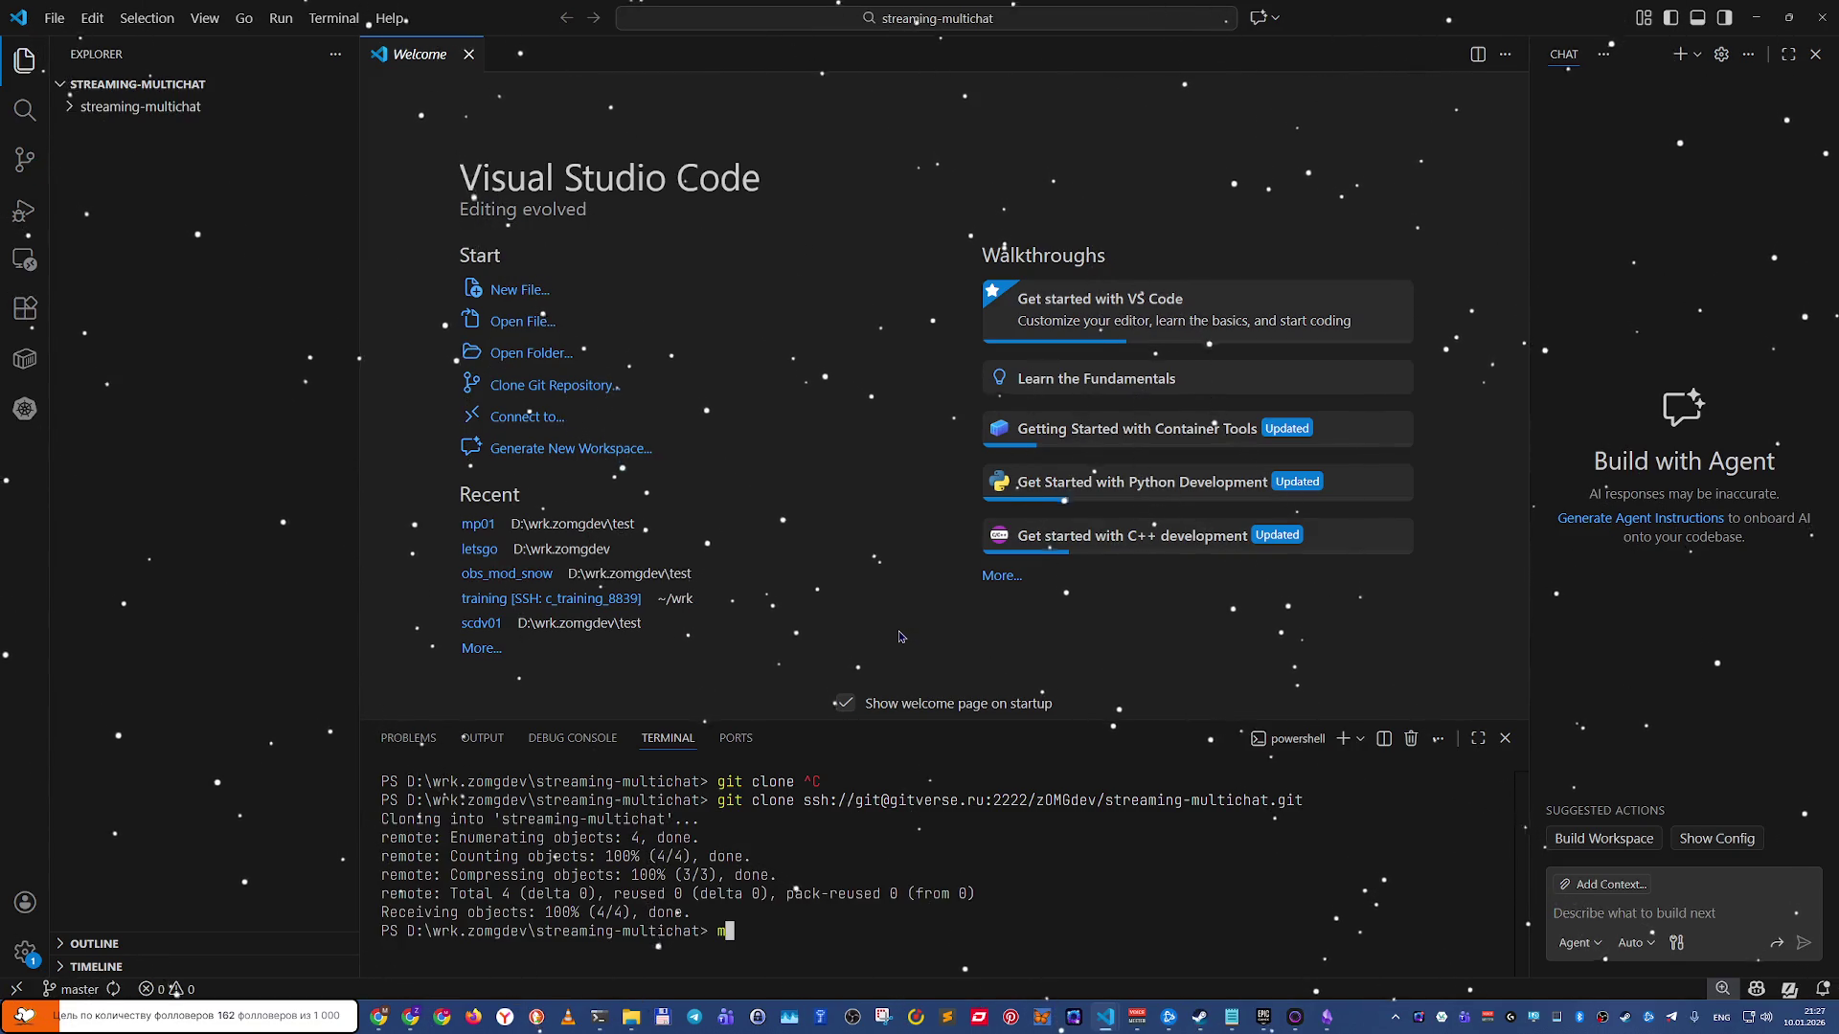
click(162, 107)
right_click(162, 111)
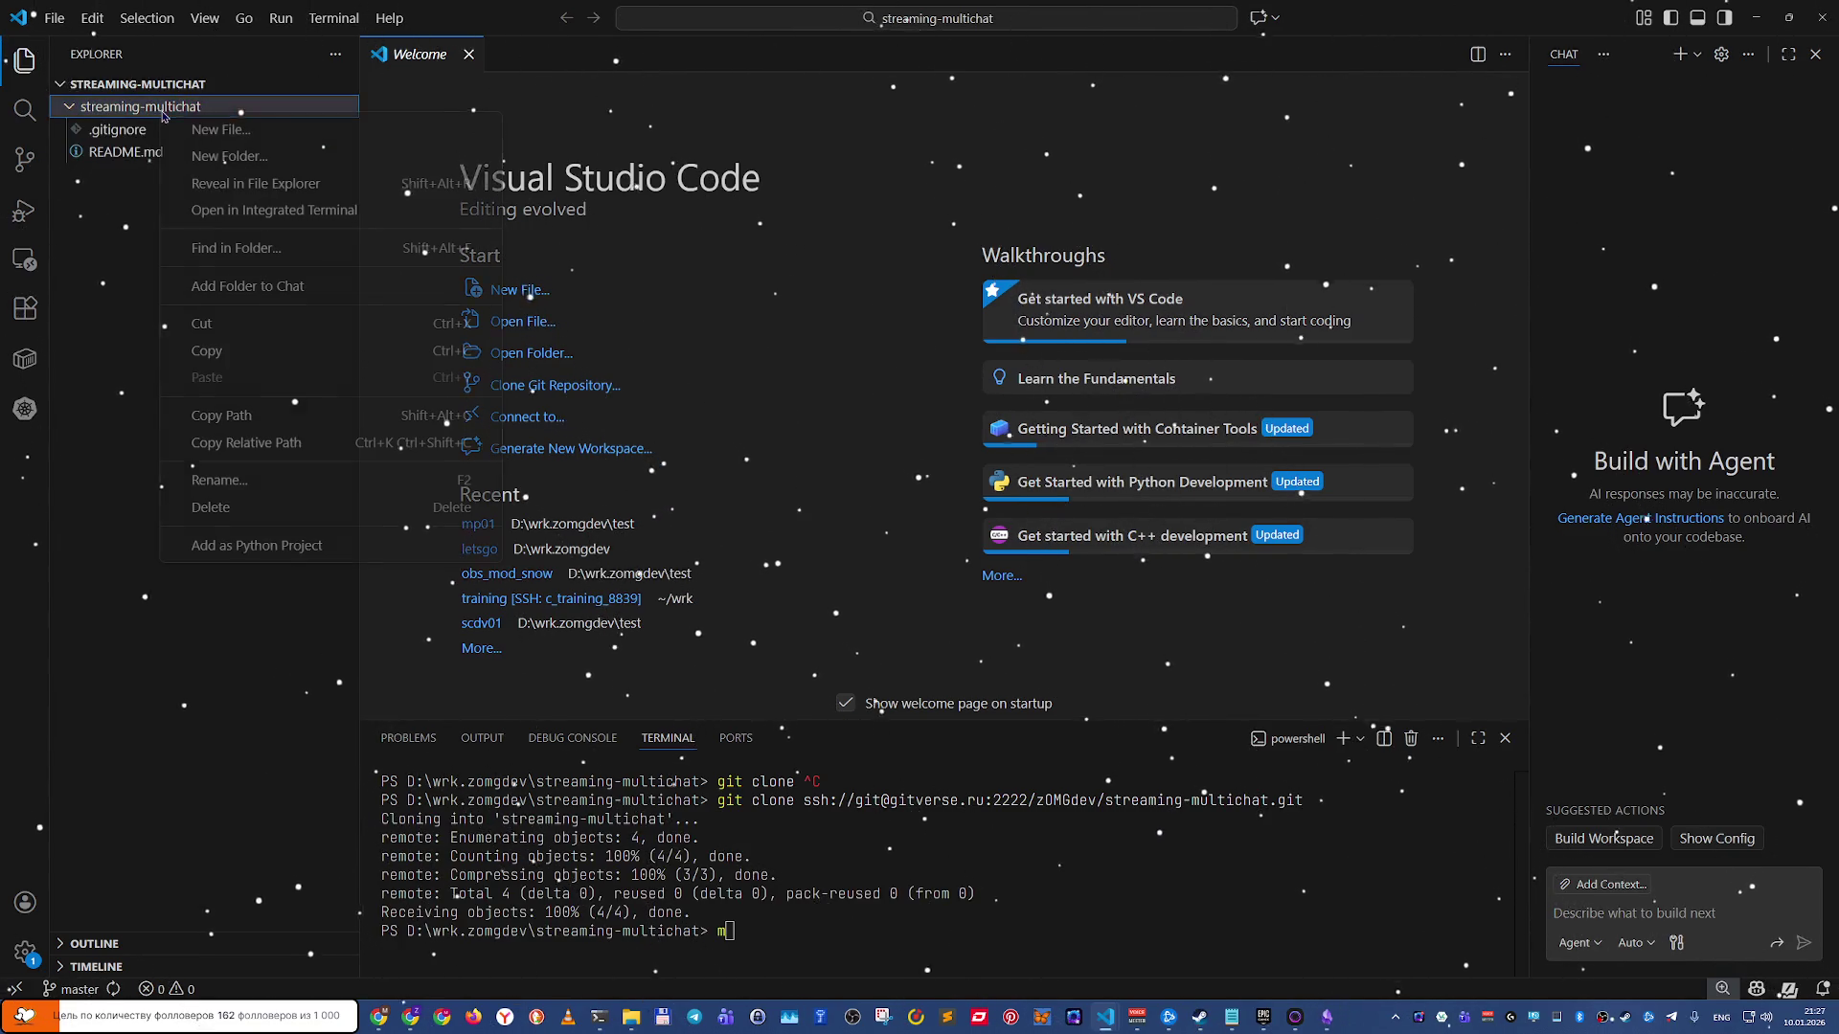
Step: Delete the cloned streaming-multichat subfolder and recall the clone command to target the root
click(210, 507)
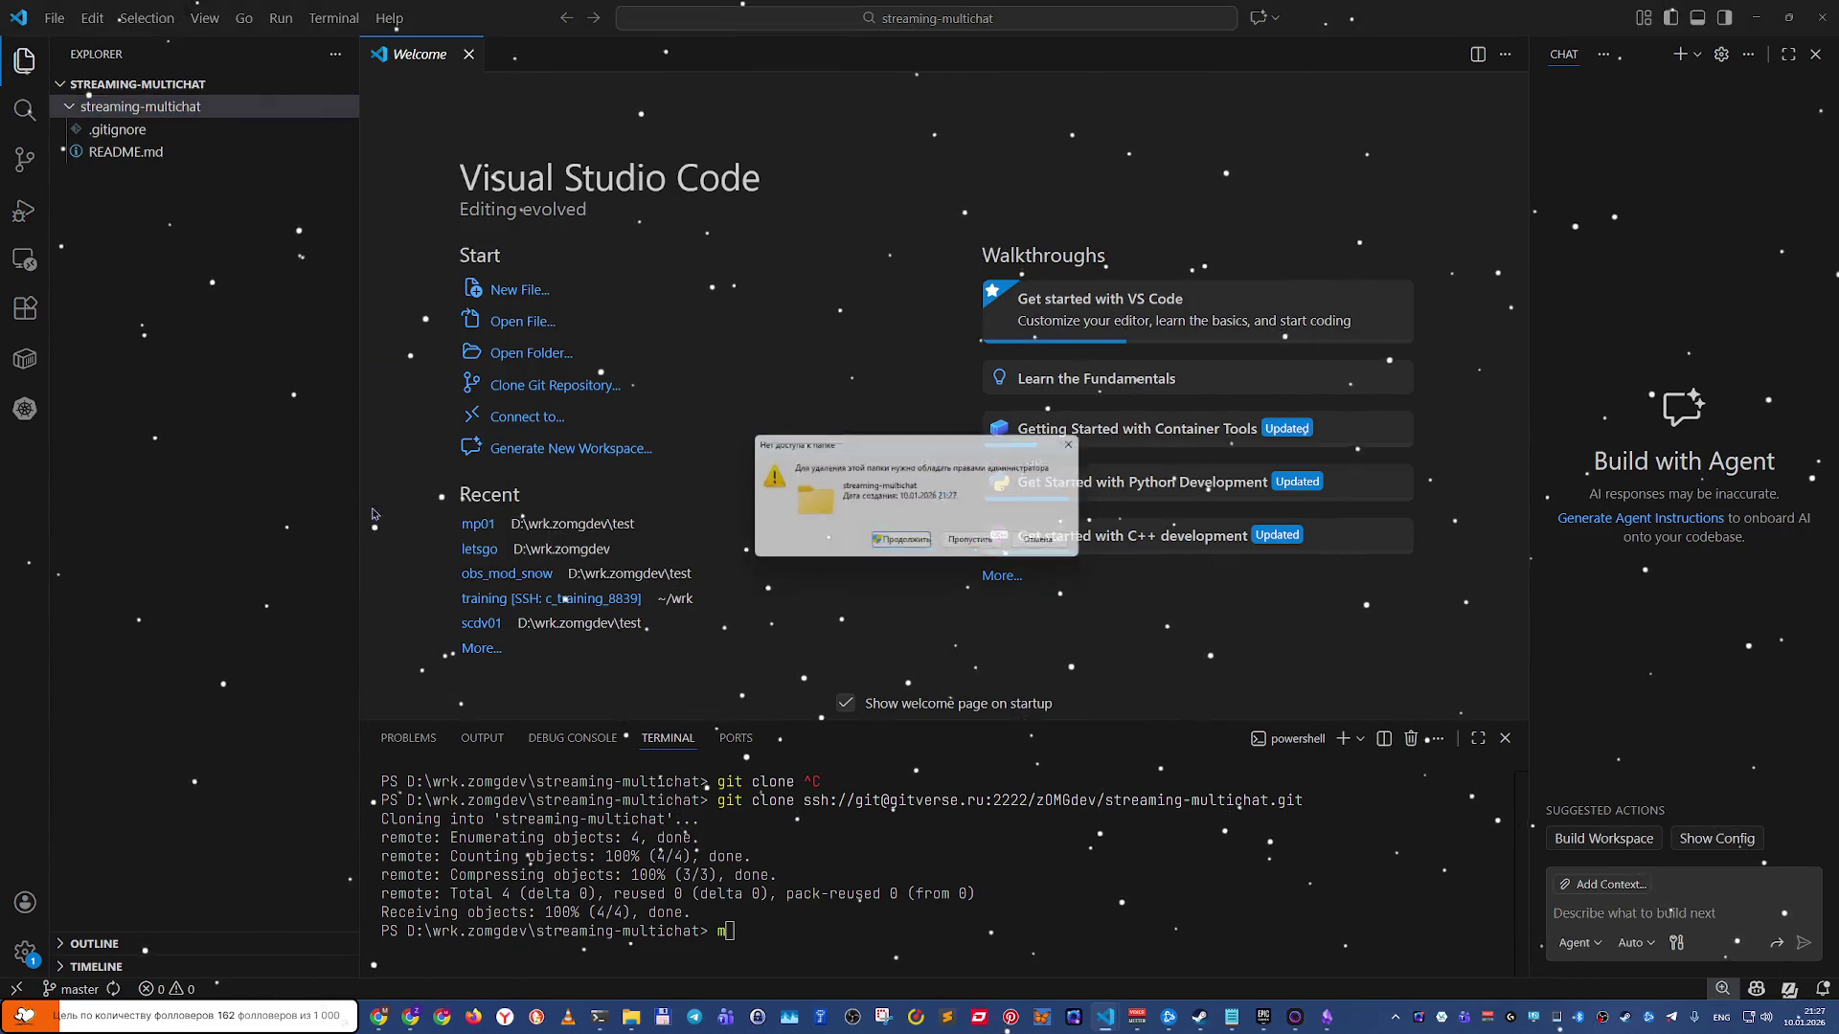
click(881, 549)
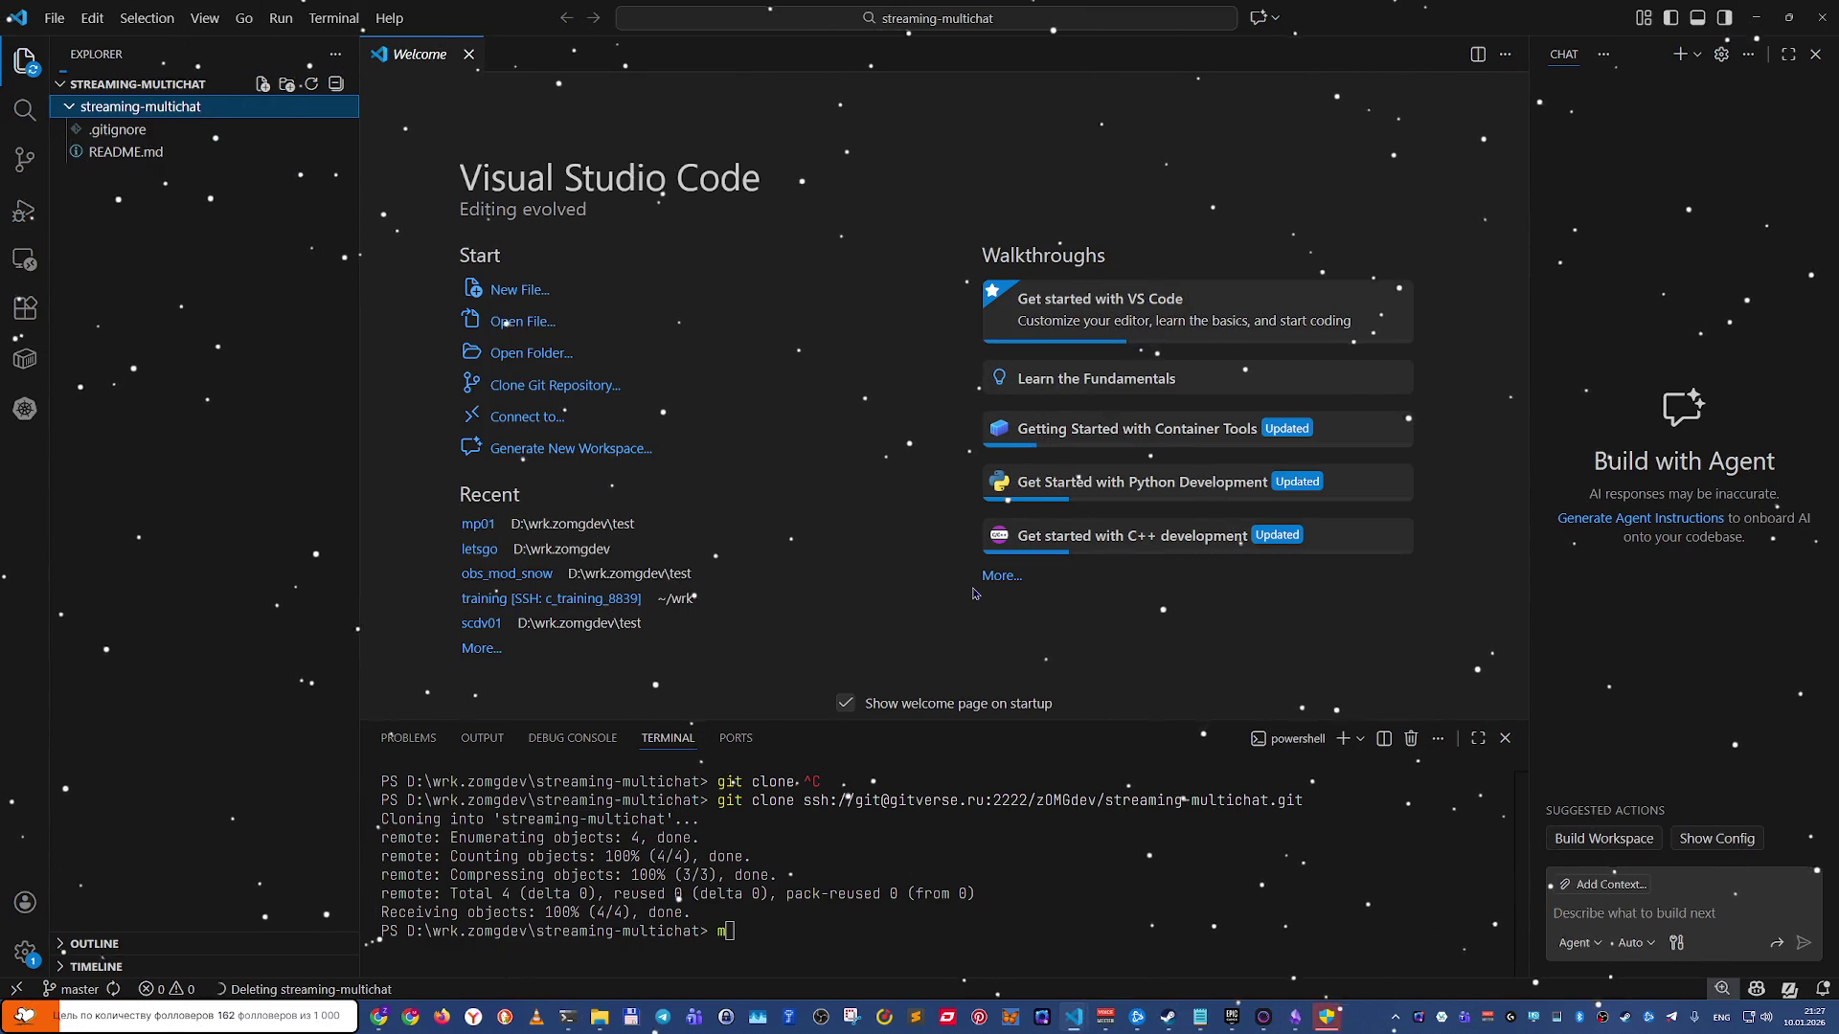
click(1103, 932)
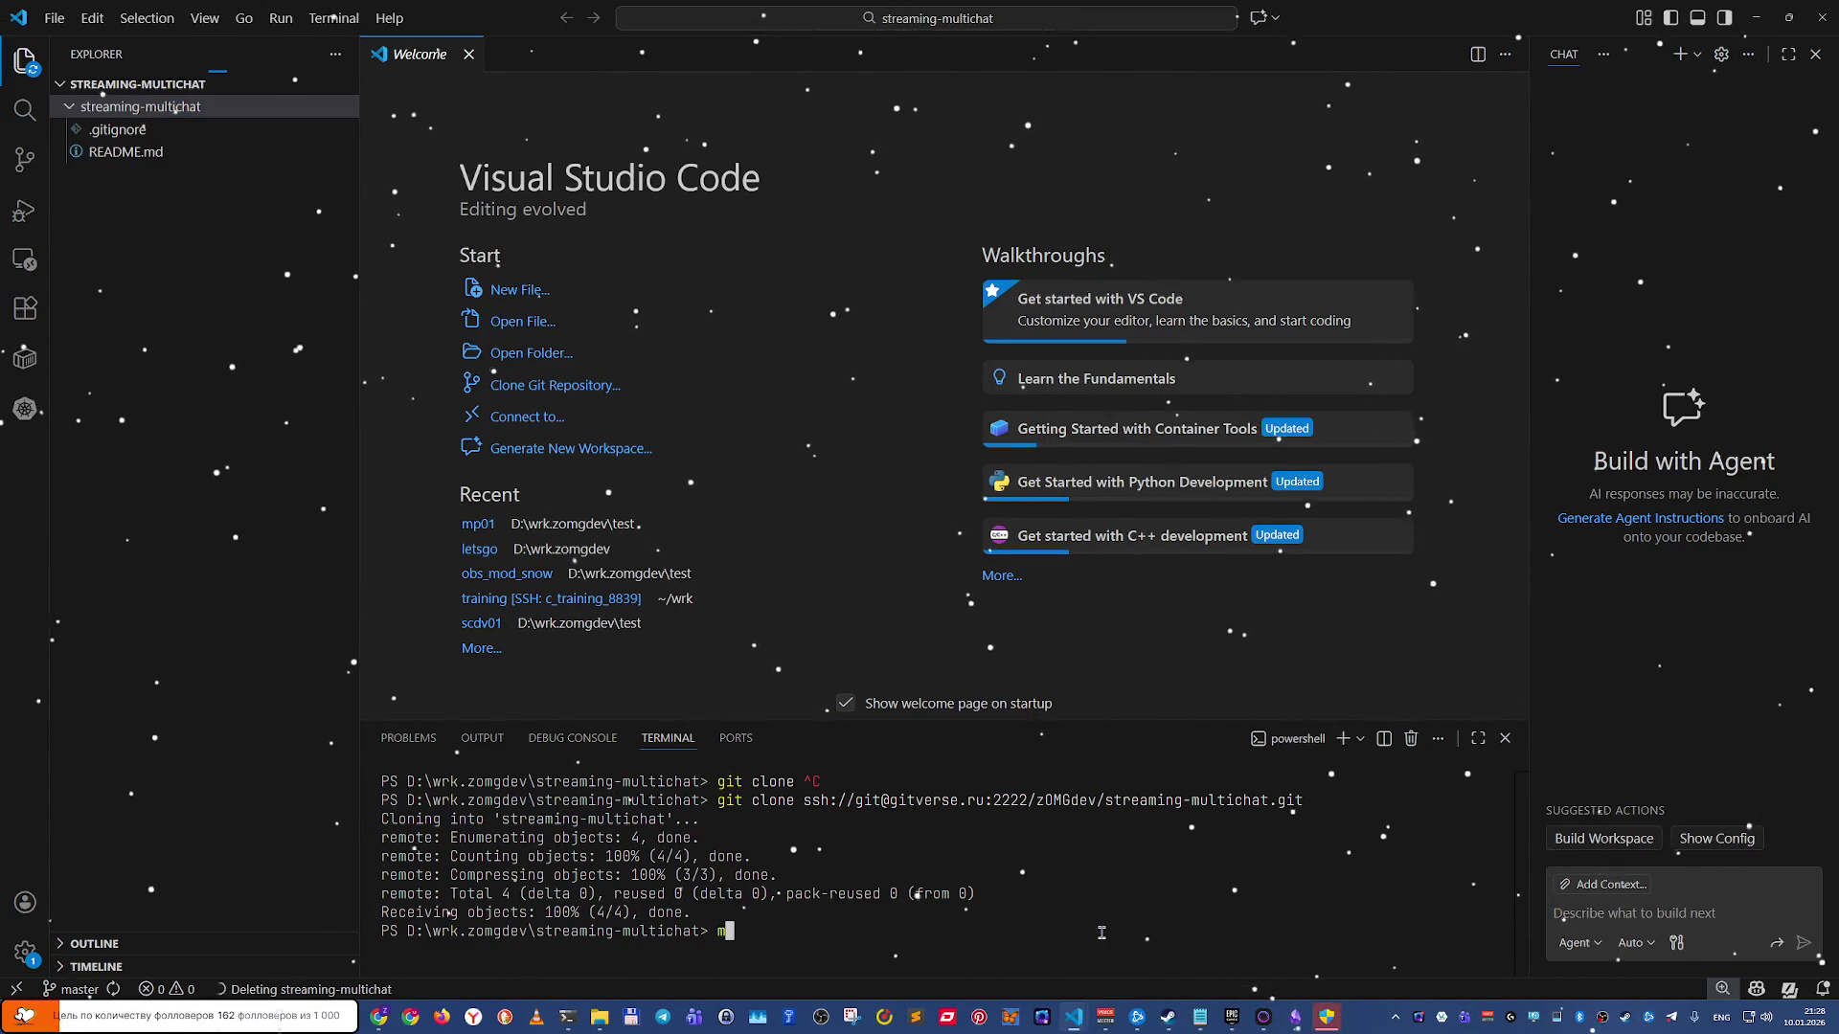
key(Up)
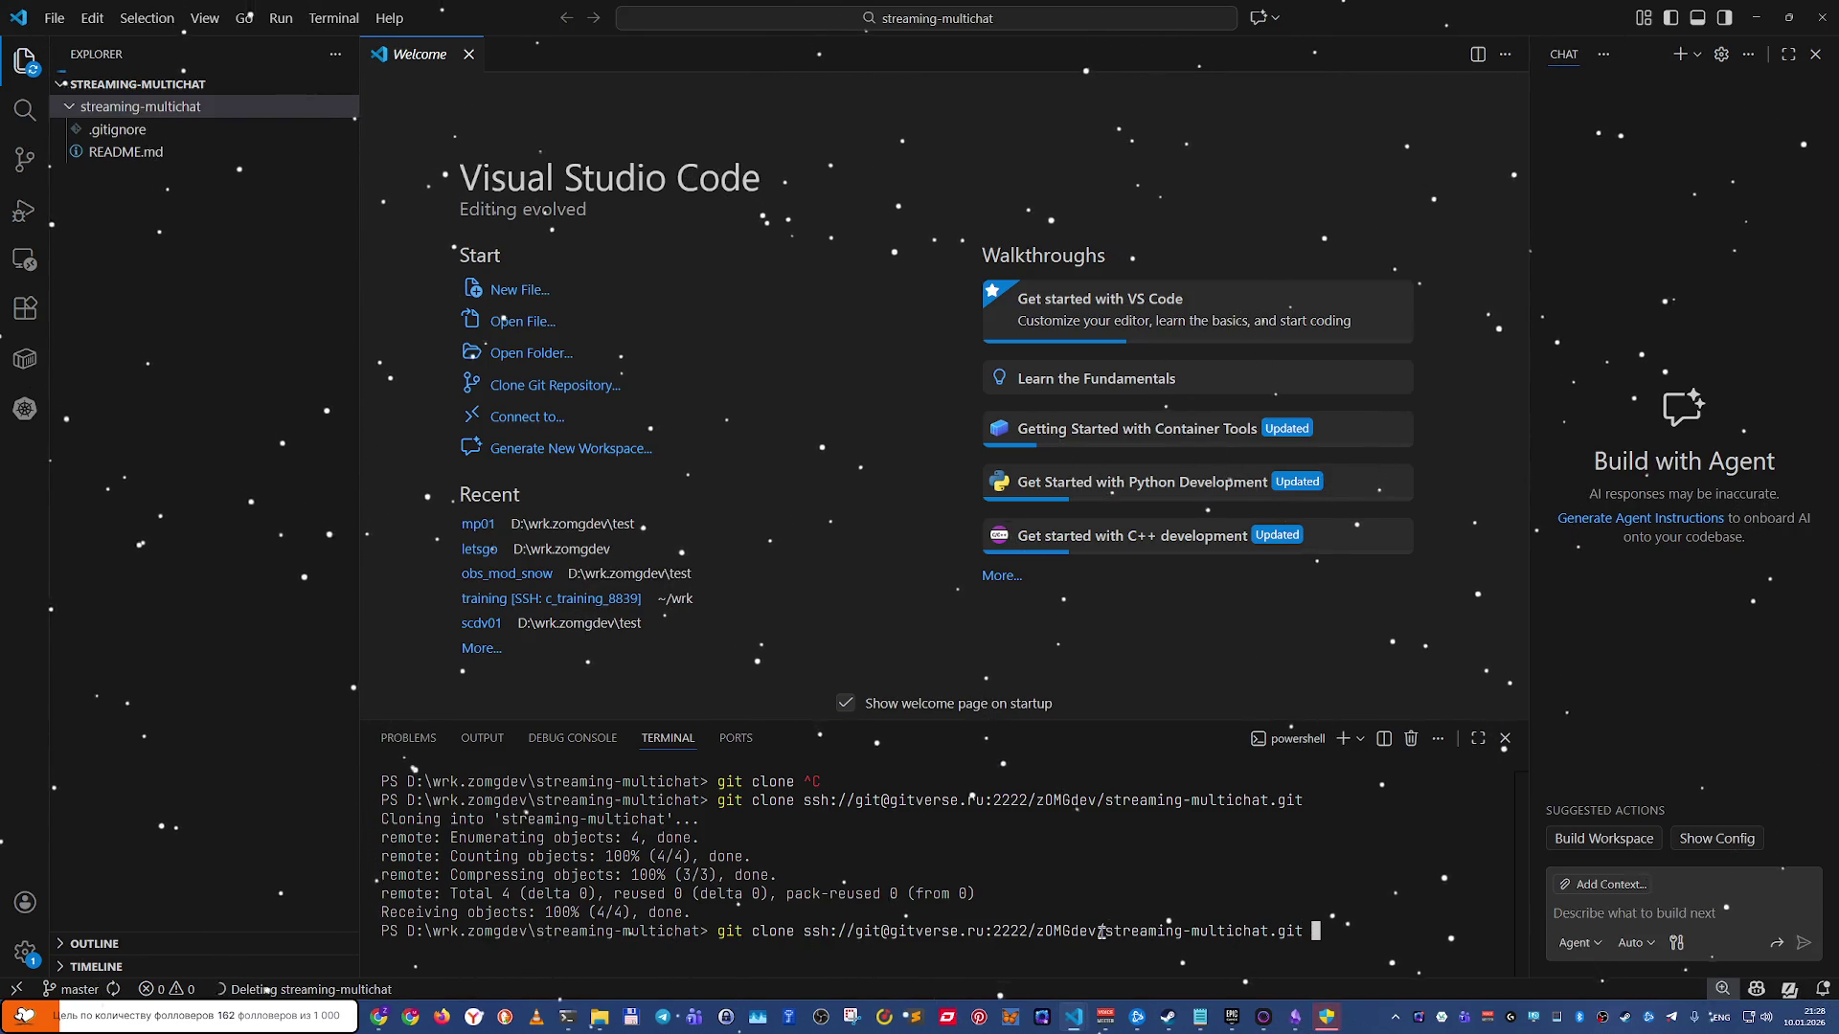
text(.)
mouse_move(206, 240)
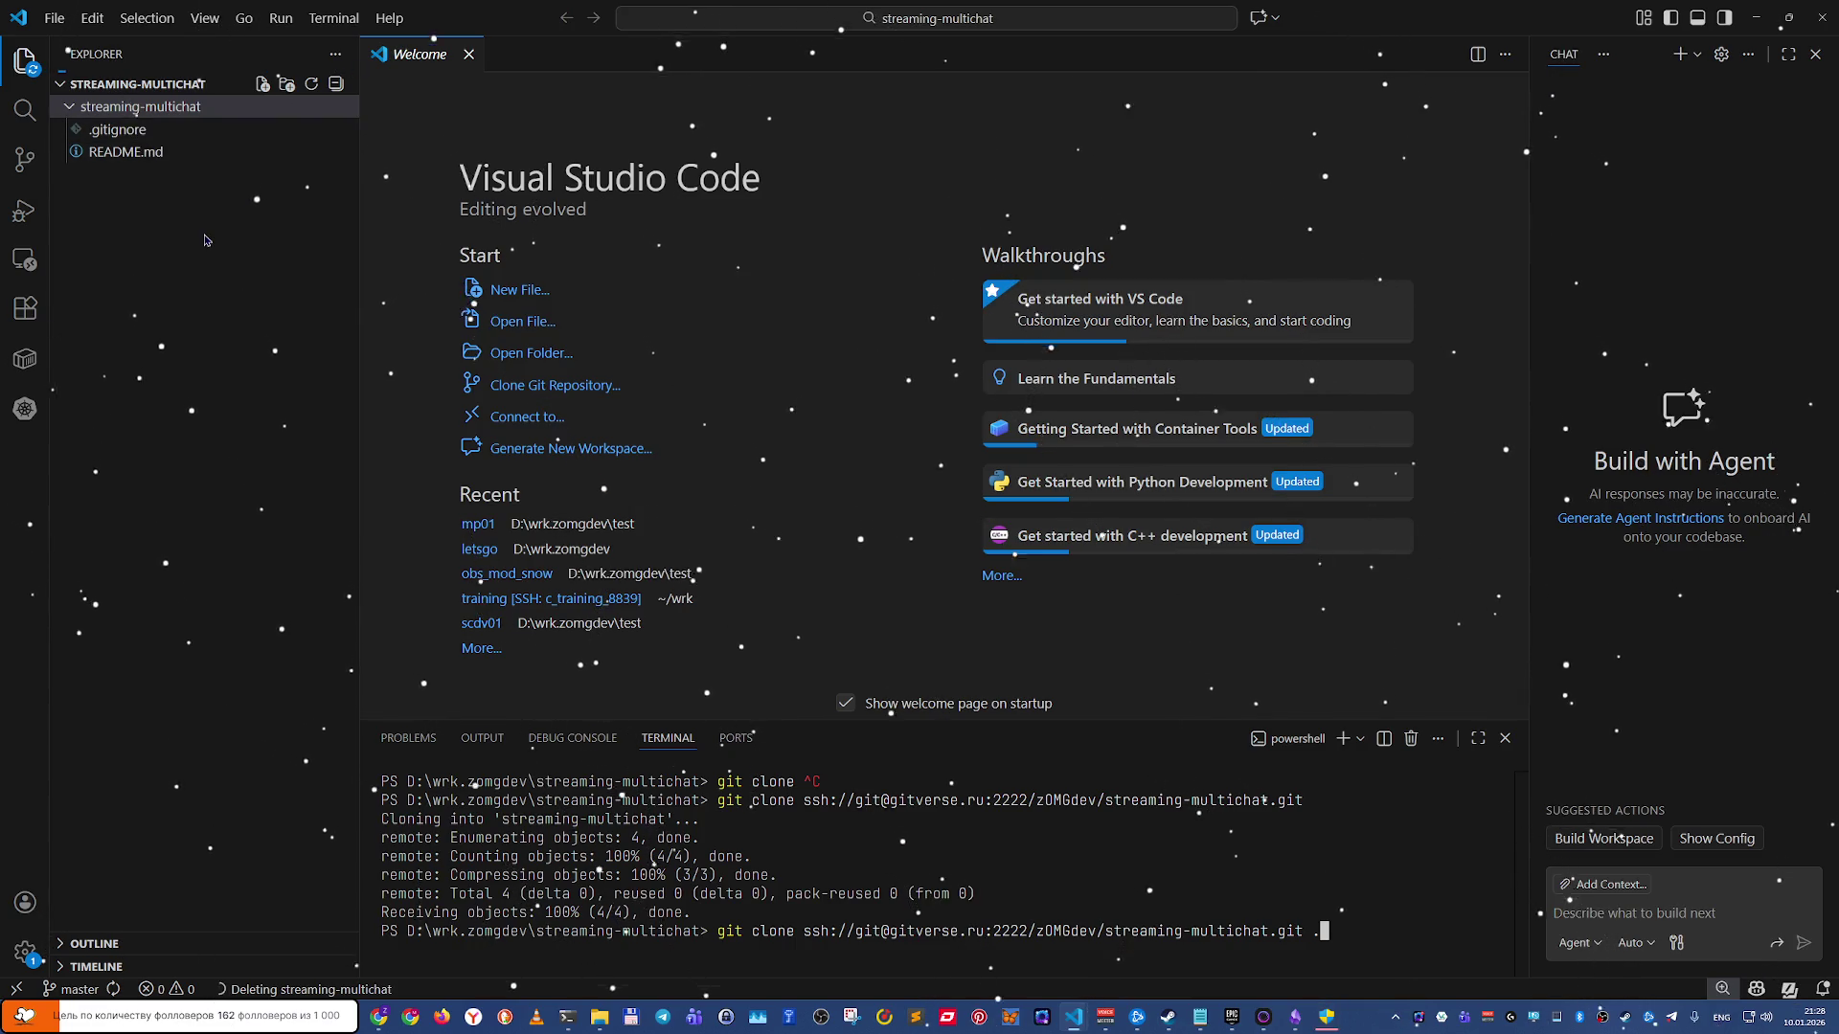
Step: Confirm the admin-rights deletion prompt again and cancel the pending clone command
click(25, 158)
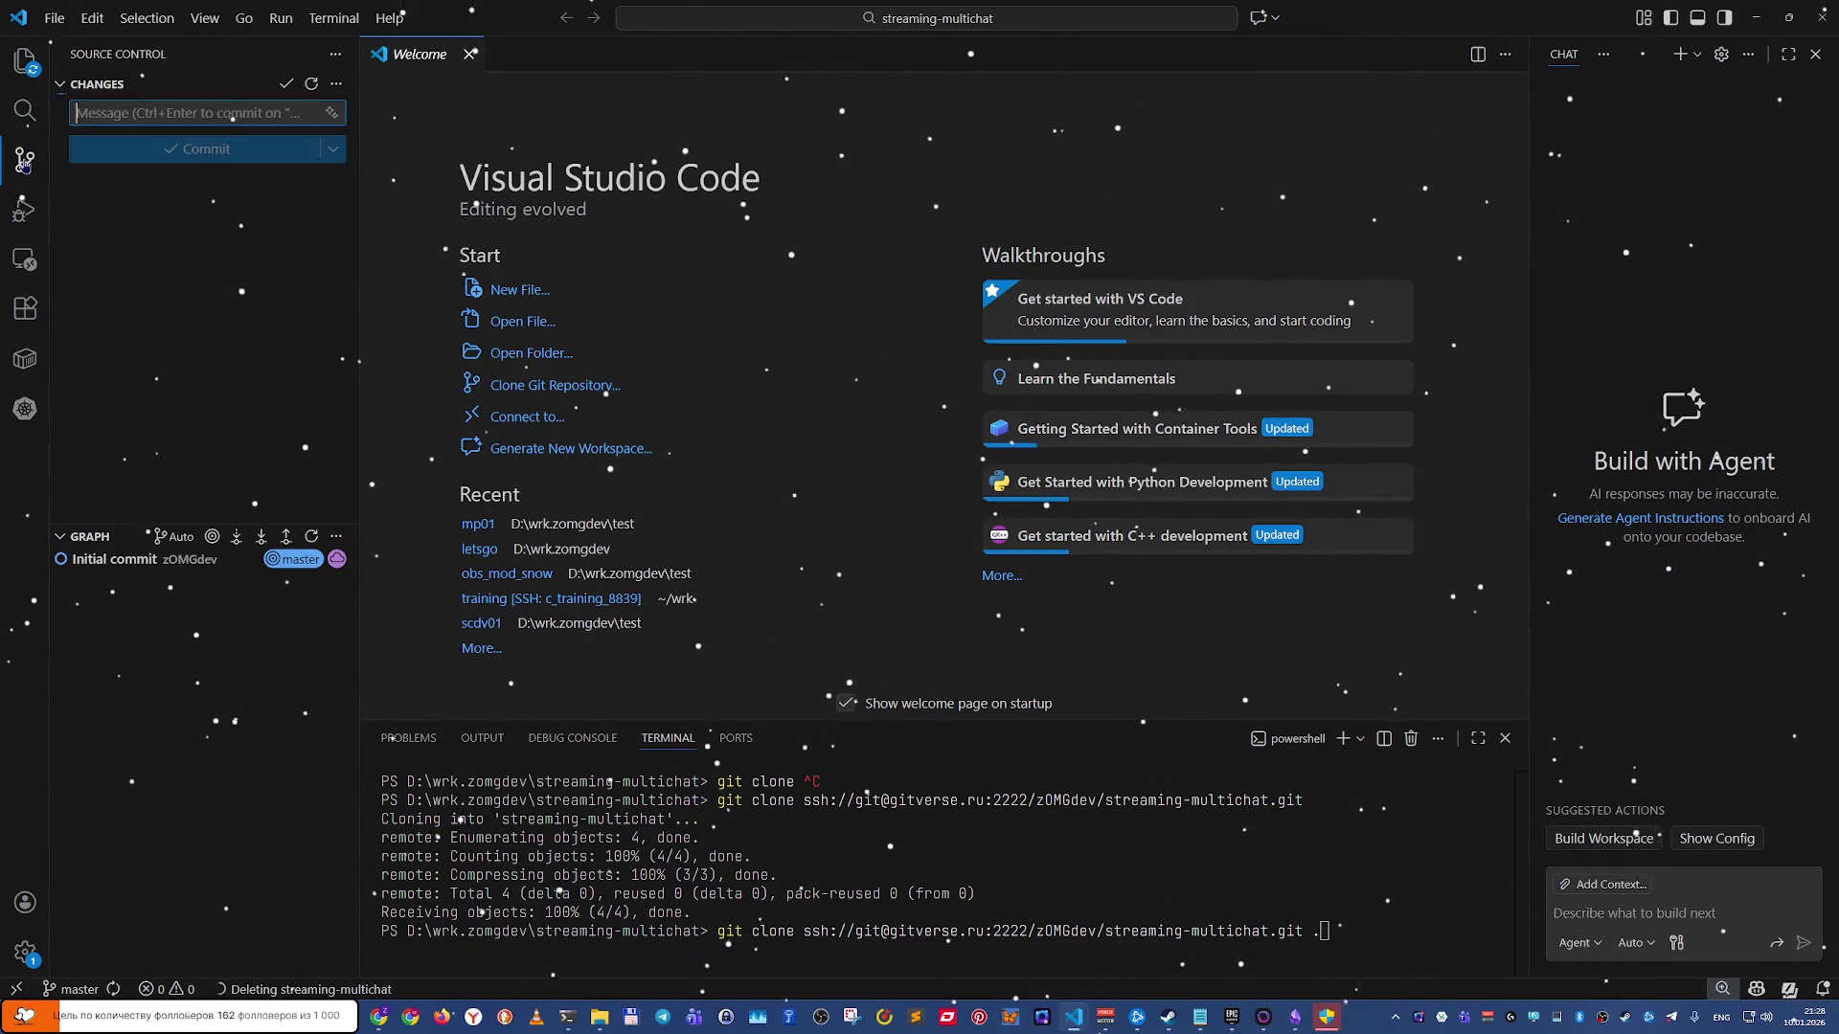
click(25, 60)
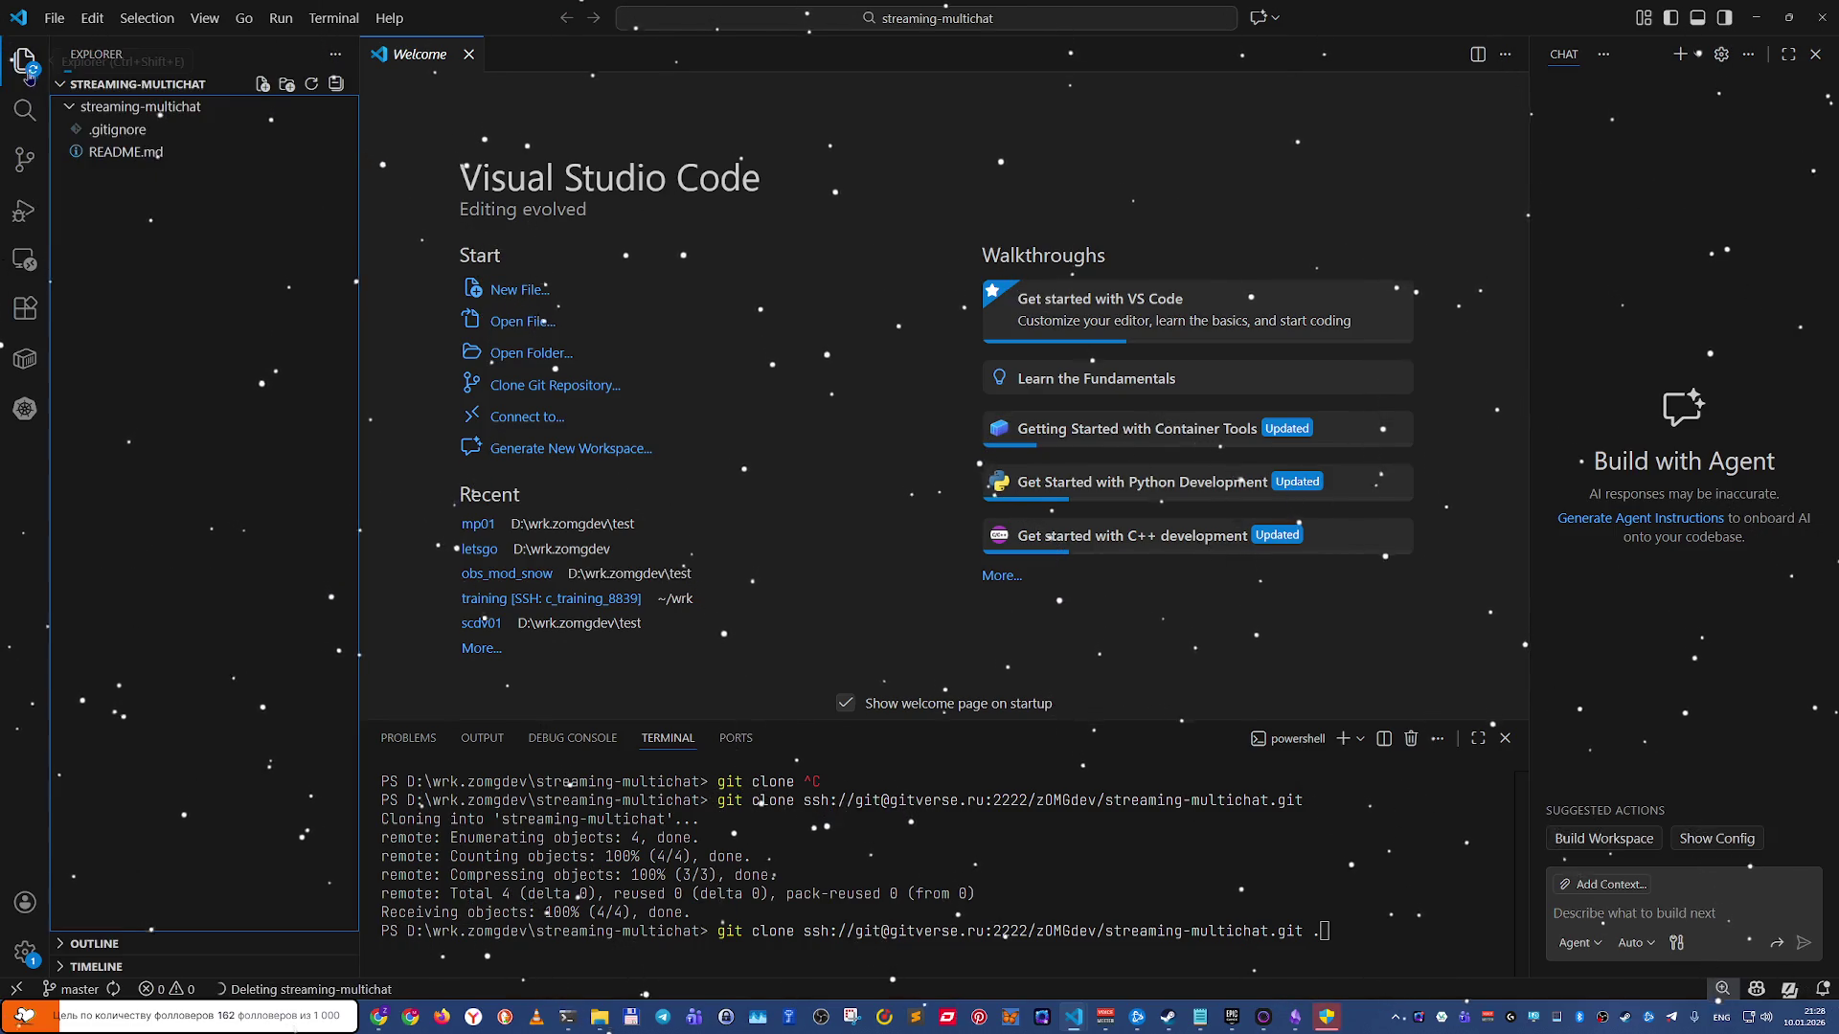
right_click(120, 108)
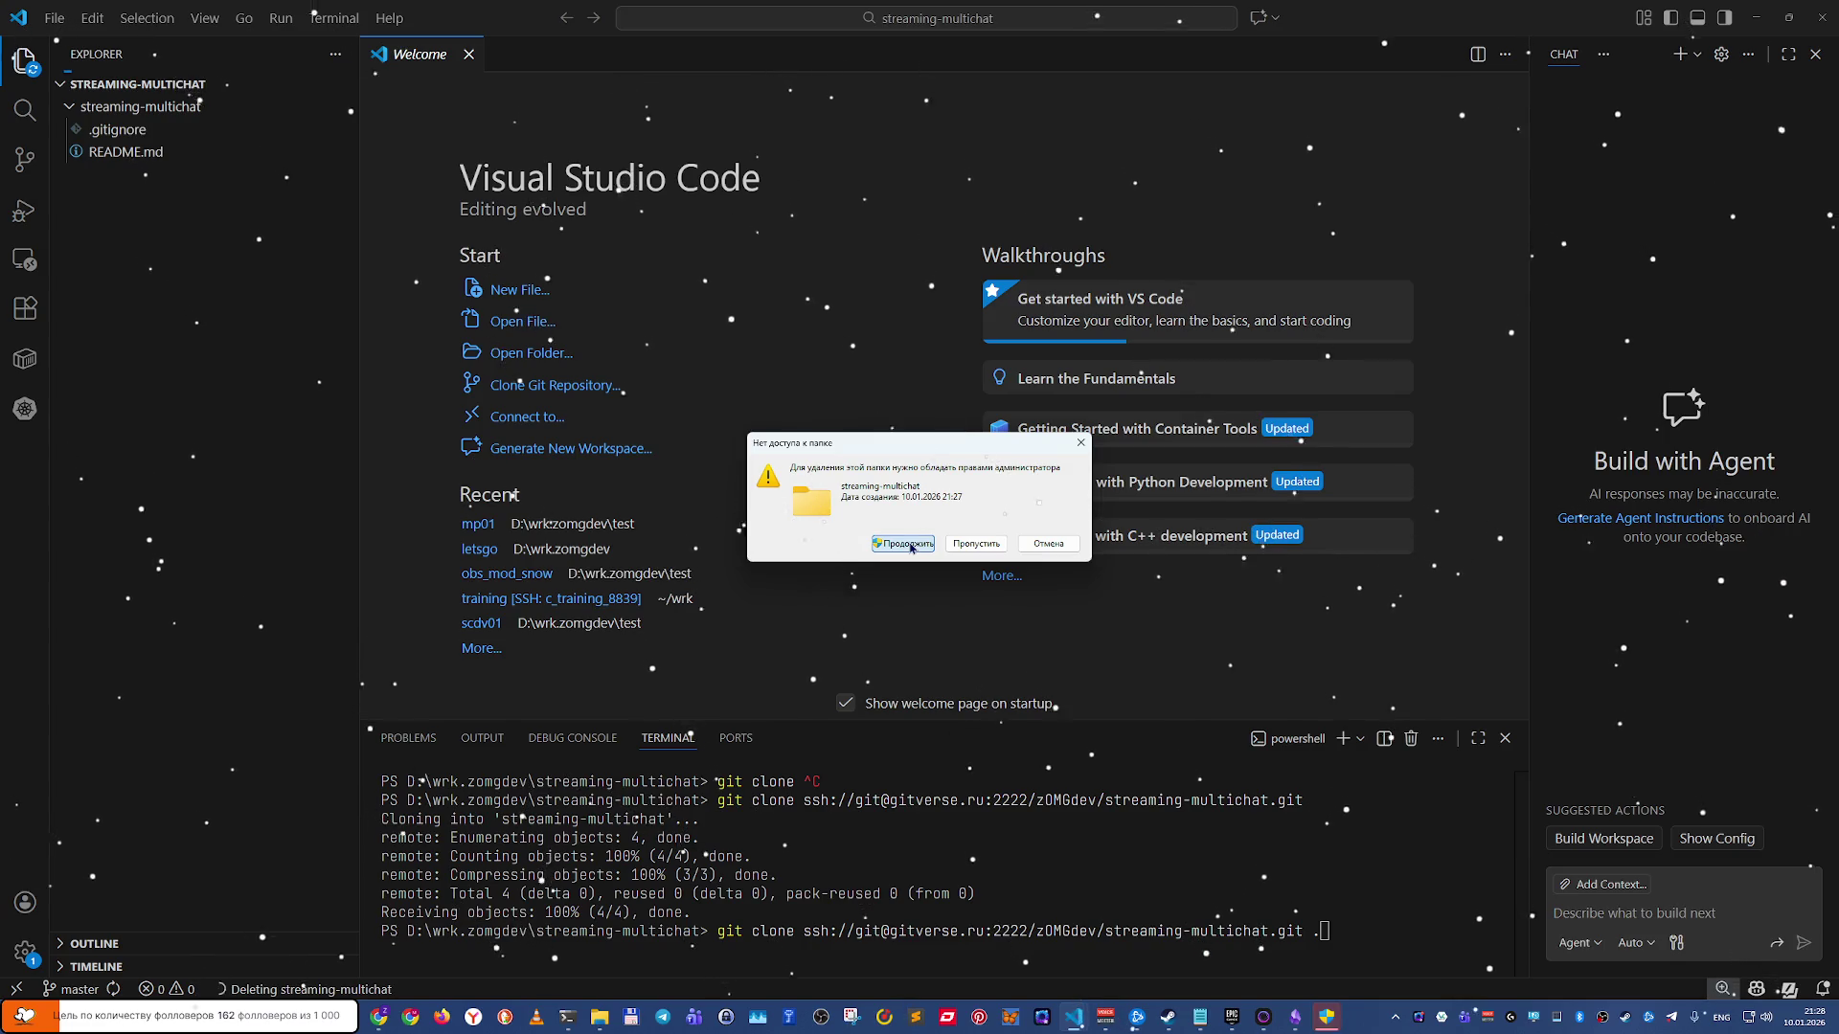
click(912, 545)
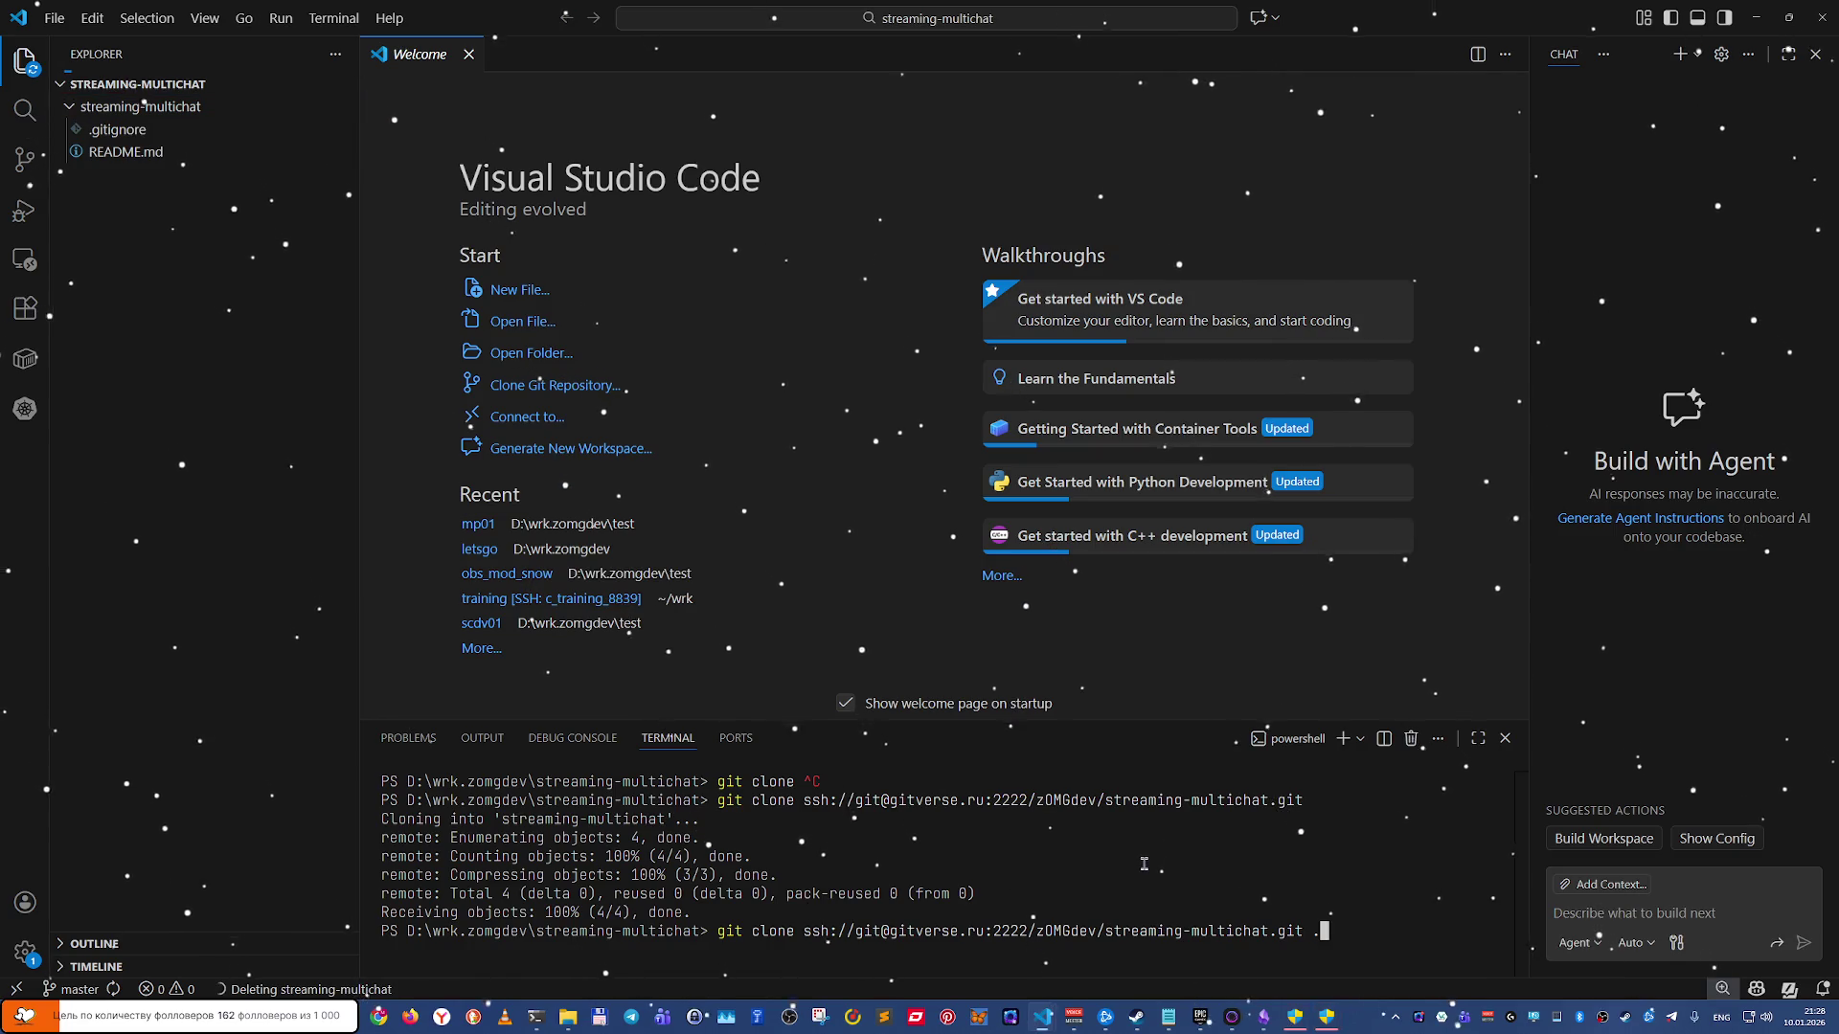
key(ctrl+c)
text(ls)
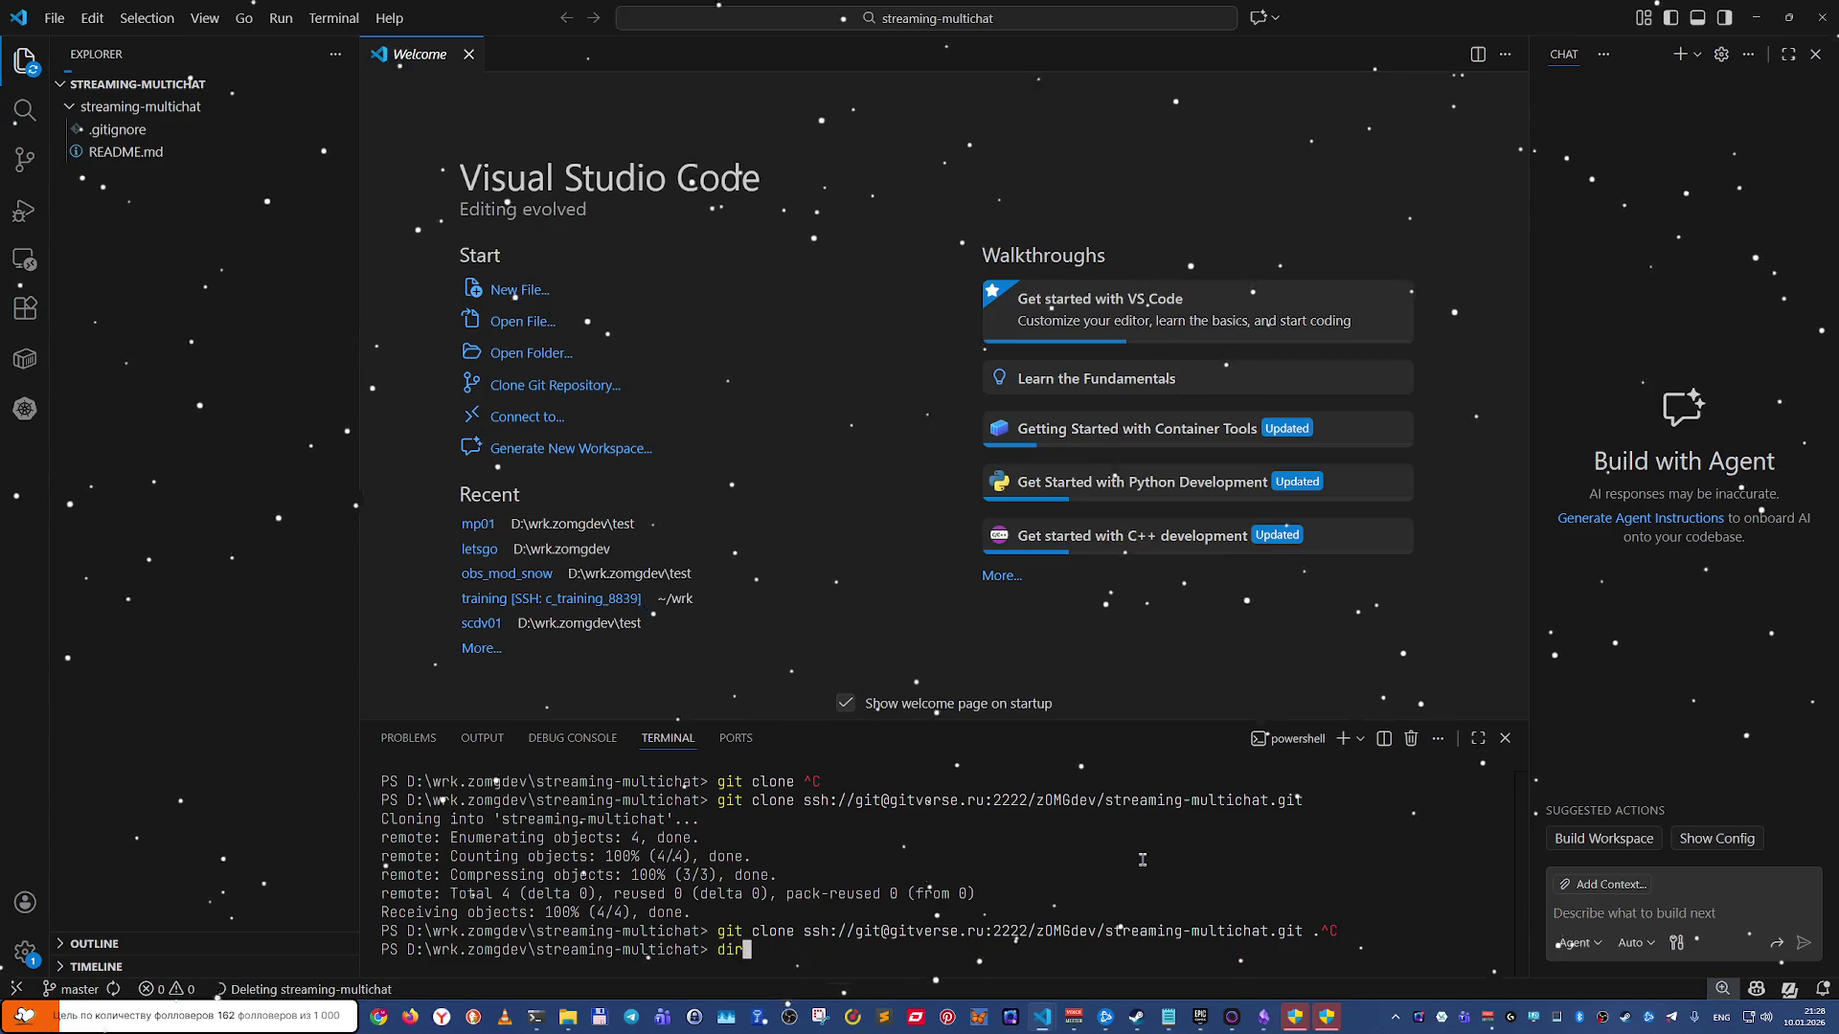
Step: List the workspace and run del on the streaming-multichat subfolder, answering the prompt
key(Return)
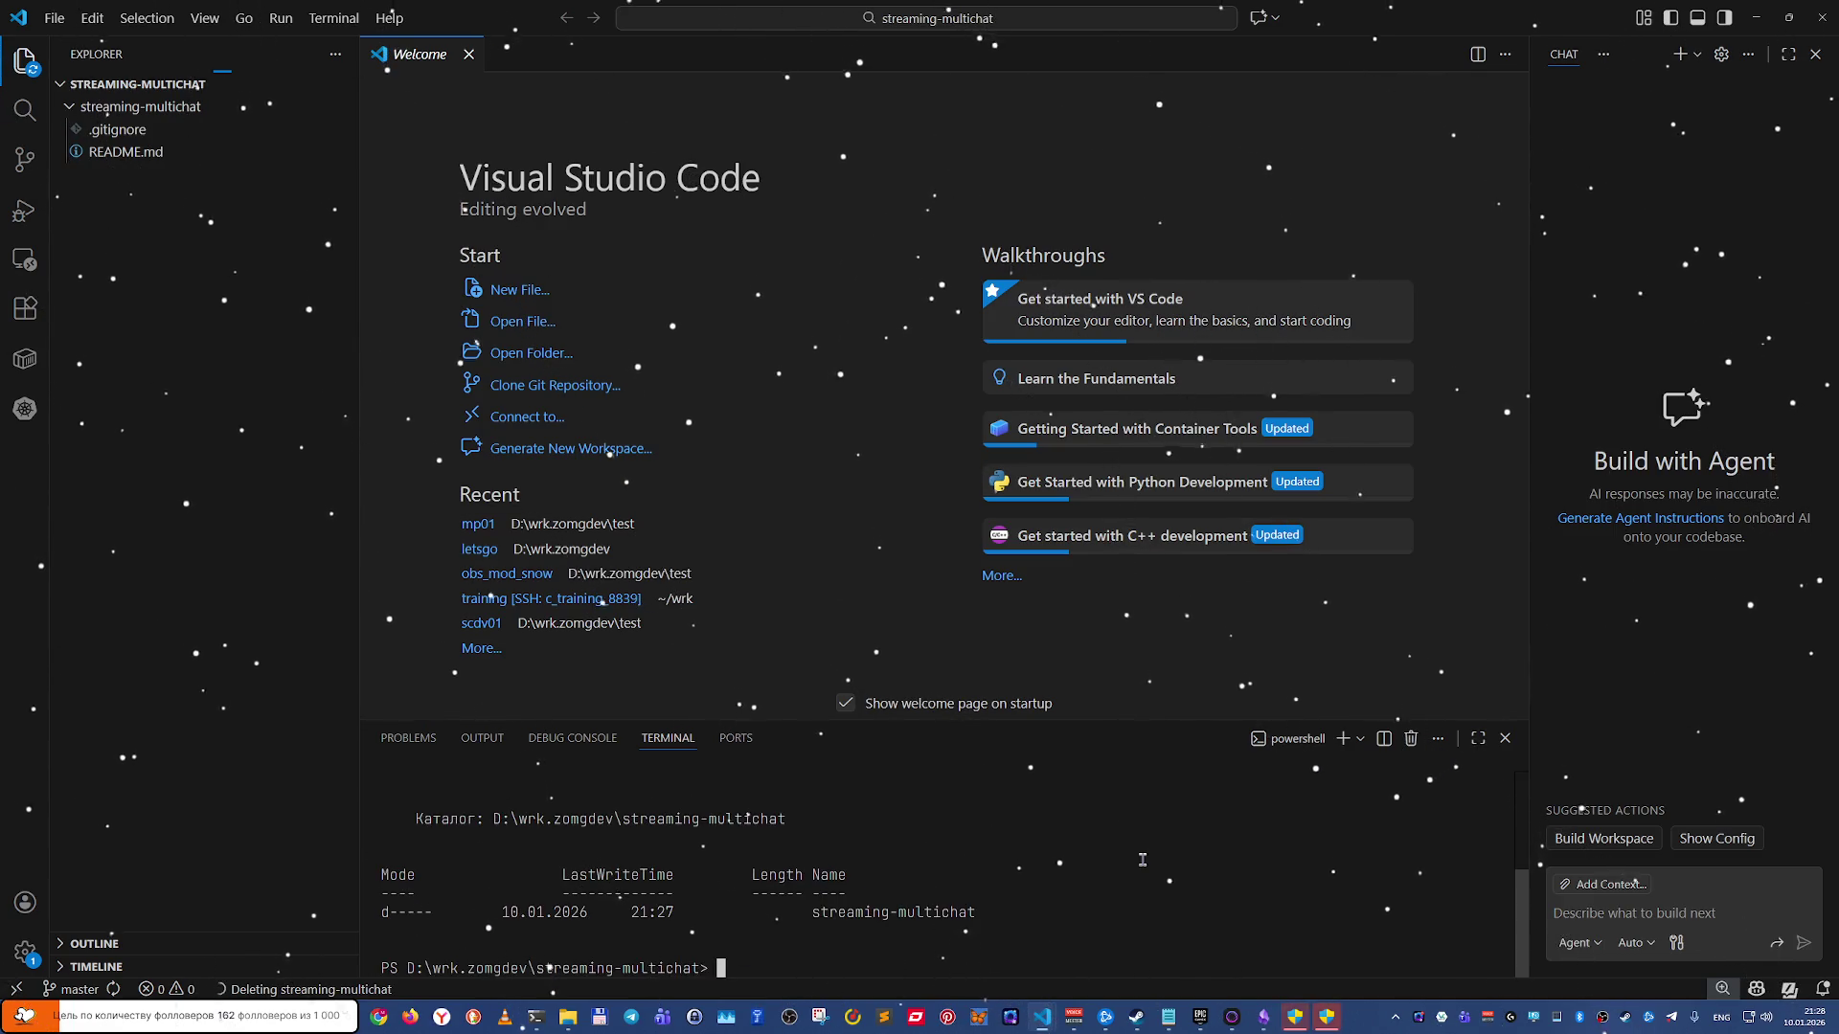
text(d)
text(el .\s)
key(Tab)
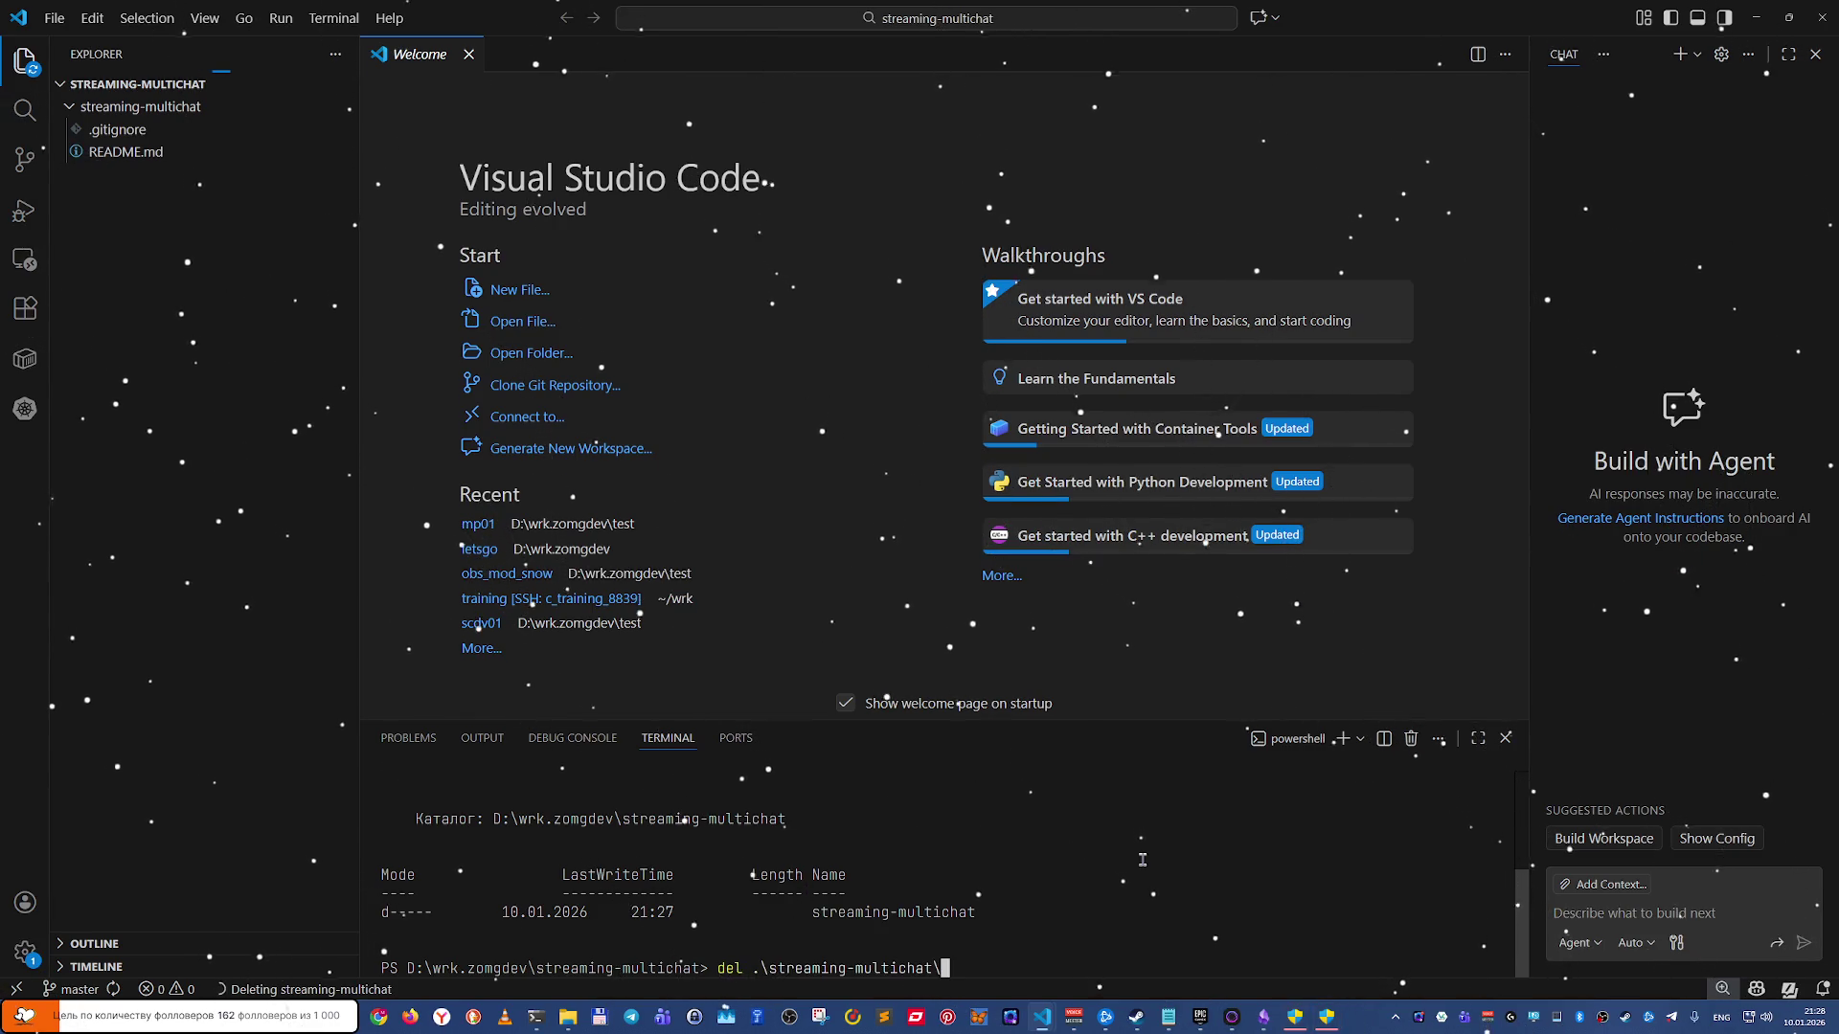
key(Return)
key(Up)
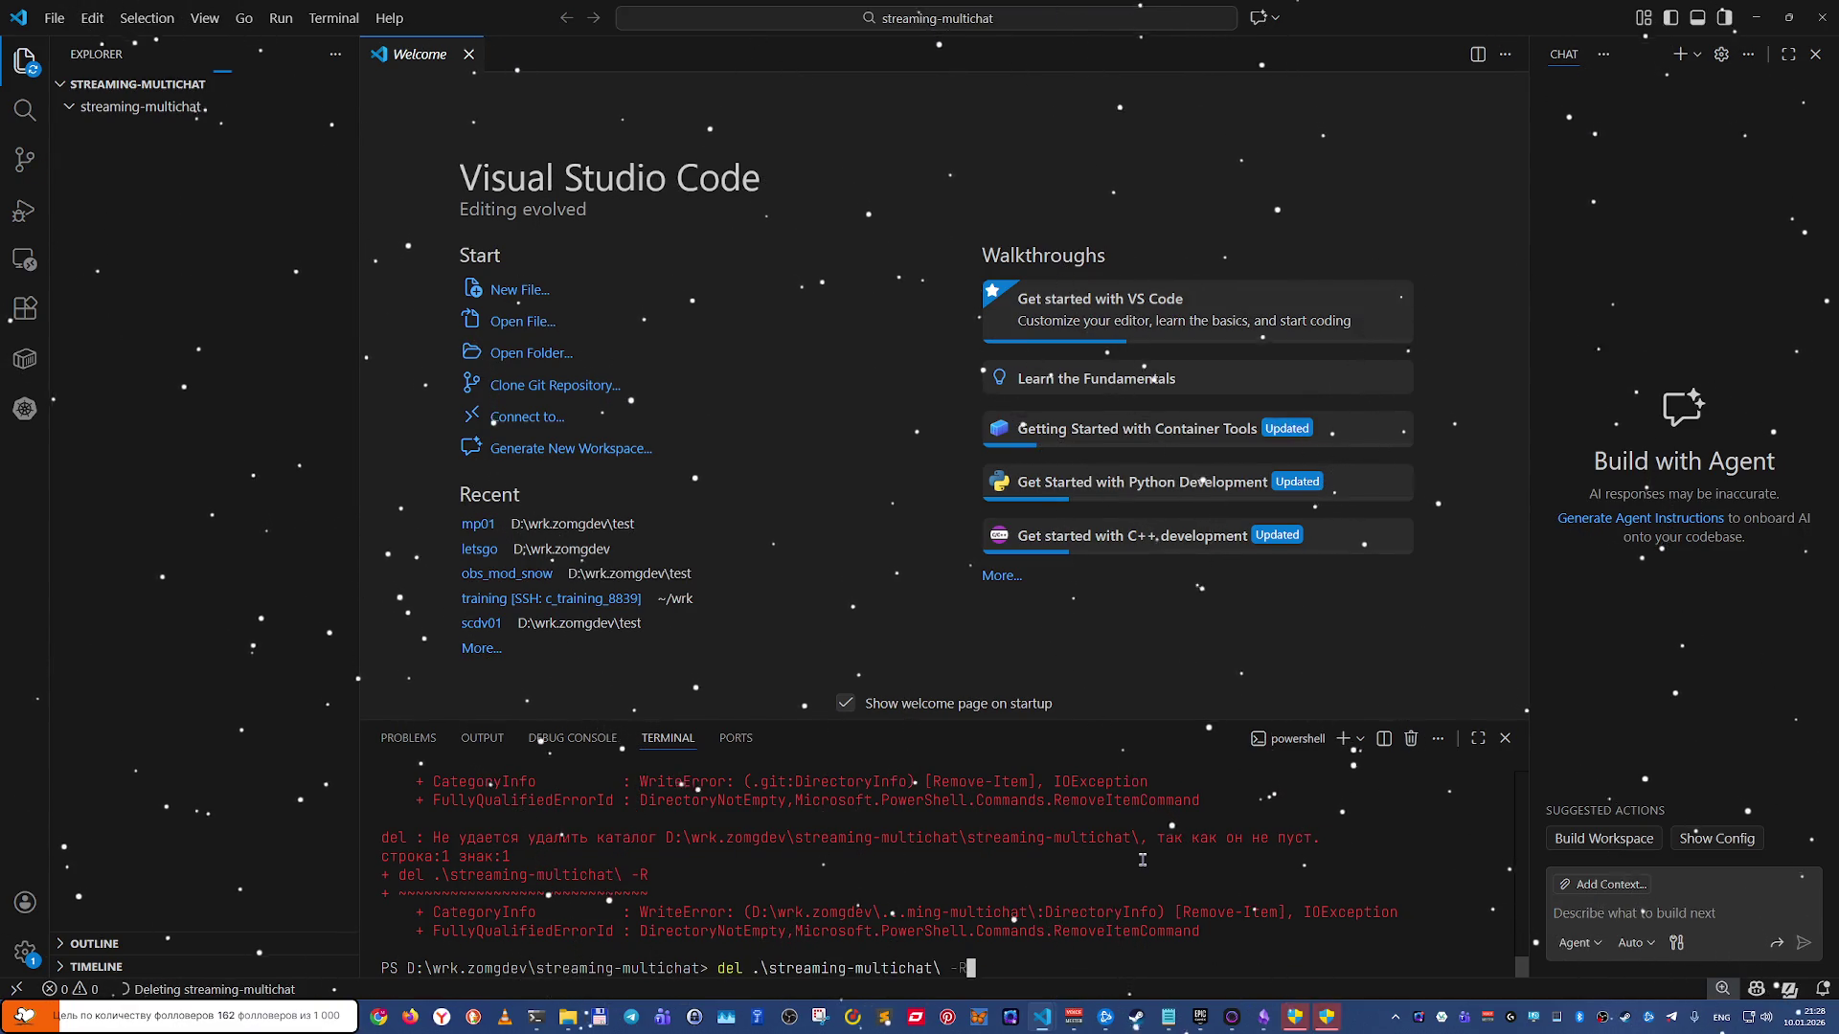
key(BackSpace)
key(BackSpace)
key(BackSpace)
key(Return)
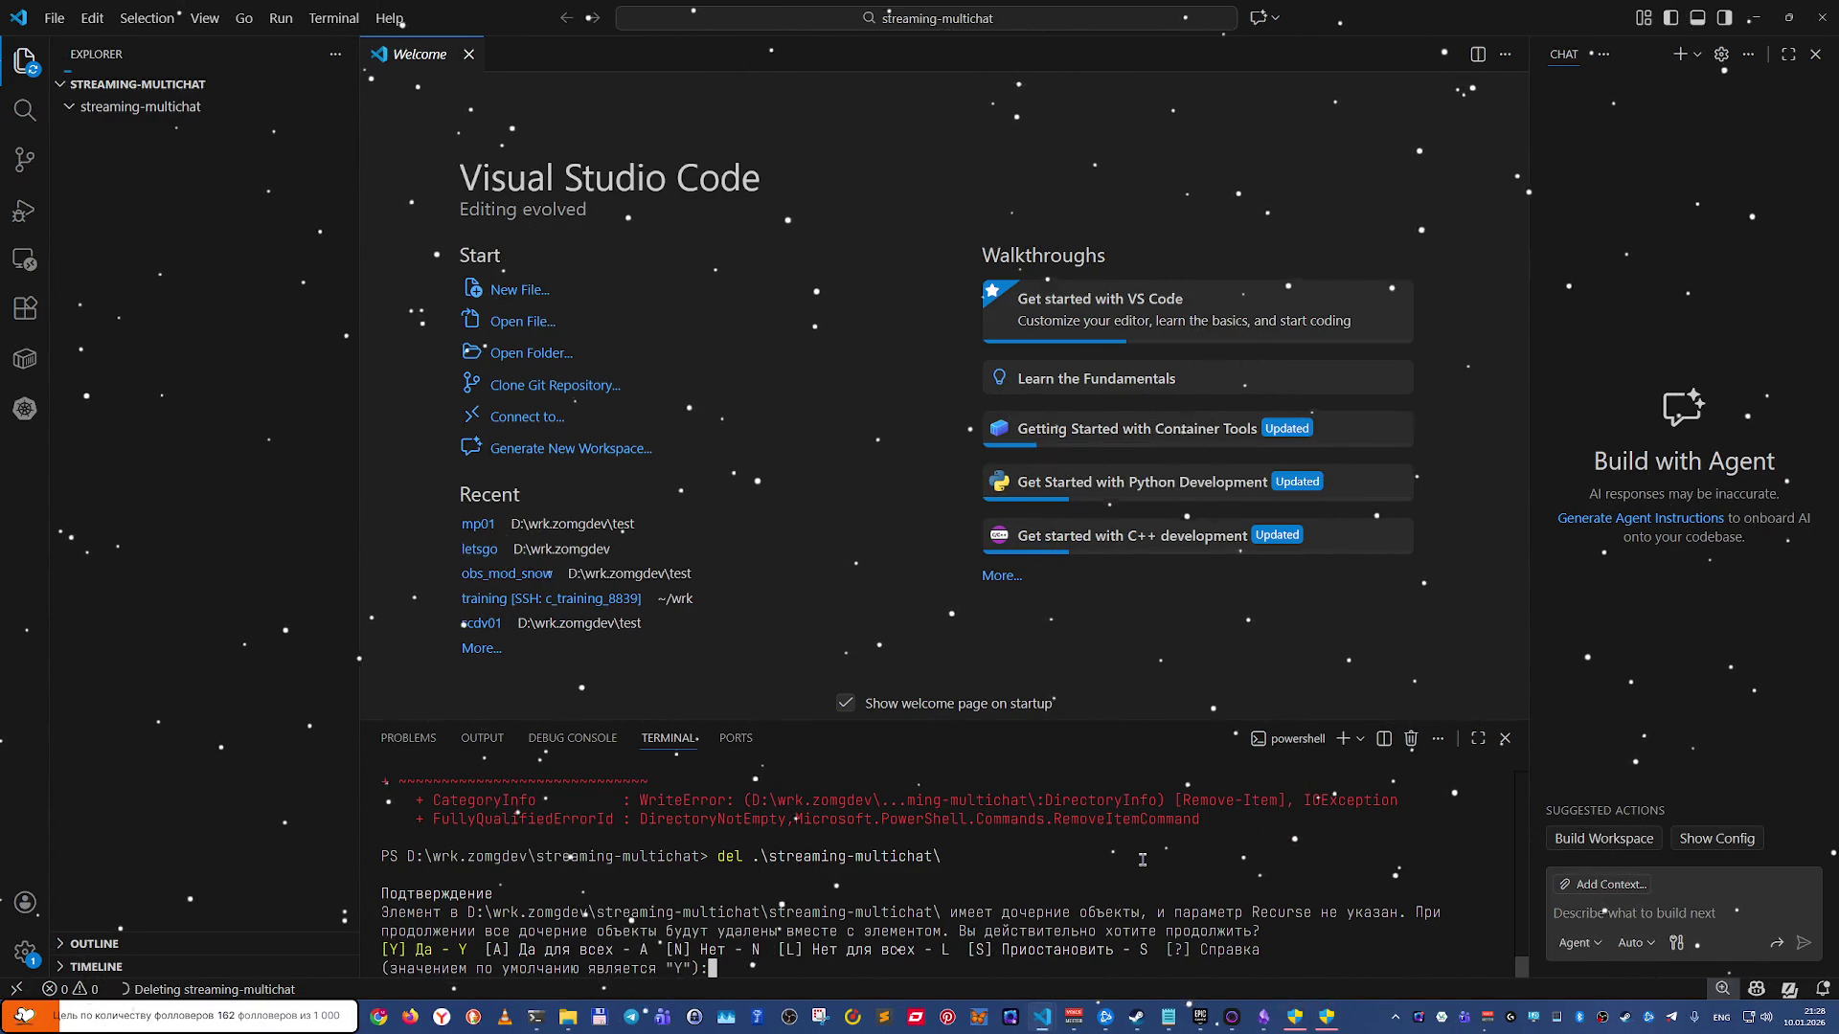
key(Return)
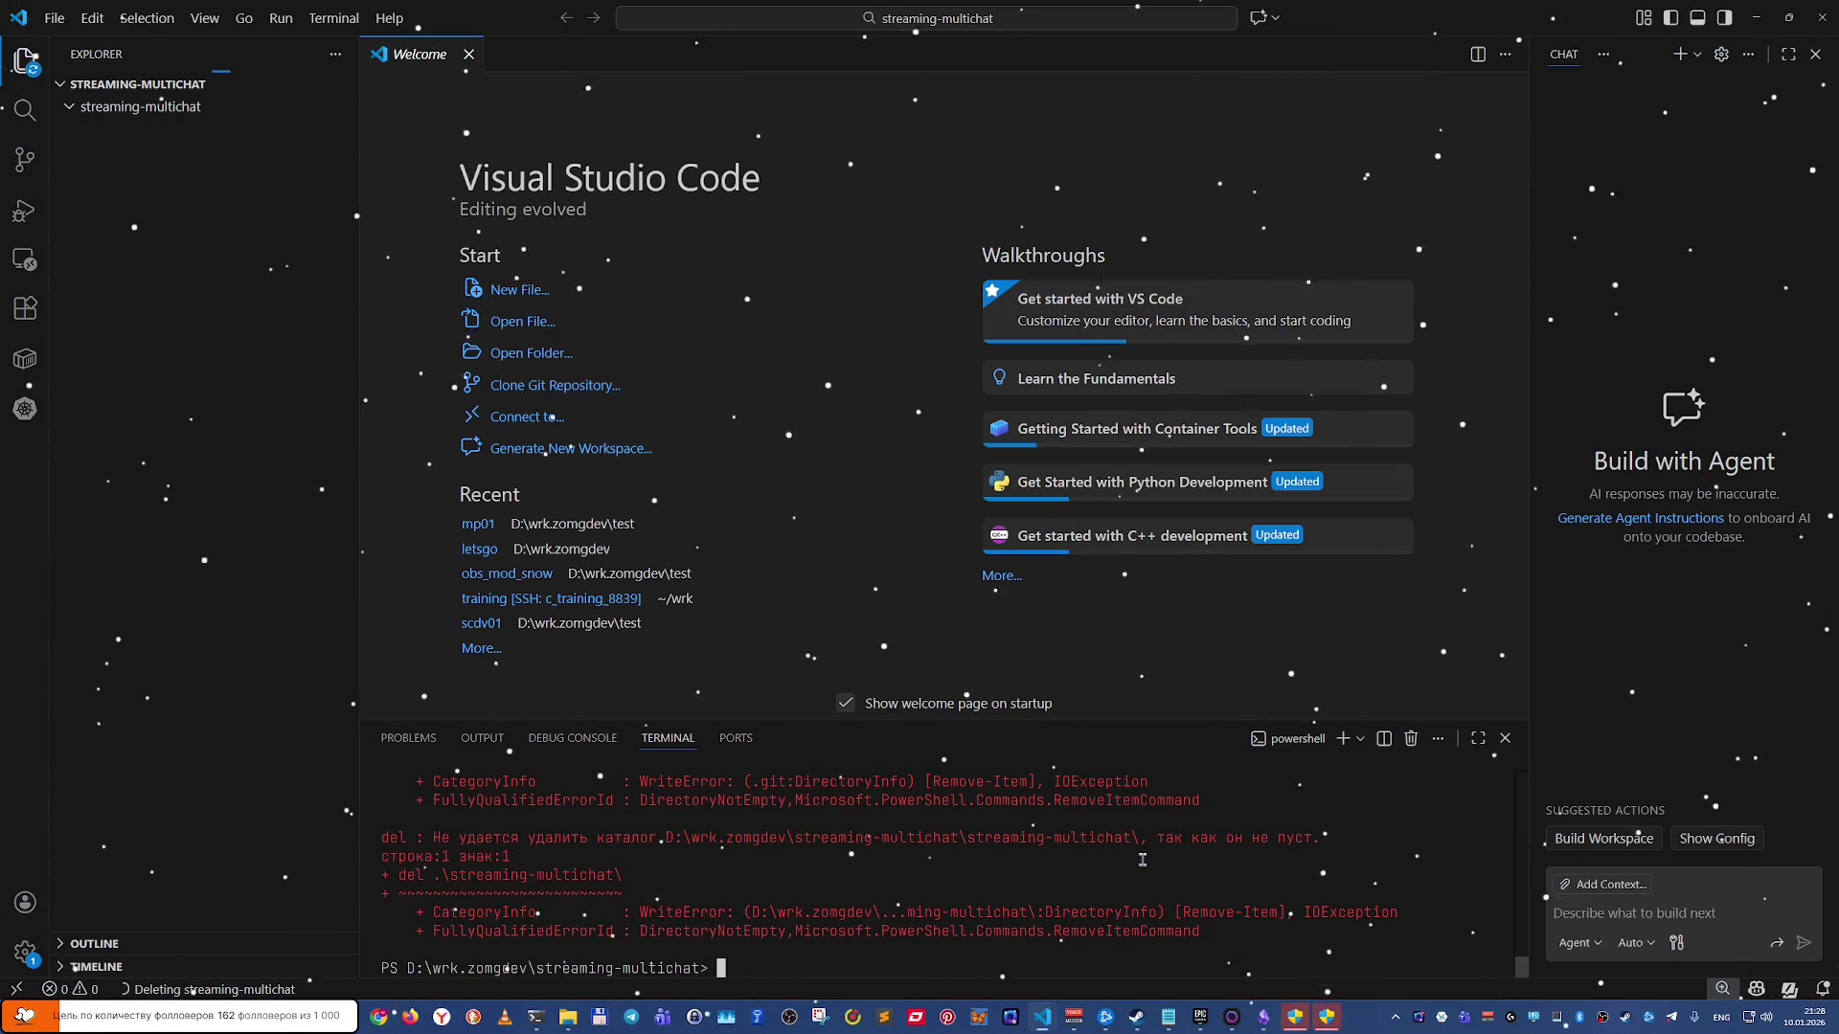
Step: Rerun del .\streaming-multichat\ until the nested folder is removed despite not-empty errors
key(Up)
key(Return)
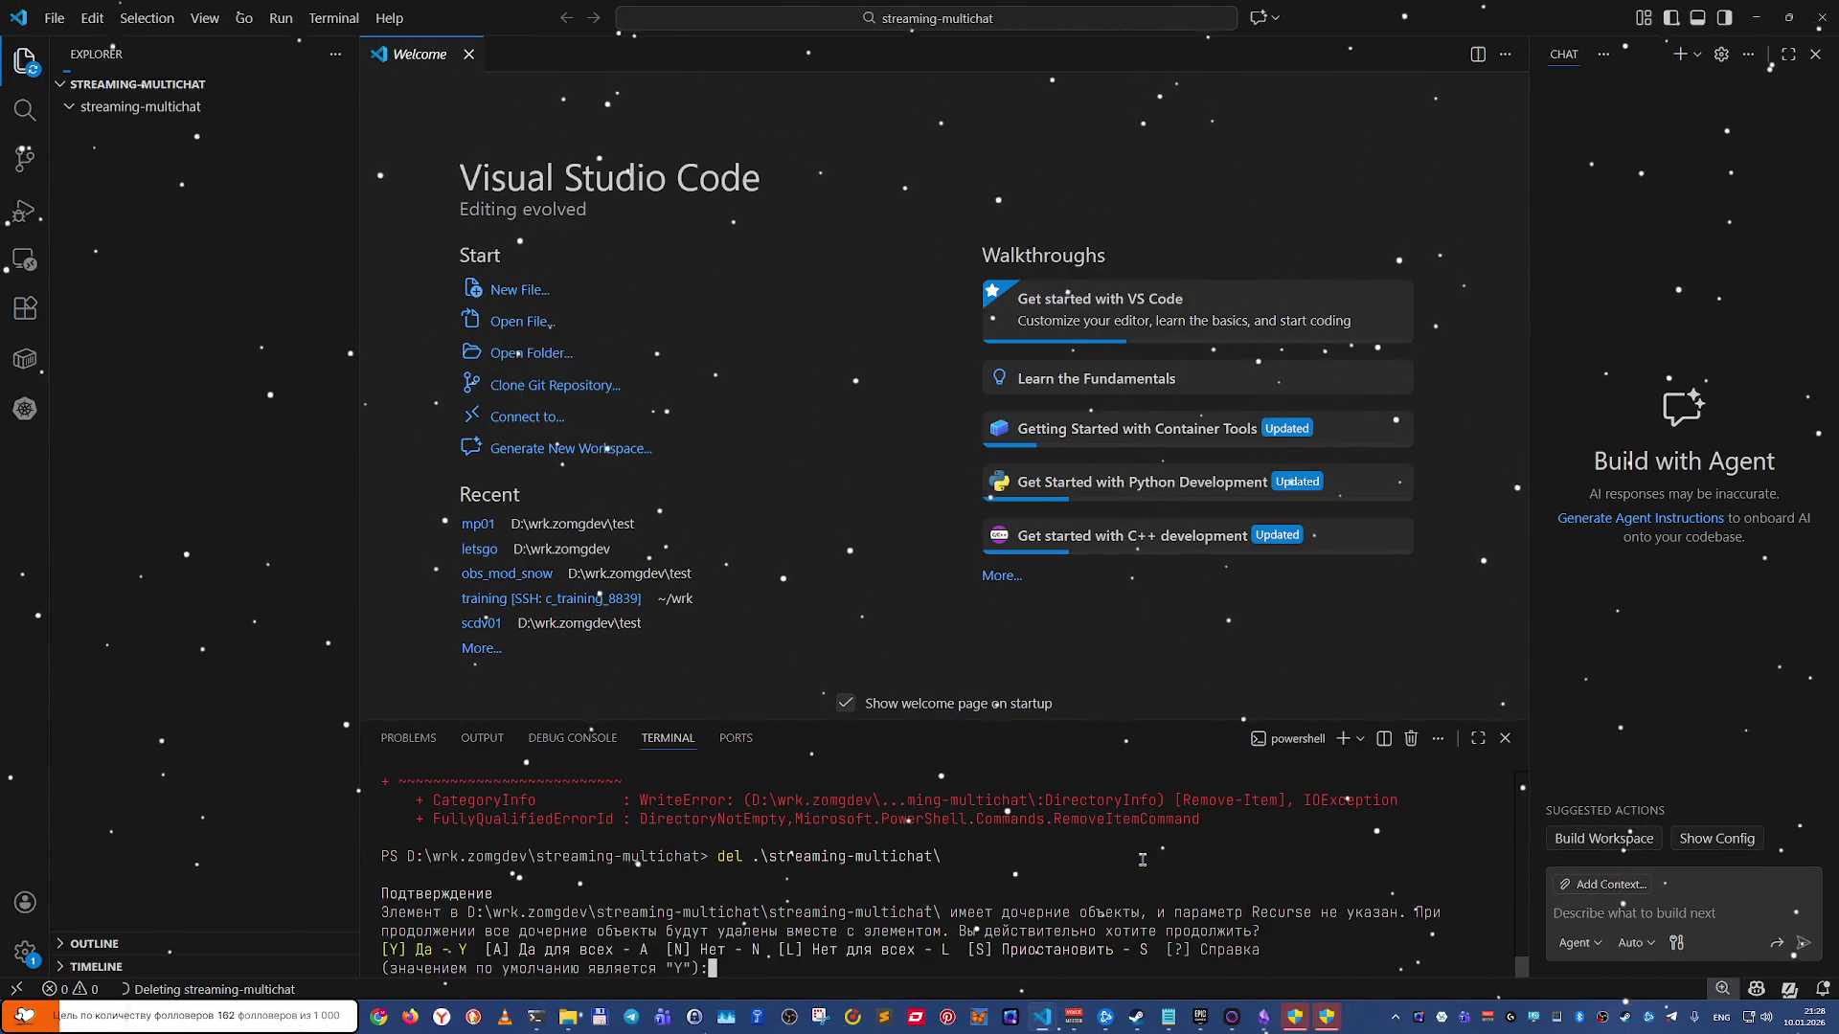
key(Return)
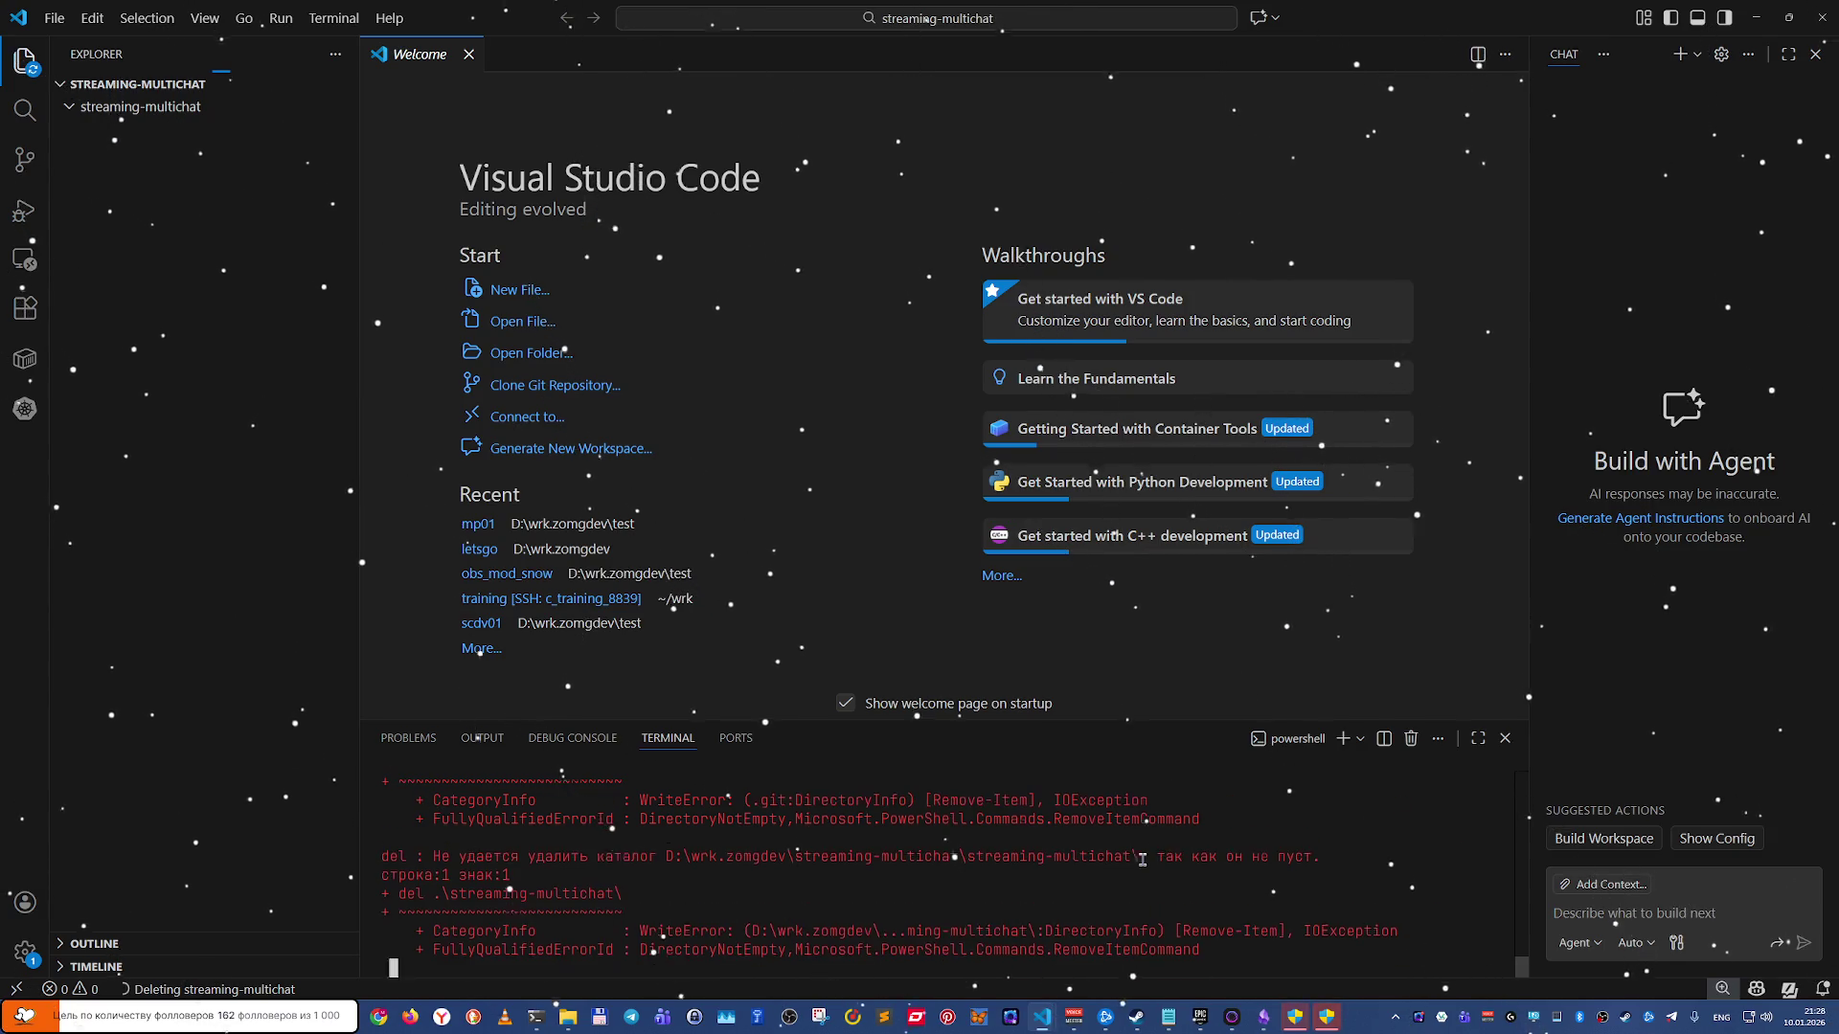
key(Up)
key(Return)
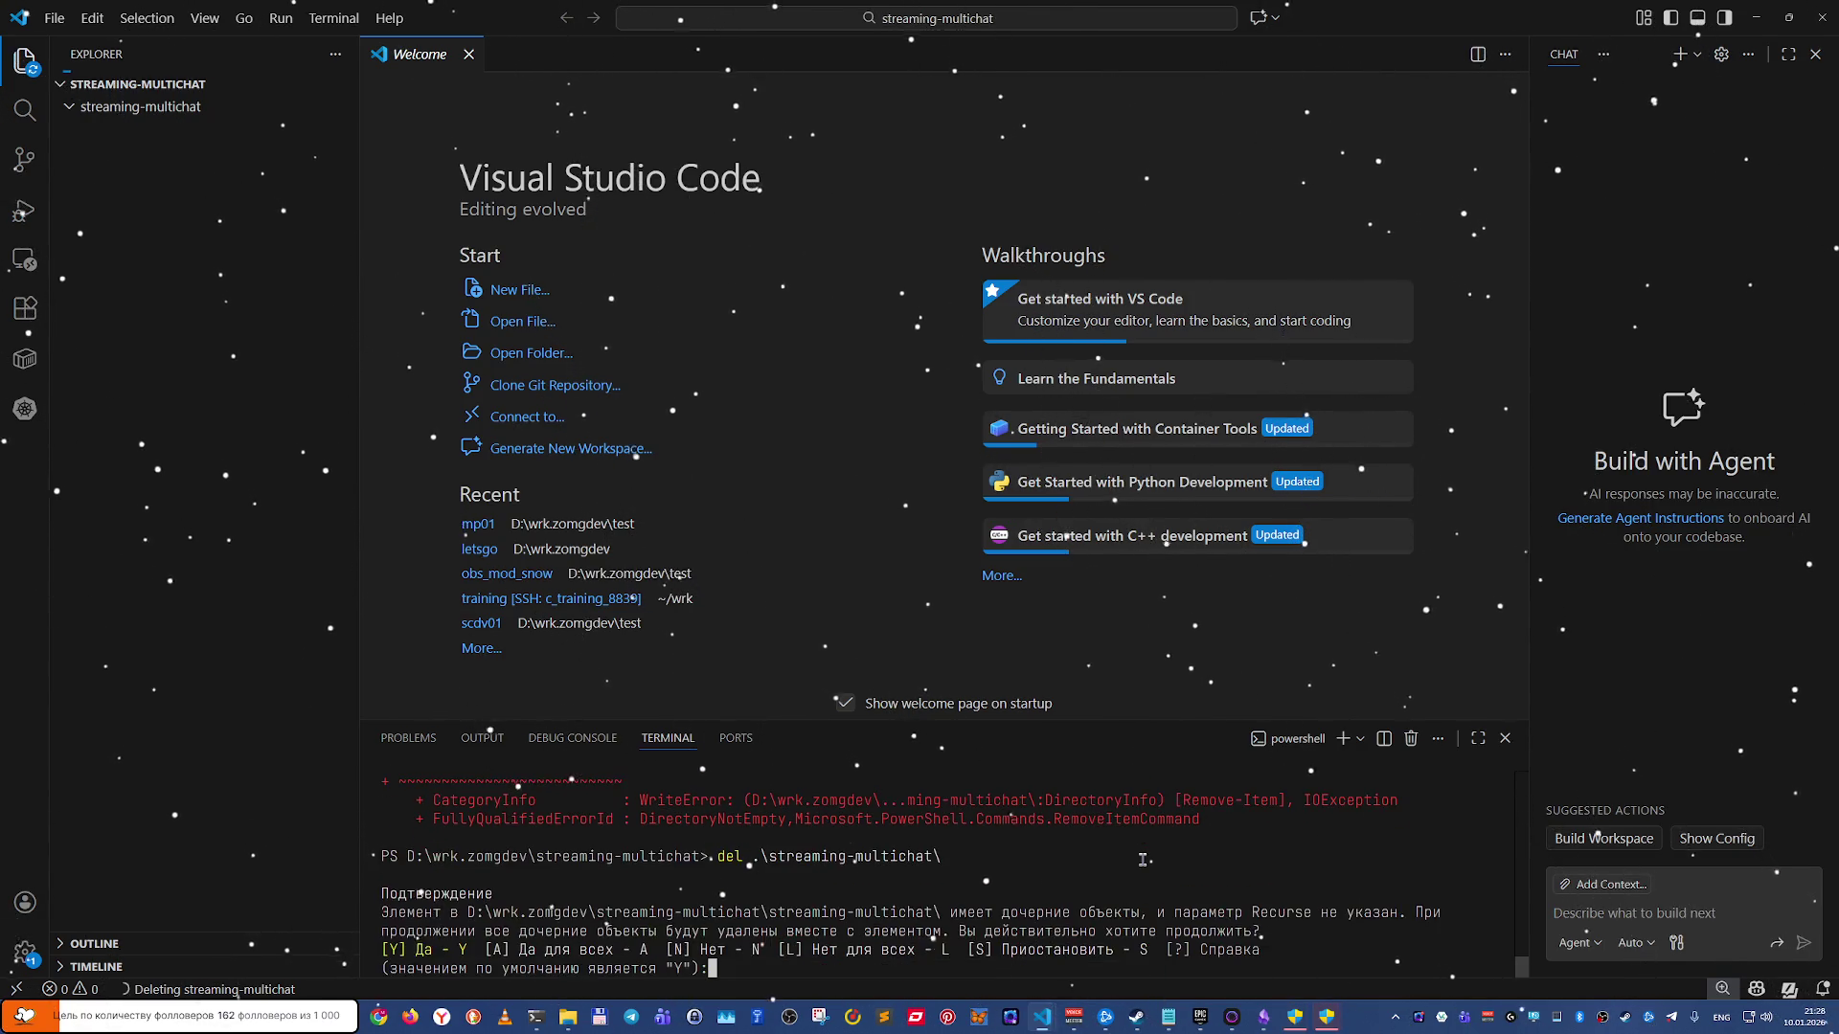
text(A)
key(Return)
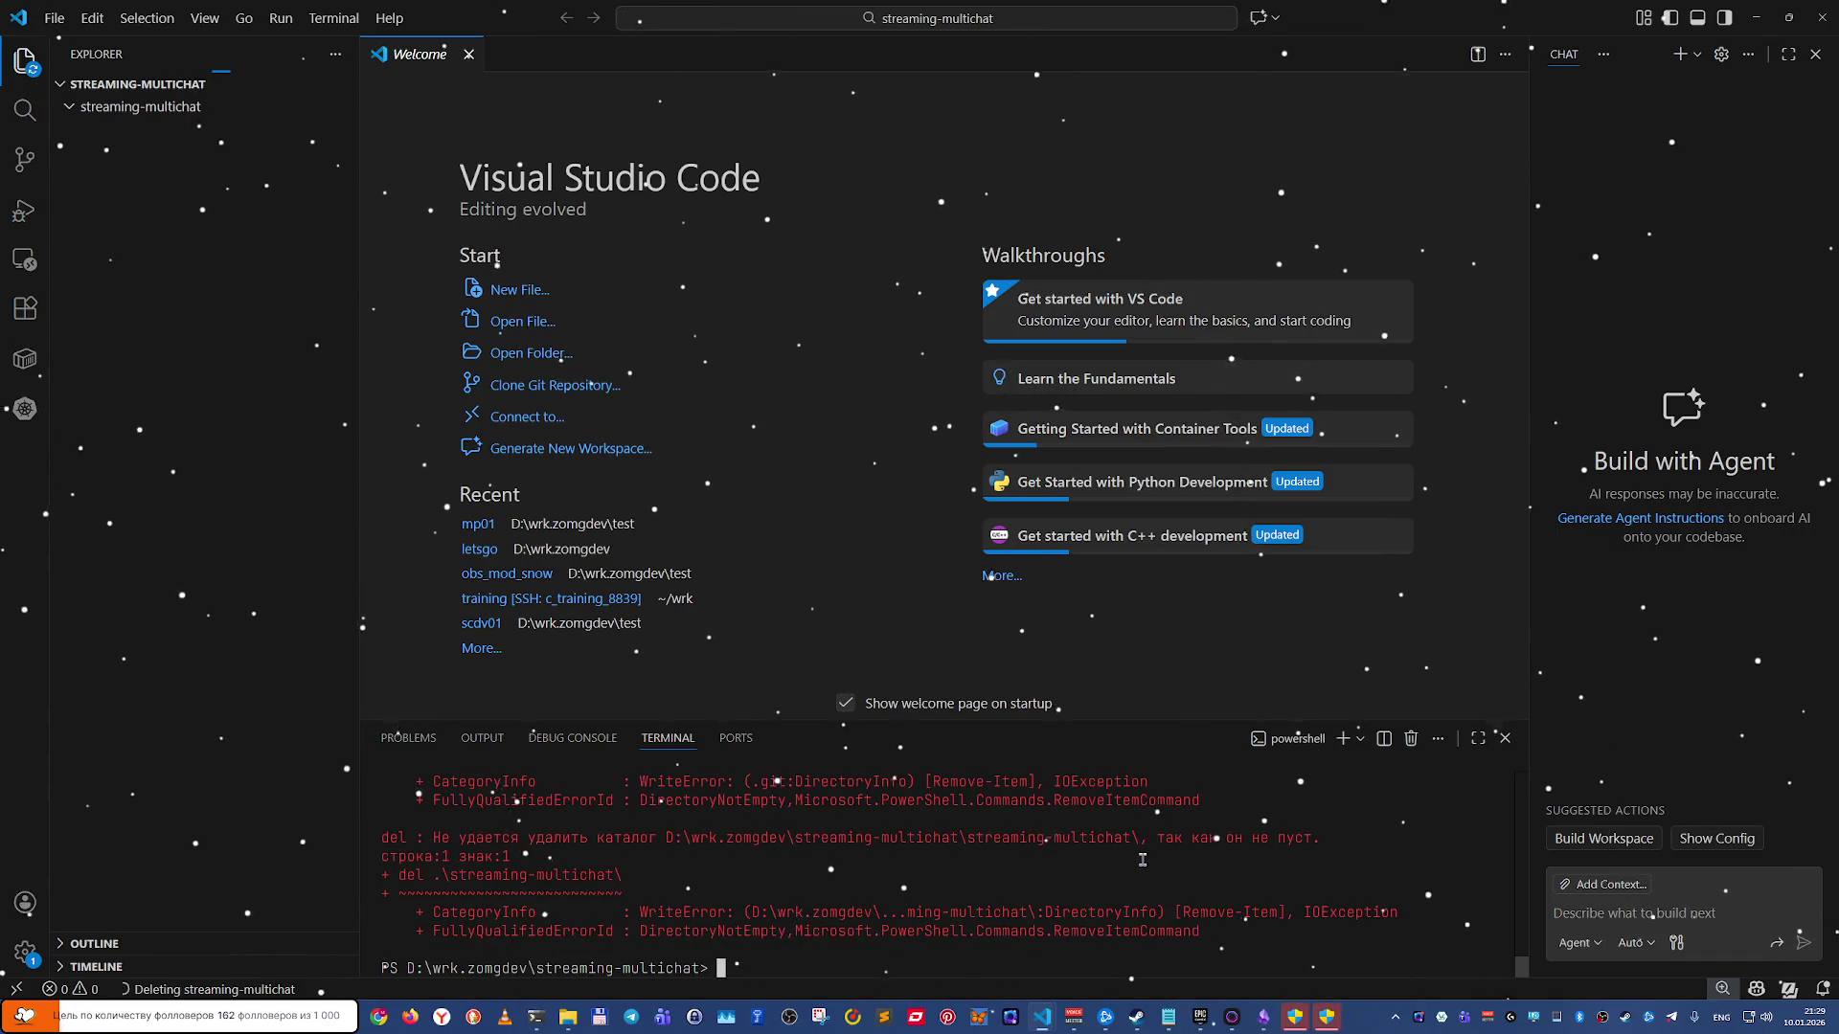
key(Up)
key(Return)
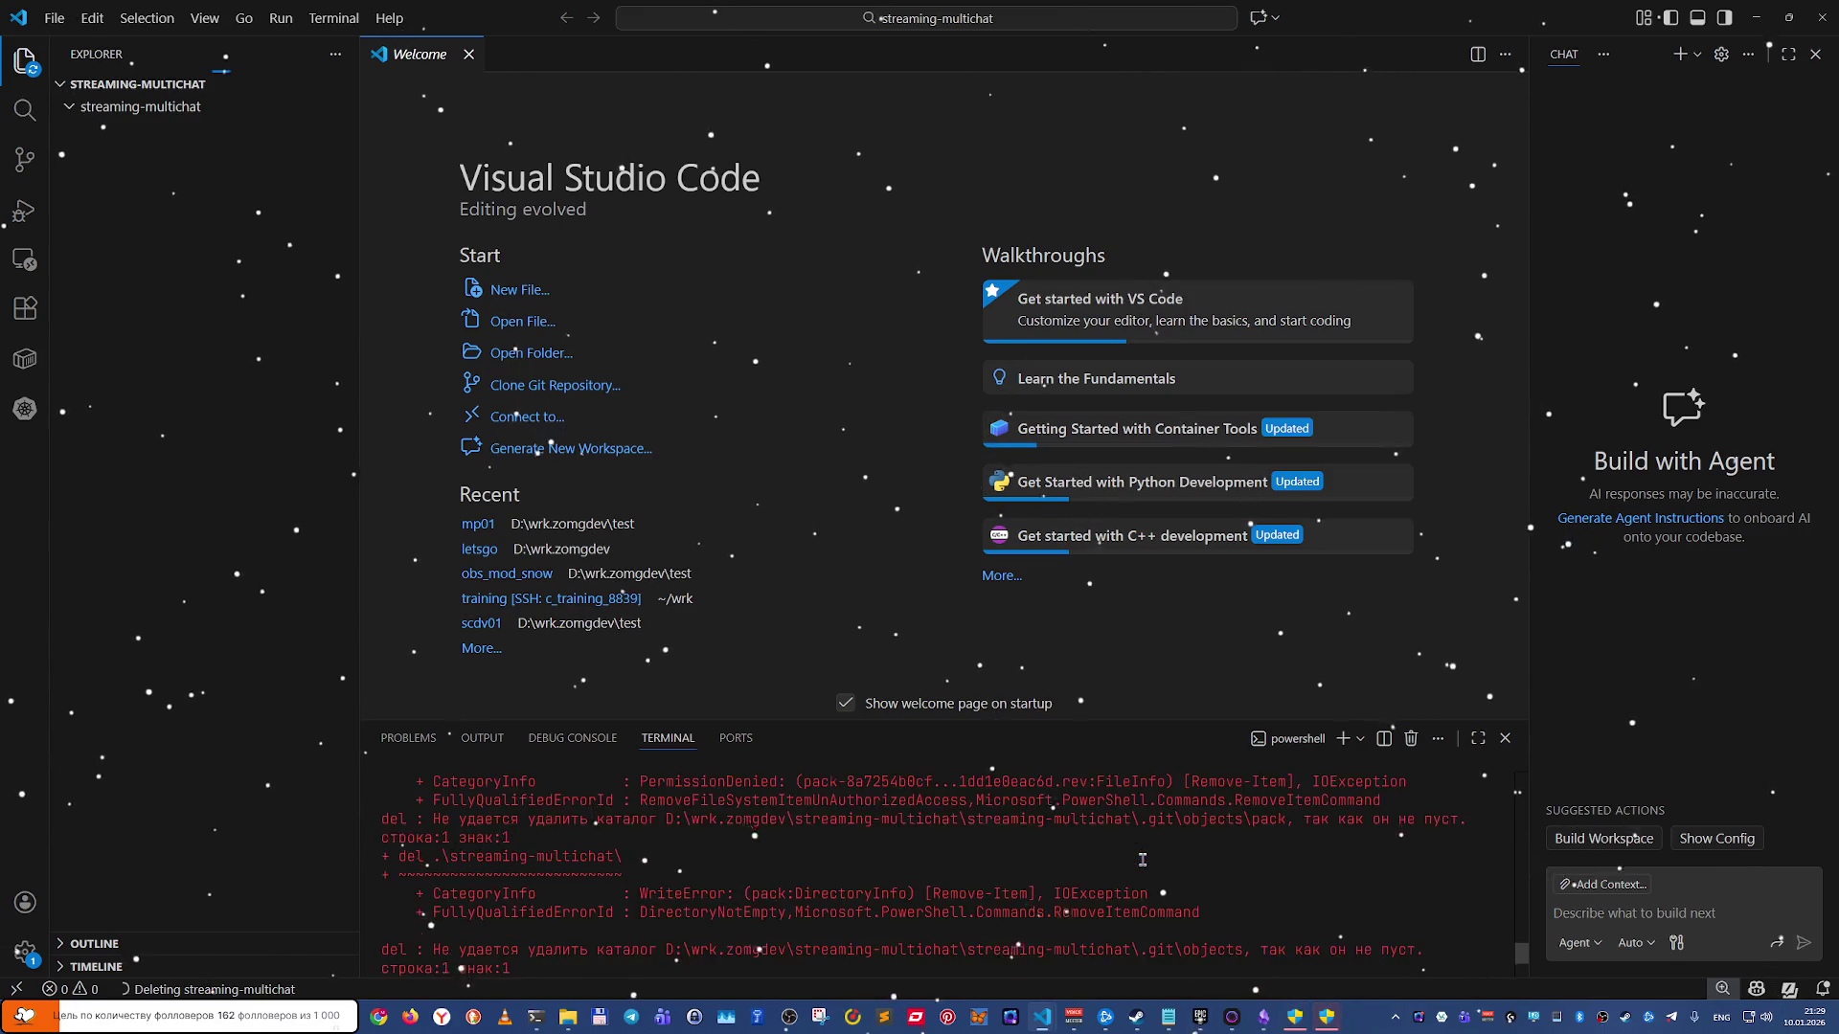
Step: Cycle through the open windows with Alt+Tab and stay in VS Code
key(alt+Tab)
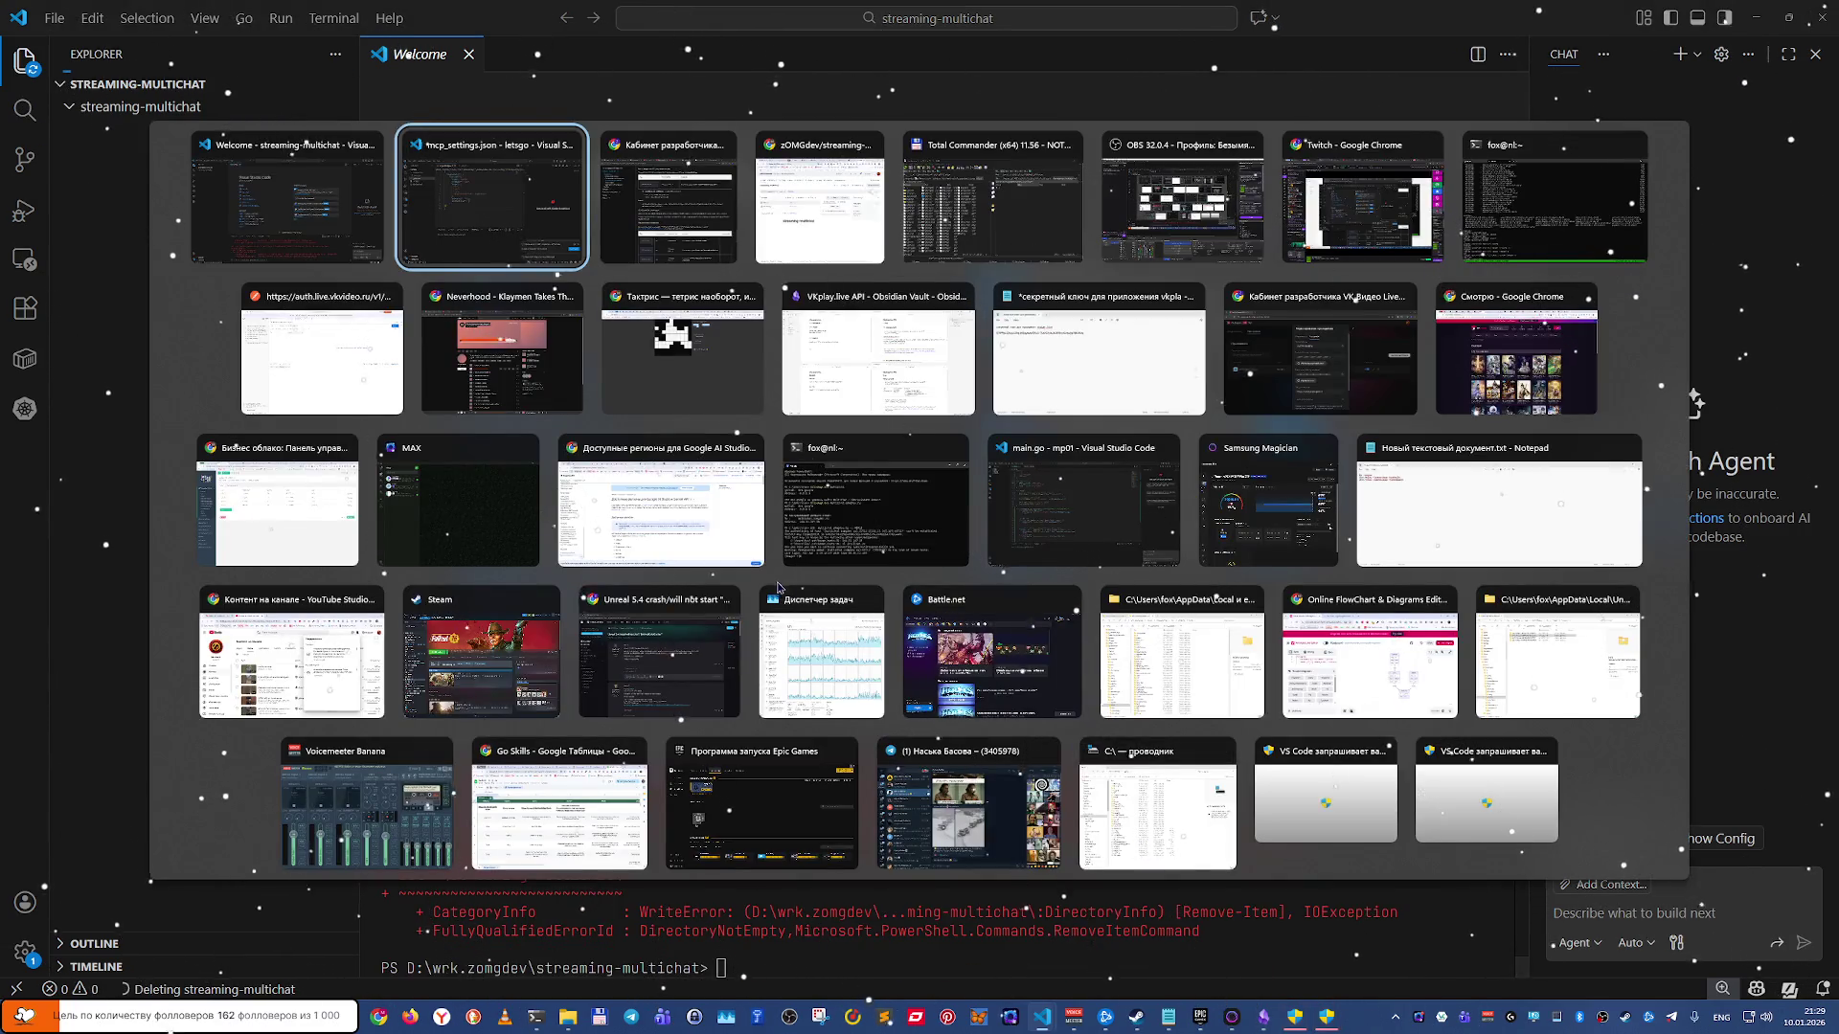
key(alt+Tab)
key(alt+Tab)
key(alt+Tab)
key(Escape)
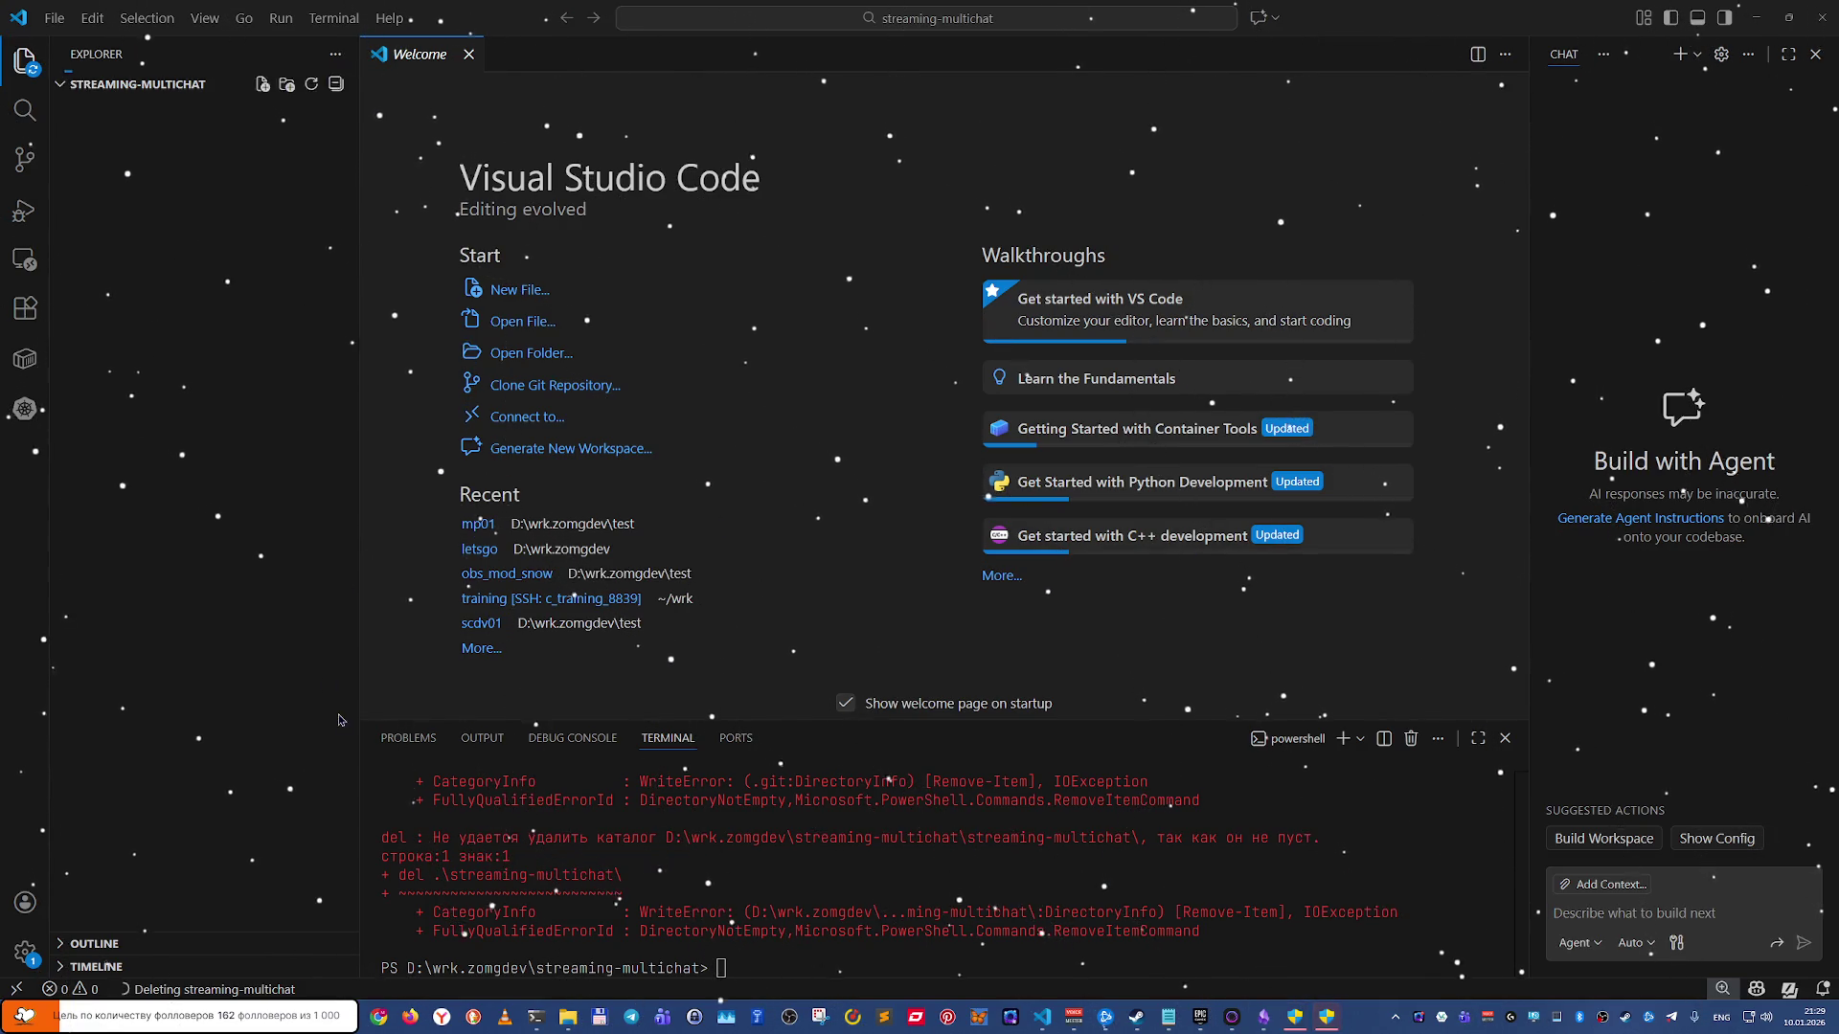
Step: Clone the repository into the workspace root with git clone …
click(724, 860)
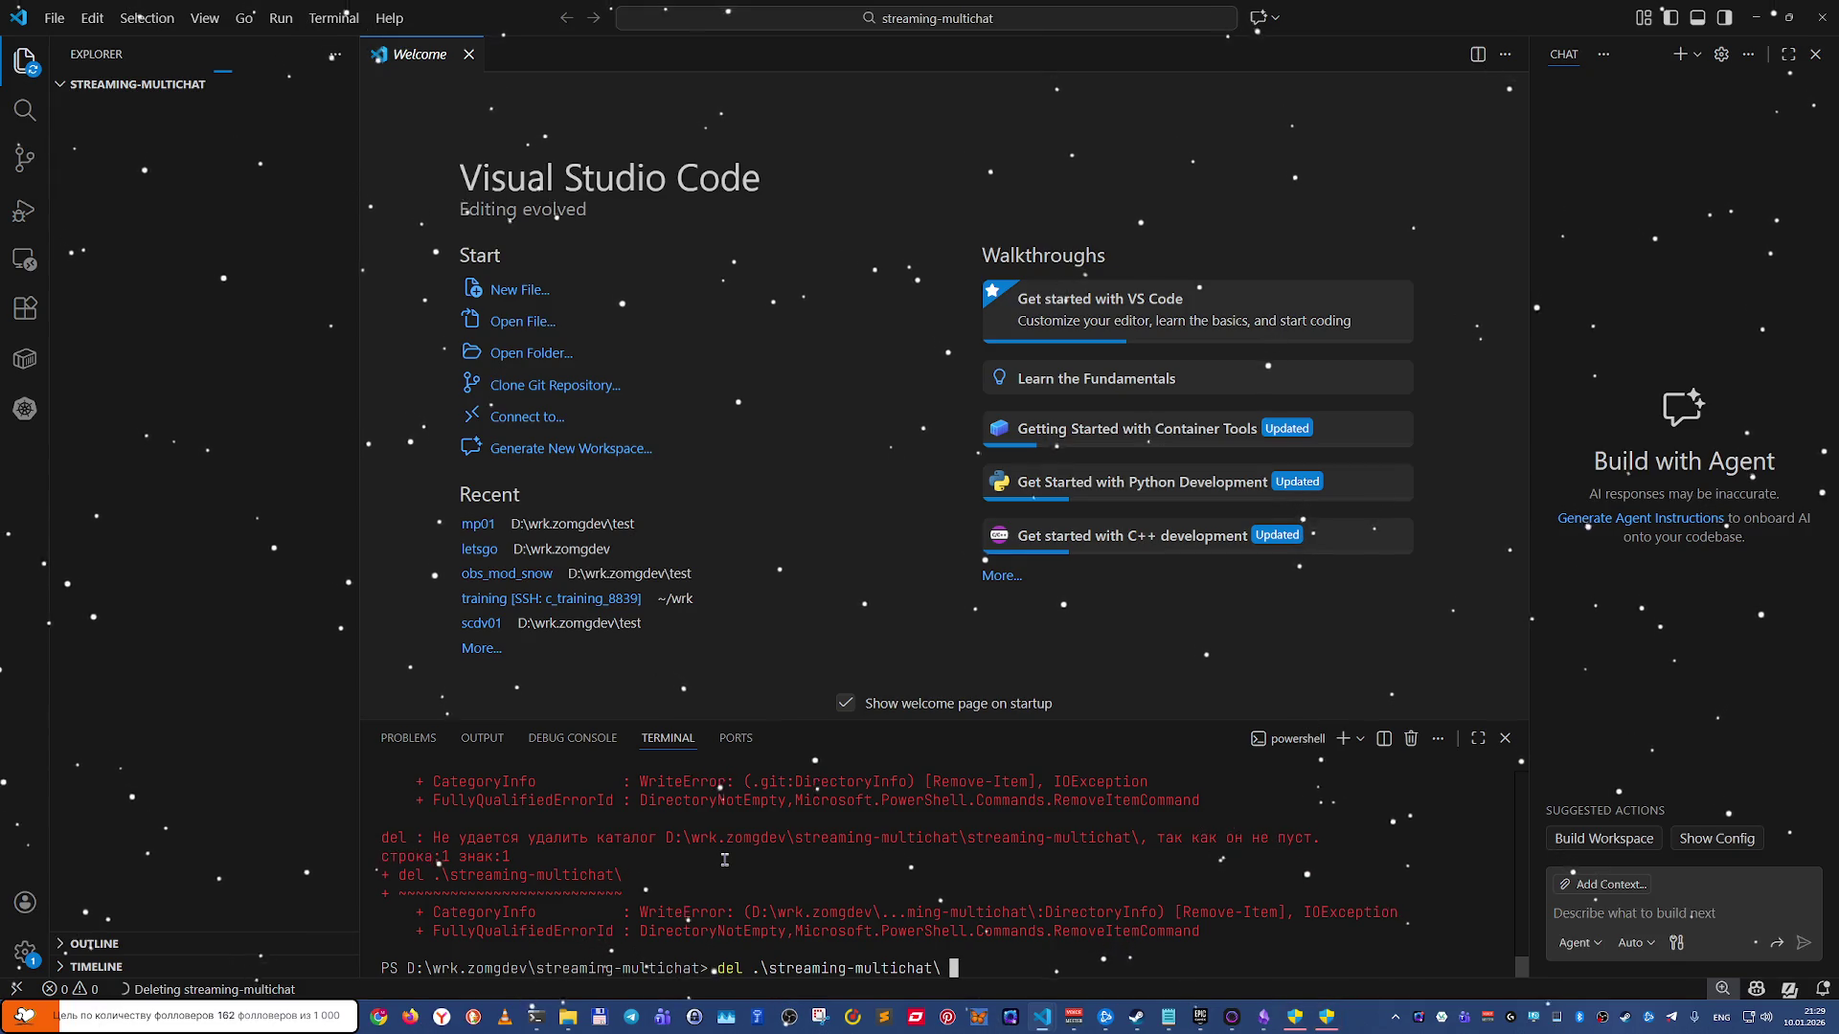
text(dir)
key(BackSpace)
key(BackSpace)
key(BackSpace)
key(ctrl+v)
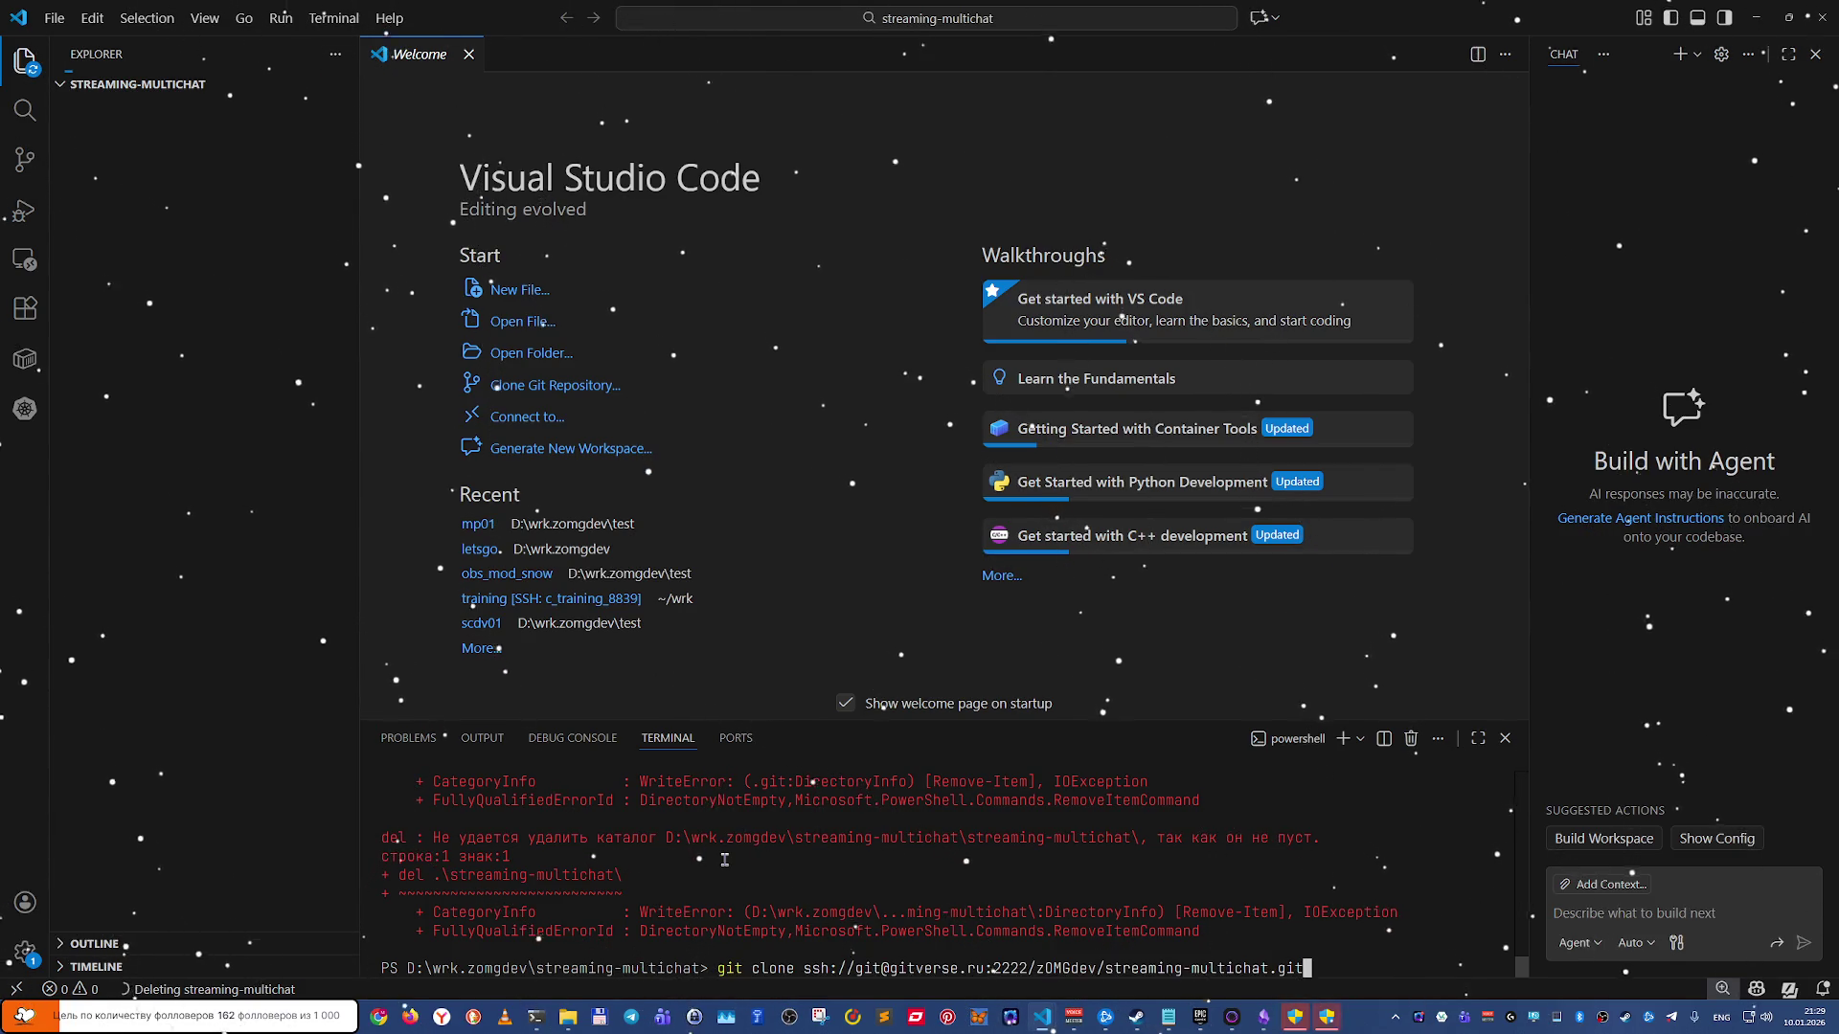
text(.)
key(Return)
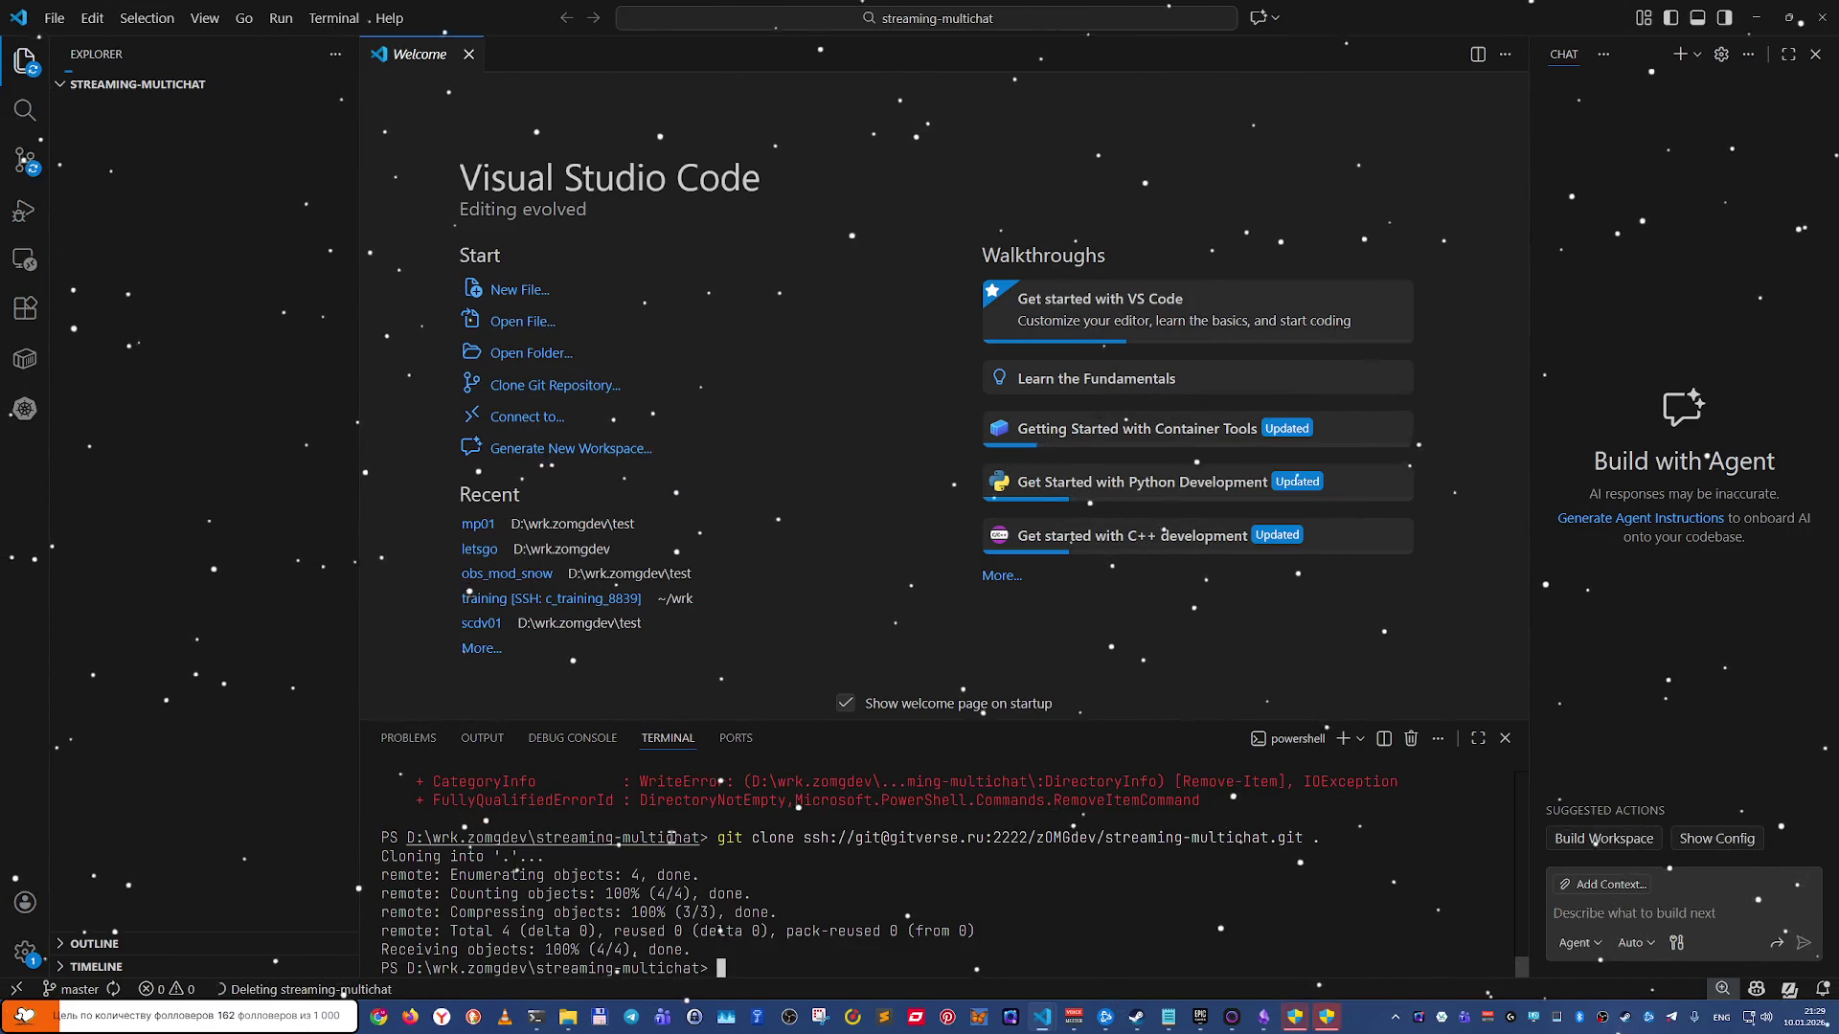
Step: Open README.md and confirm Delete Permanently for the leftover item
click(120, 130)
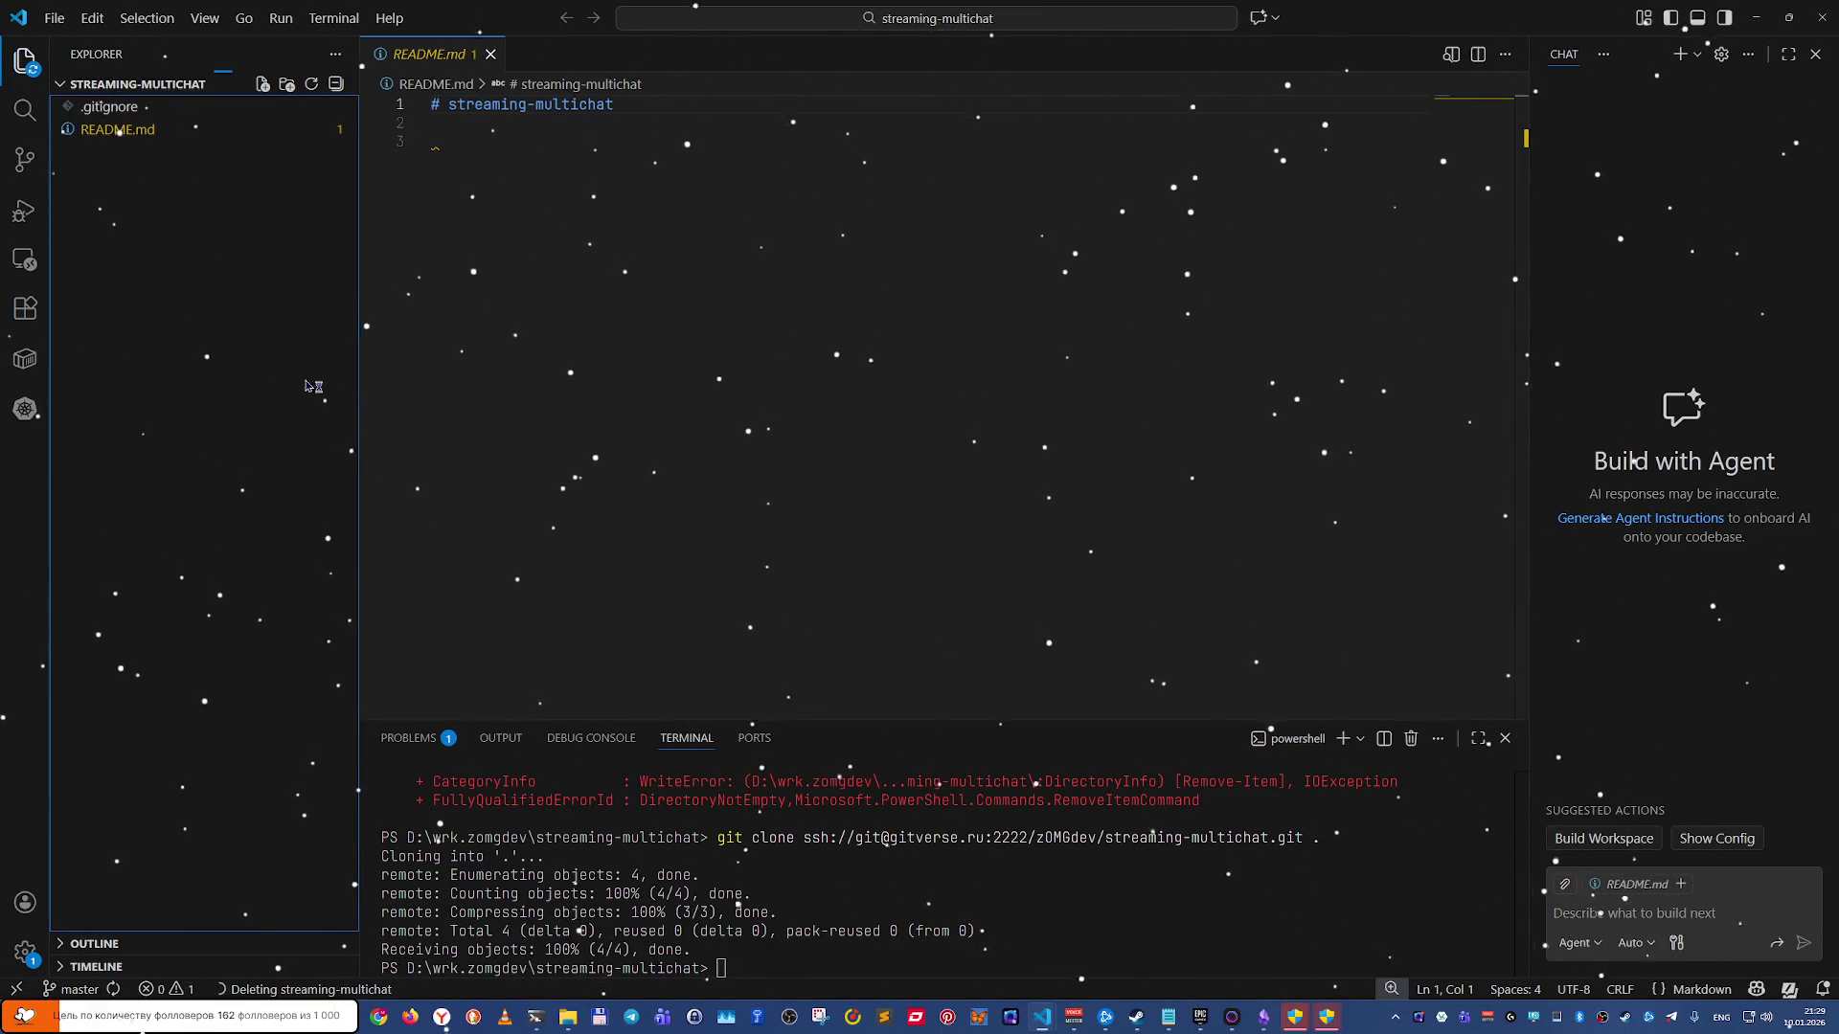
key(alt+Tab)
key(alt+Tab)
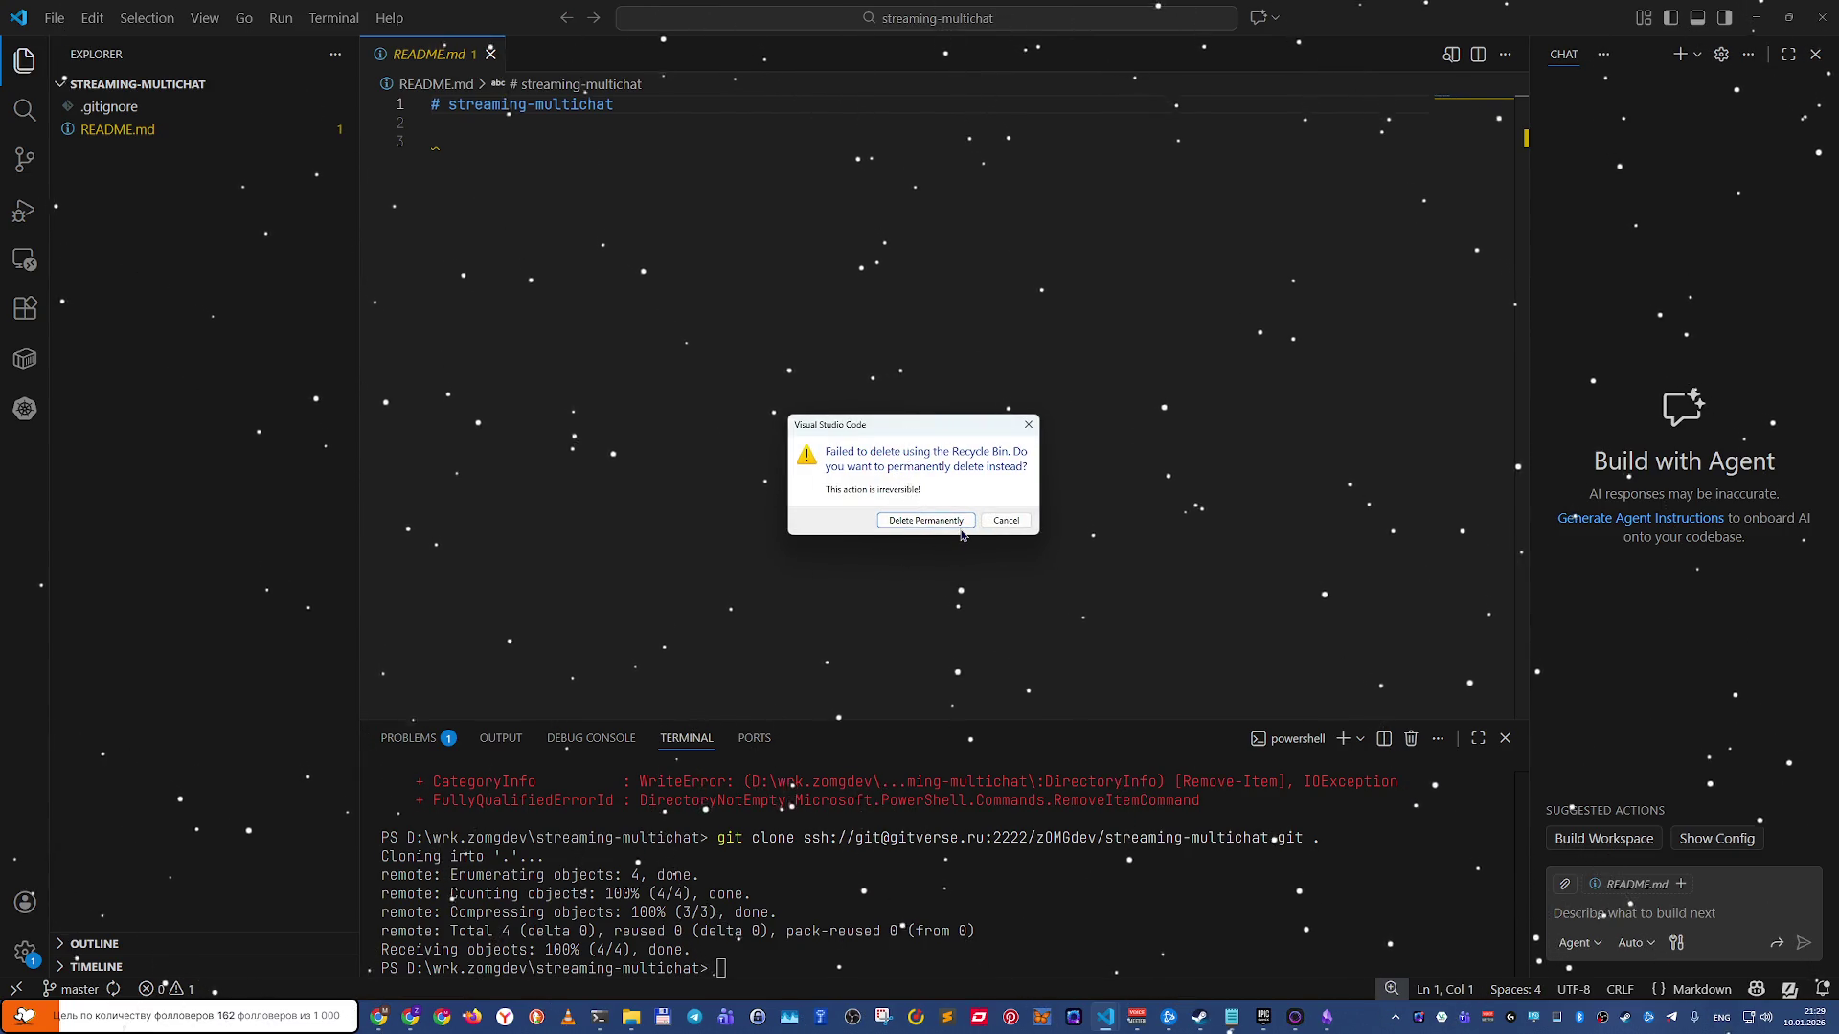
click(964, 524)
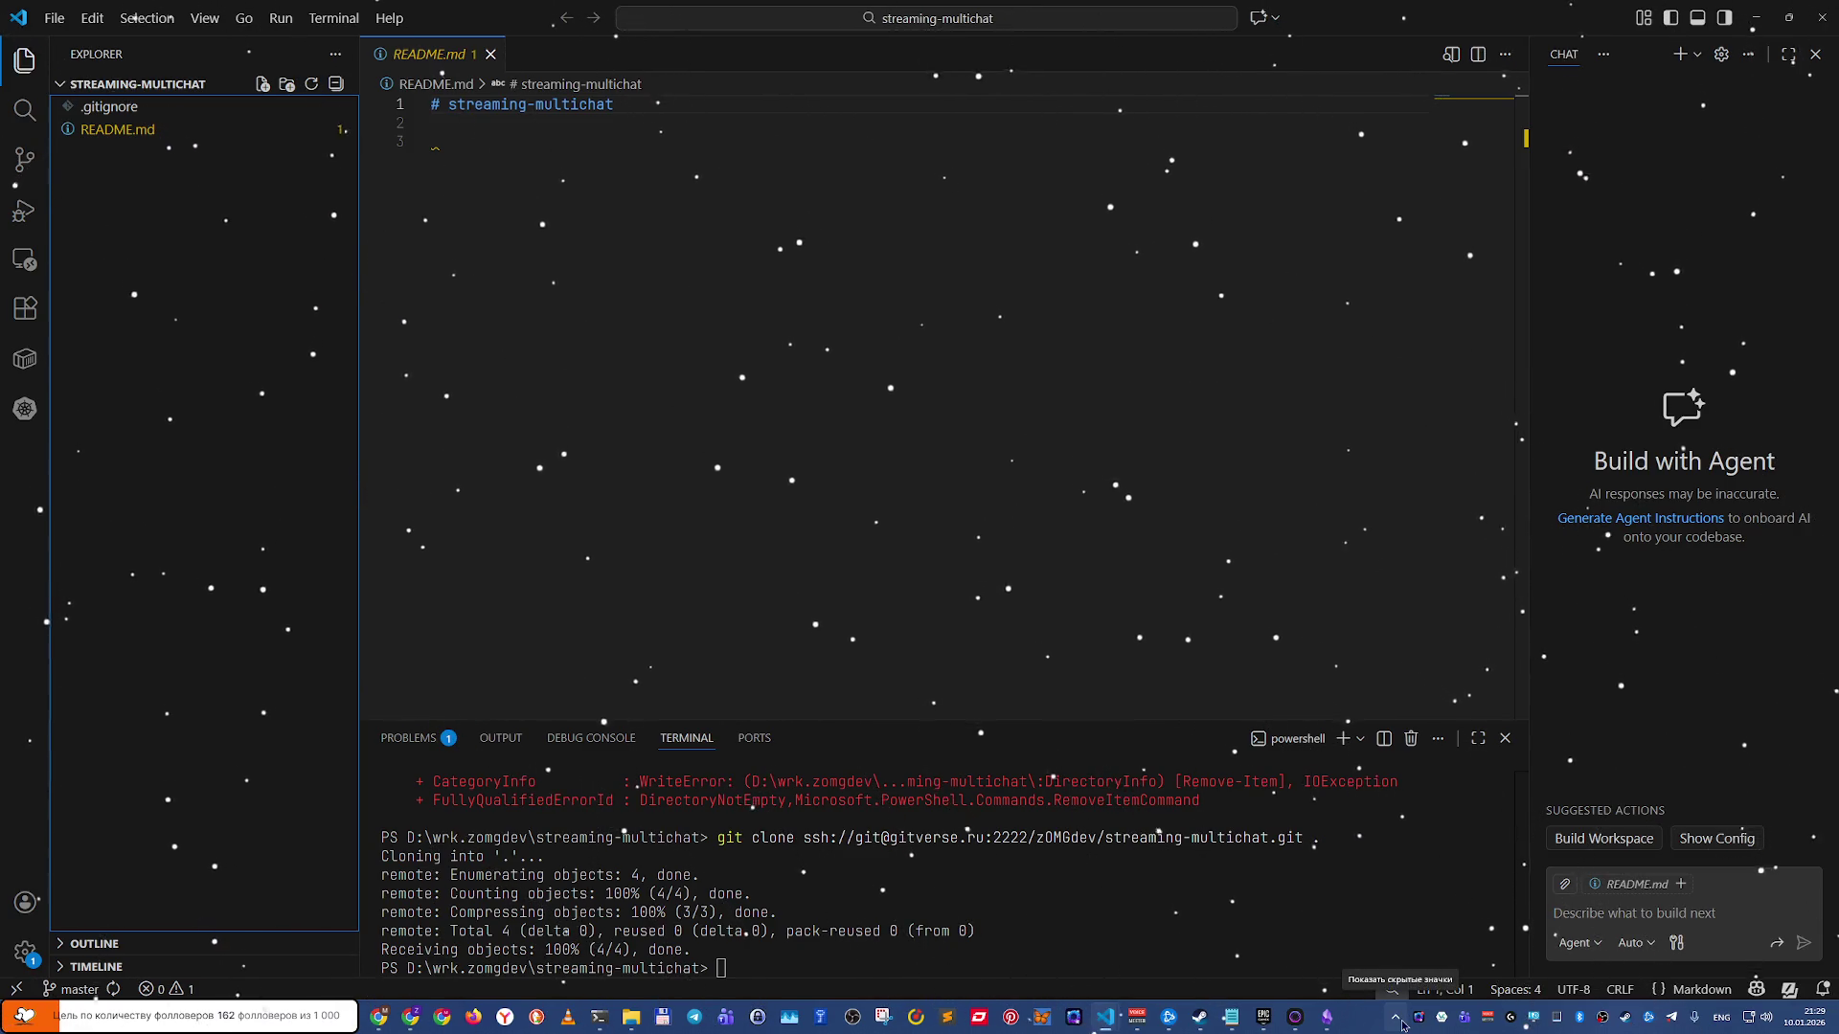
Step: Create a 'front' folder in the workspace root
right_click(138, 278)
key(Escape)
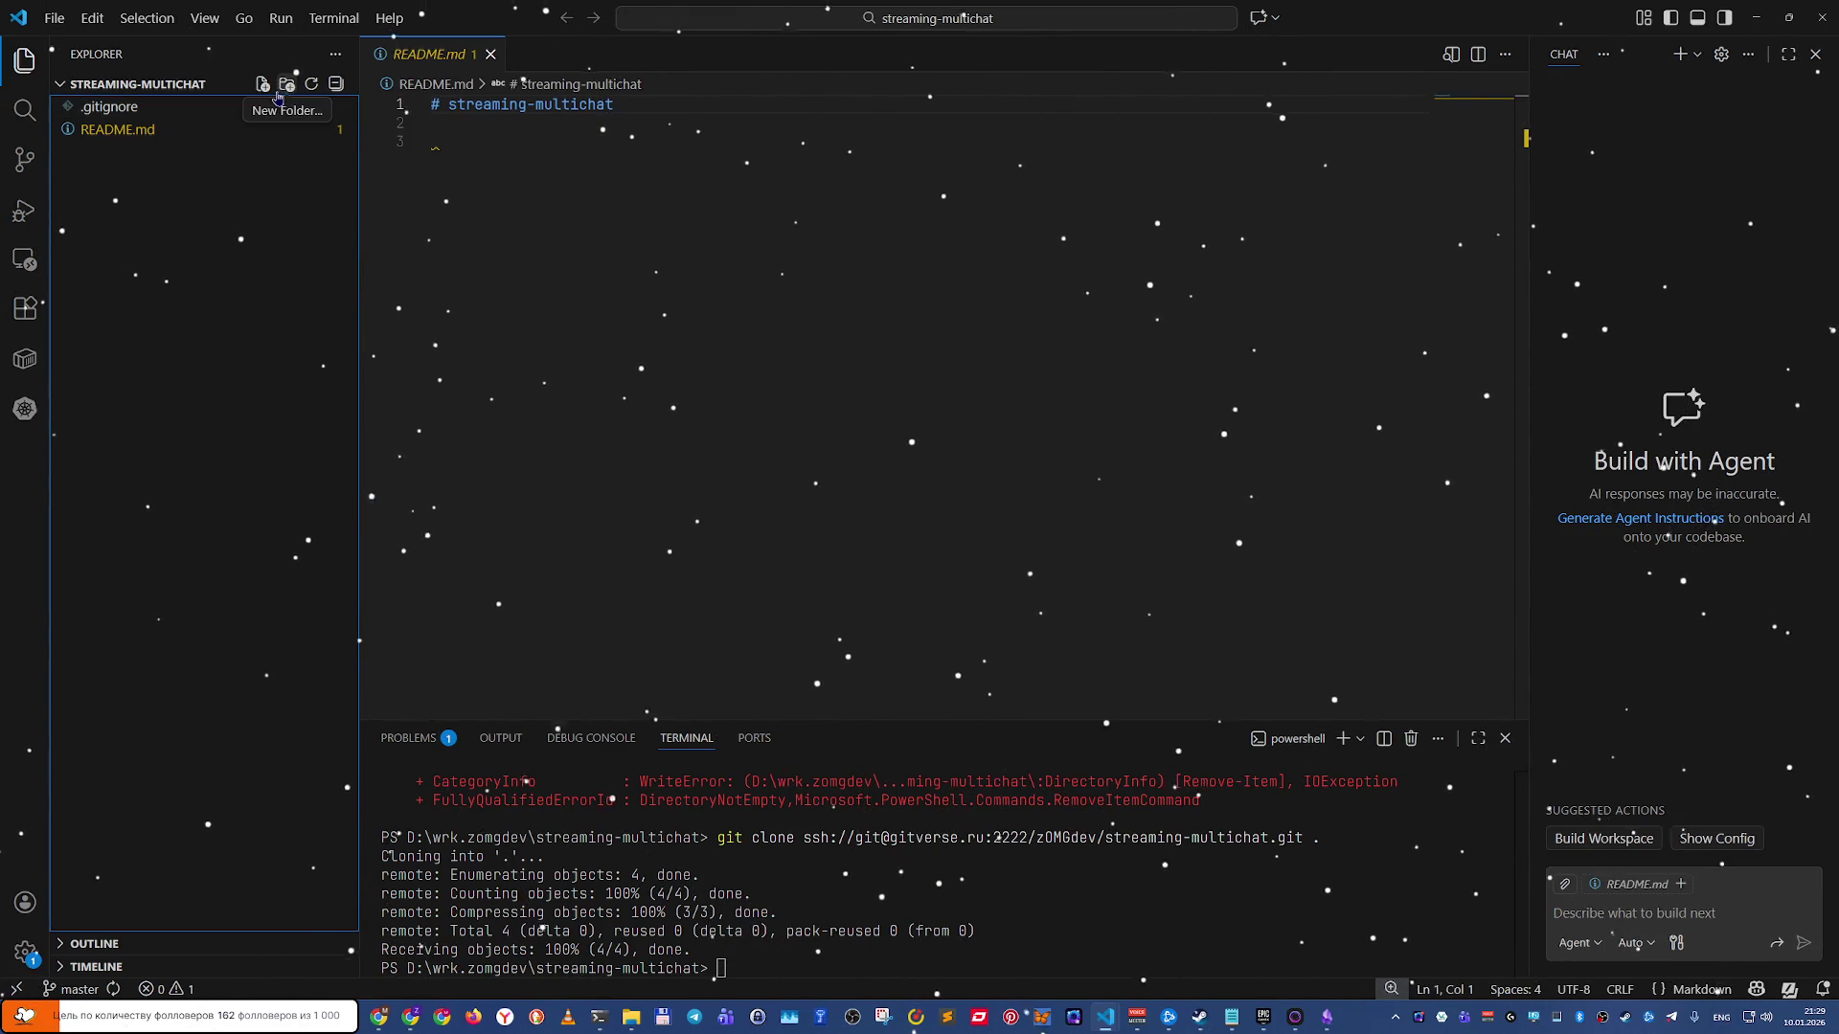
click(286, 83)
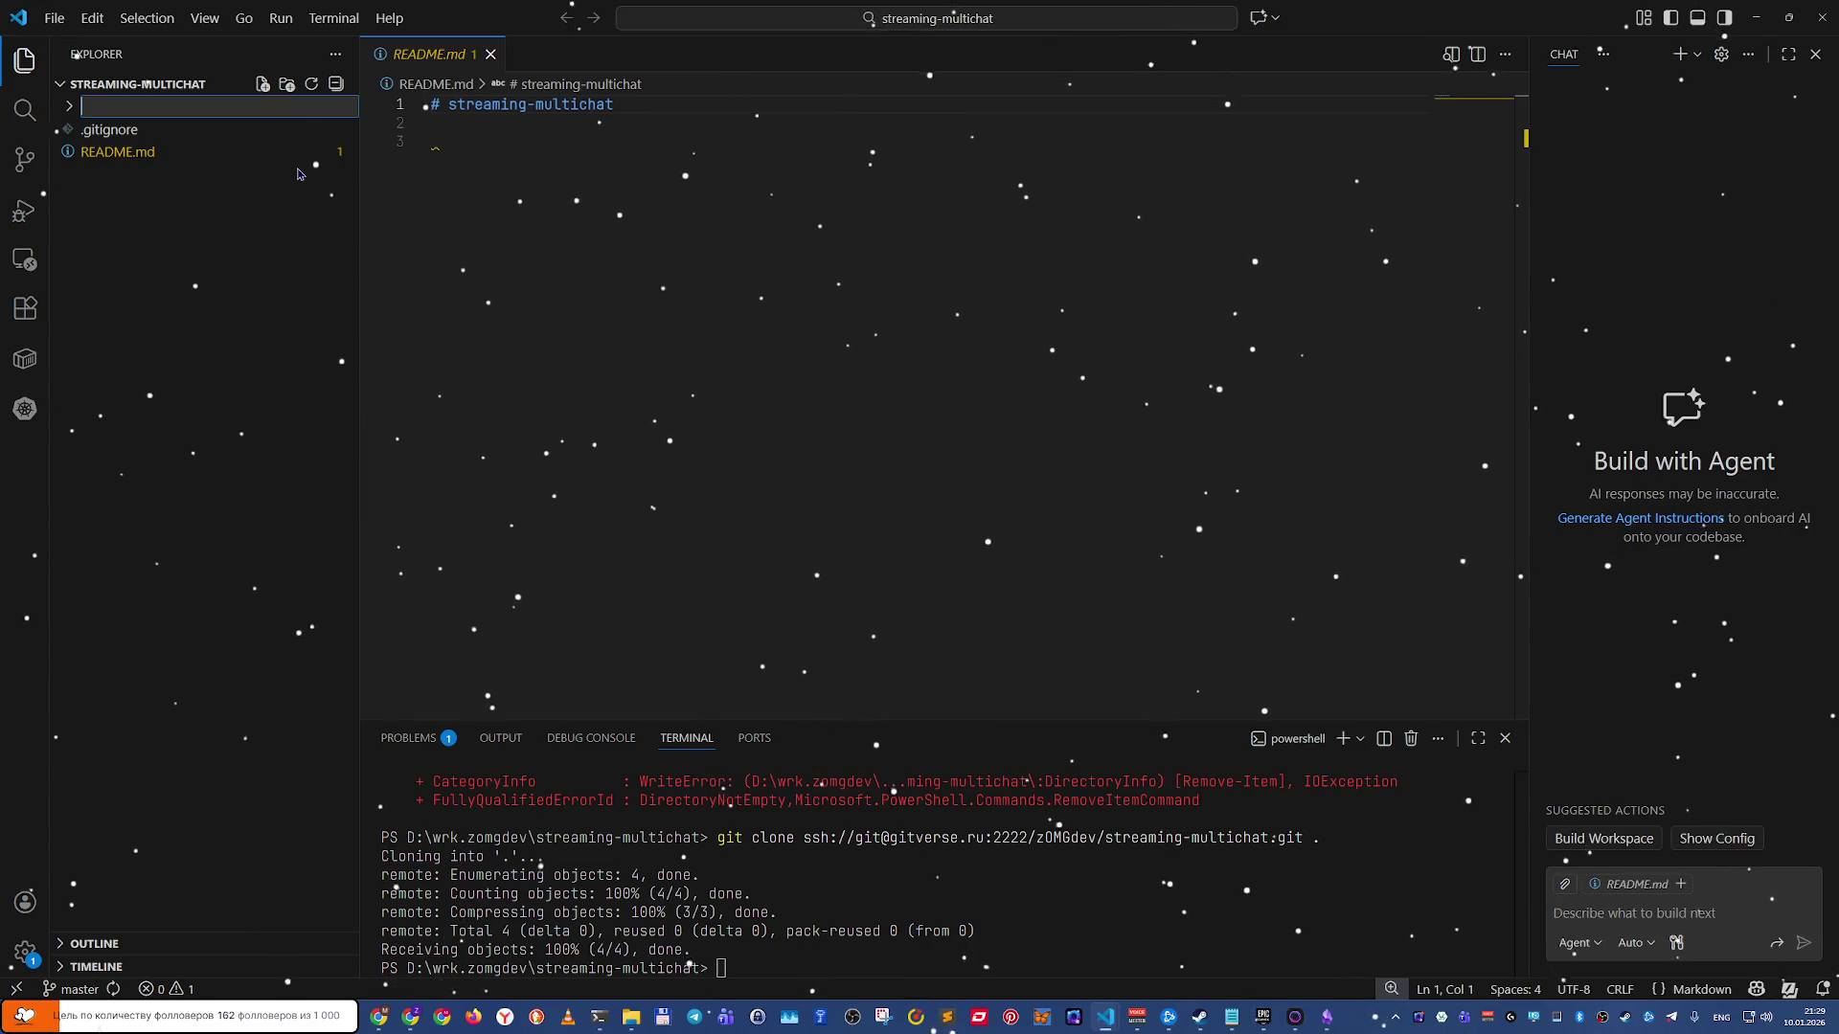
text(static)
key(BackSpace)
key(BackSpace)
key(BackSpace)
text(front)
key(Return)
Step: Create a 'data' folder at the workspace root beside front
click(286, 89)
click(301, 115)
click(188, 296)
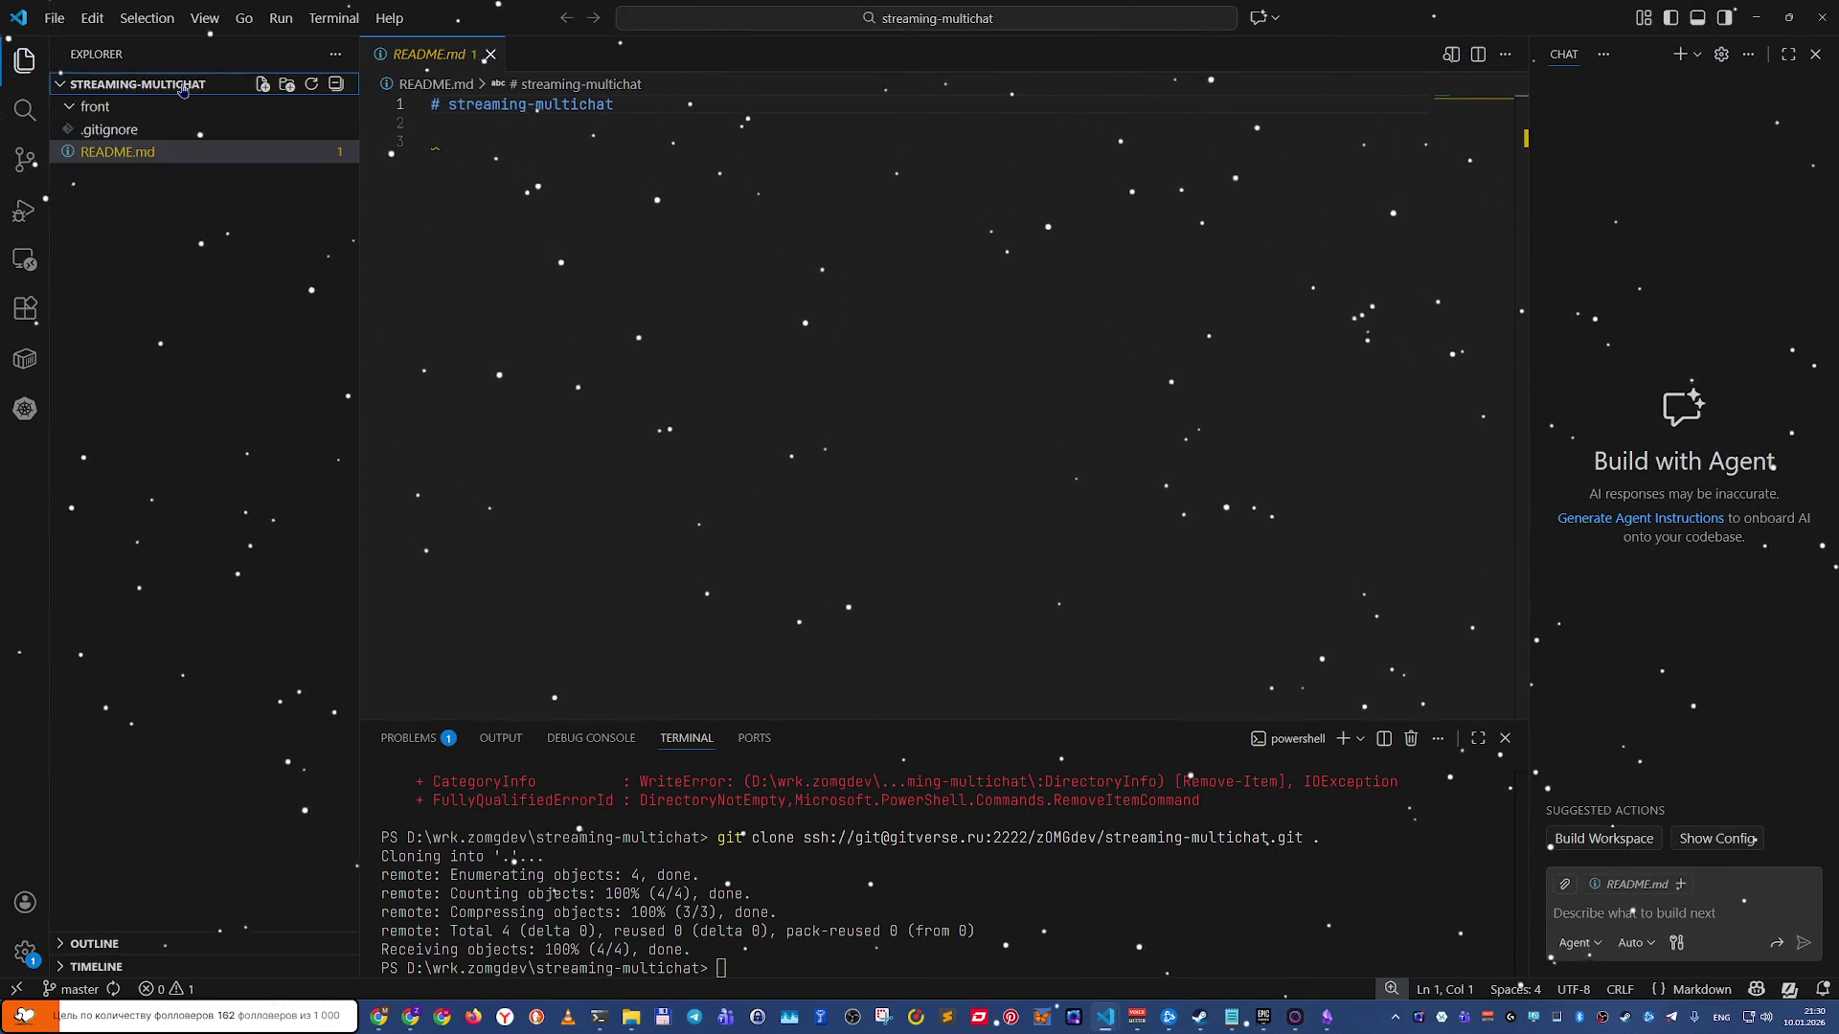
click(286, 84)
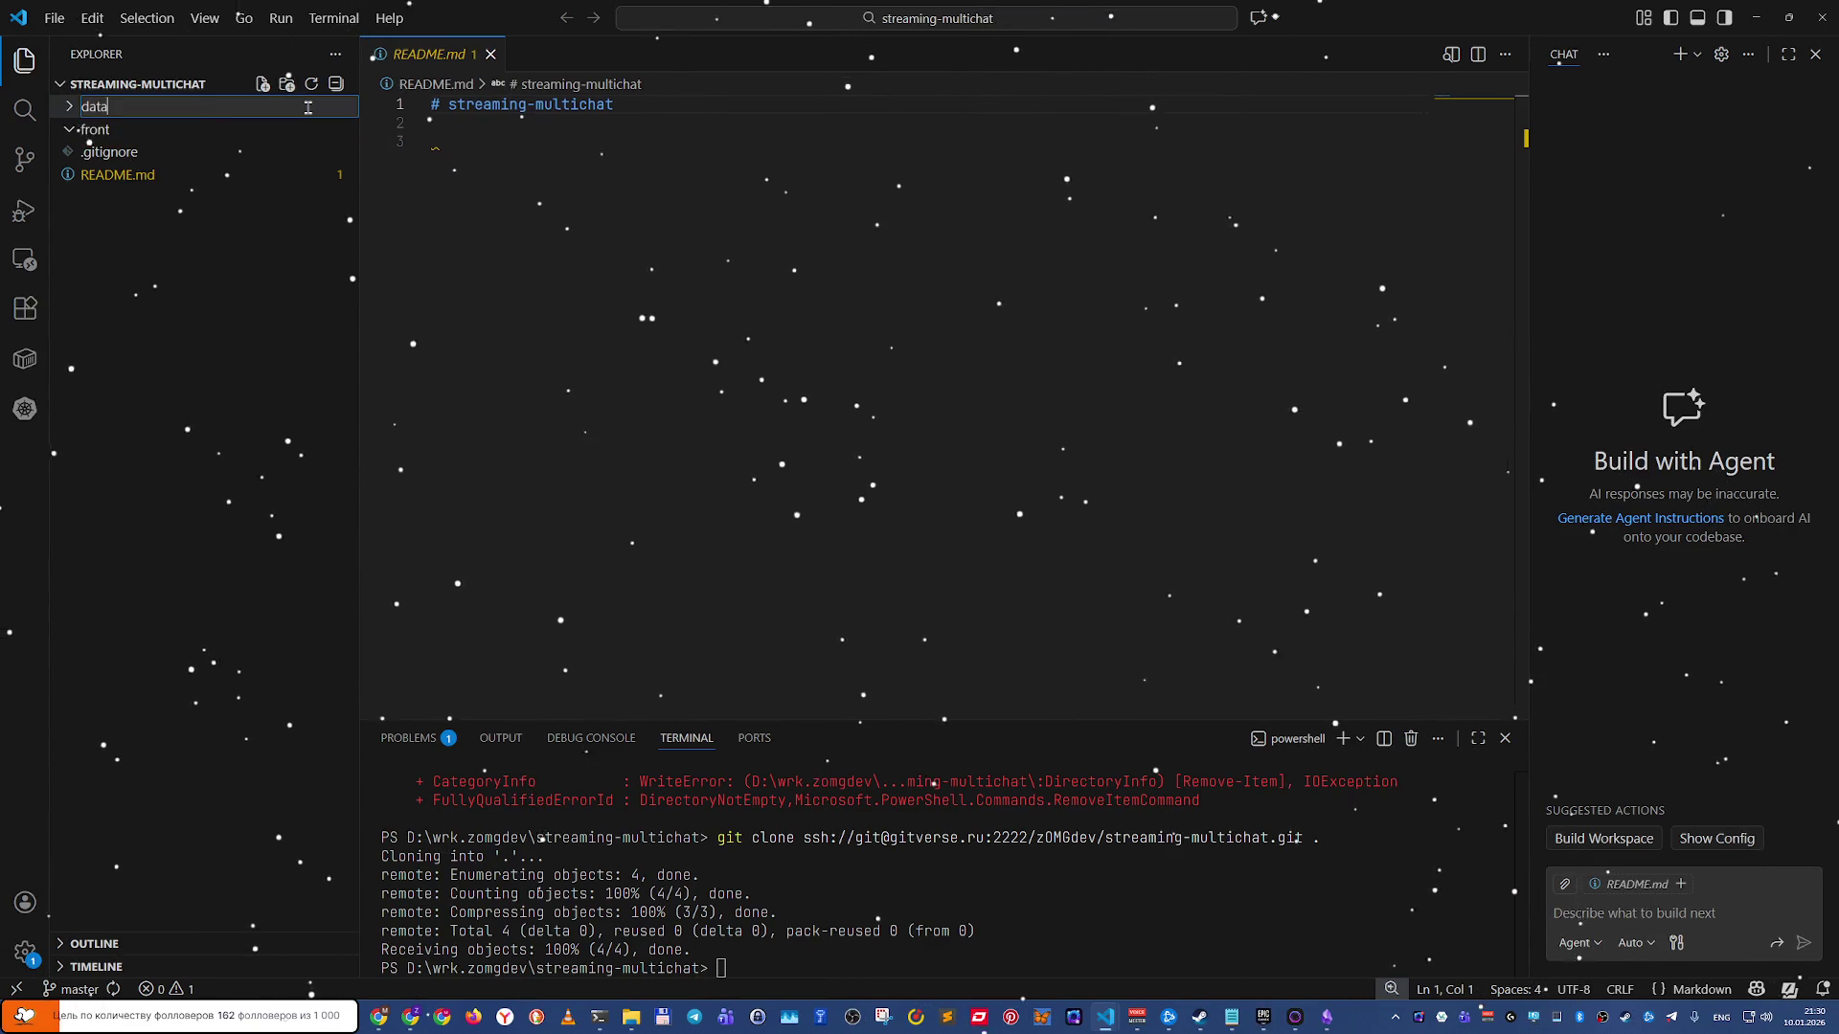
key(Return)
click(195, 252)
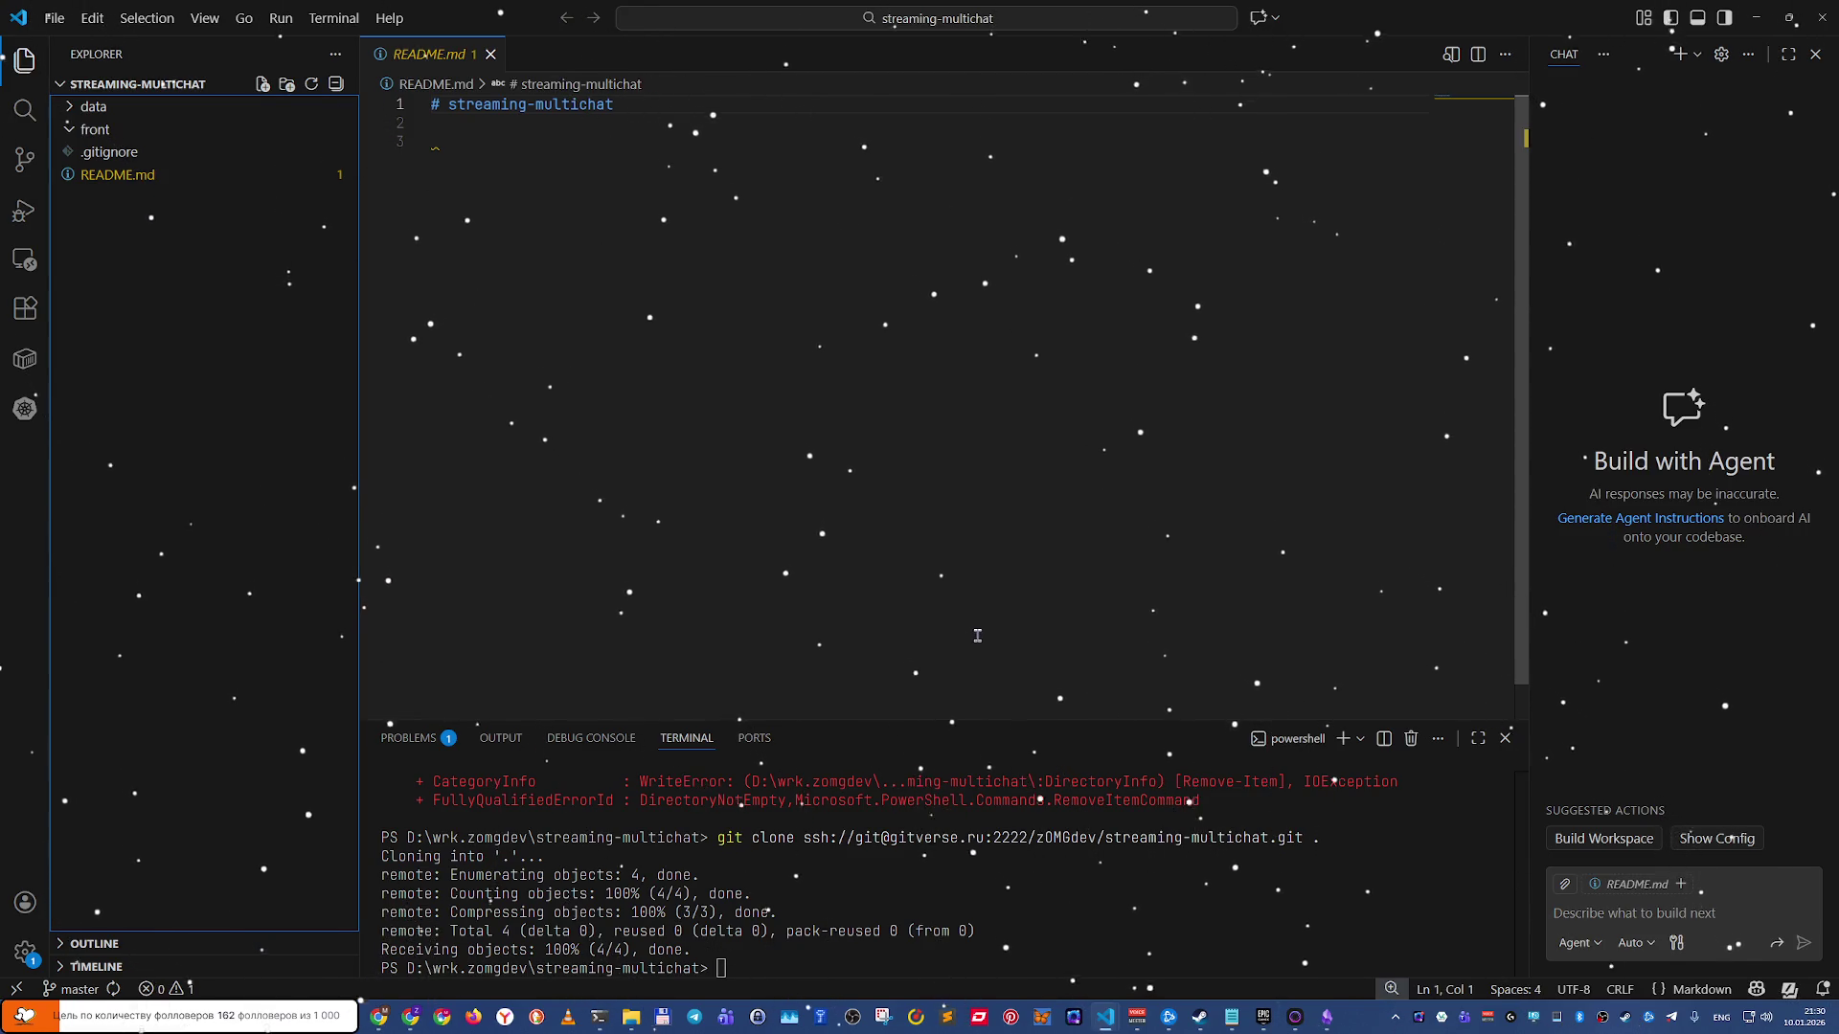
Step: Show the SourceCraft Code Assistant panel, widen it and view its Modes list
click(1600, 56)
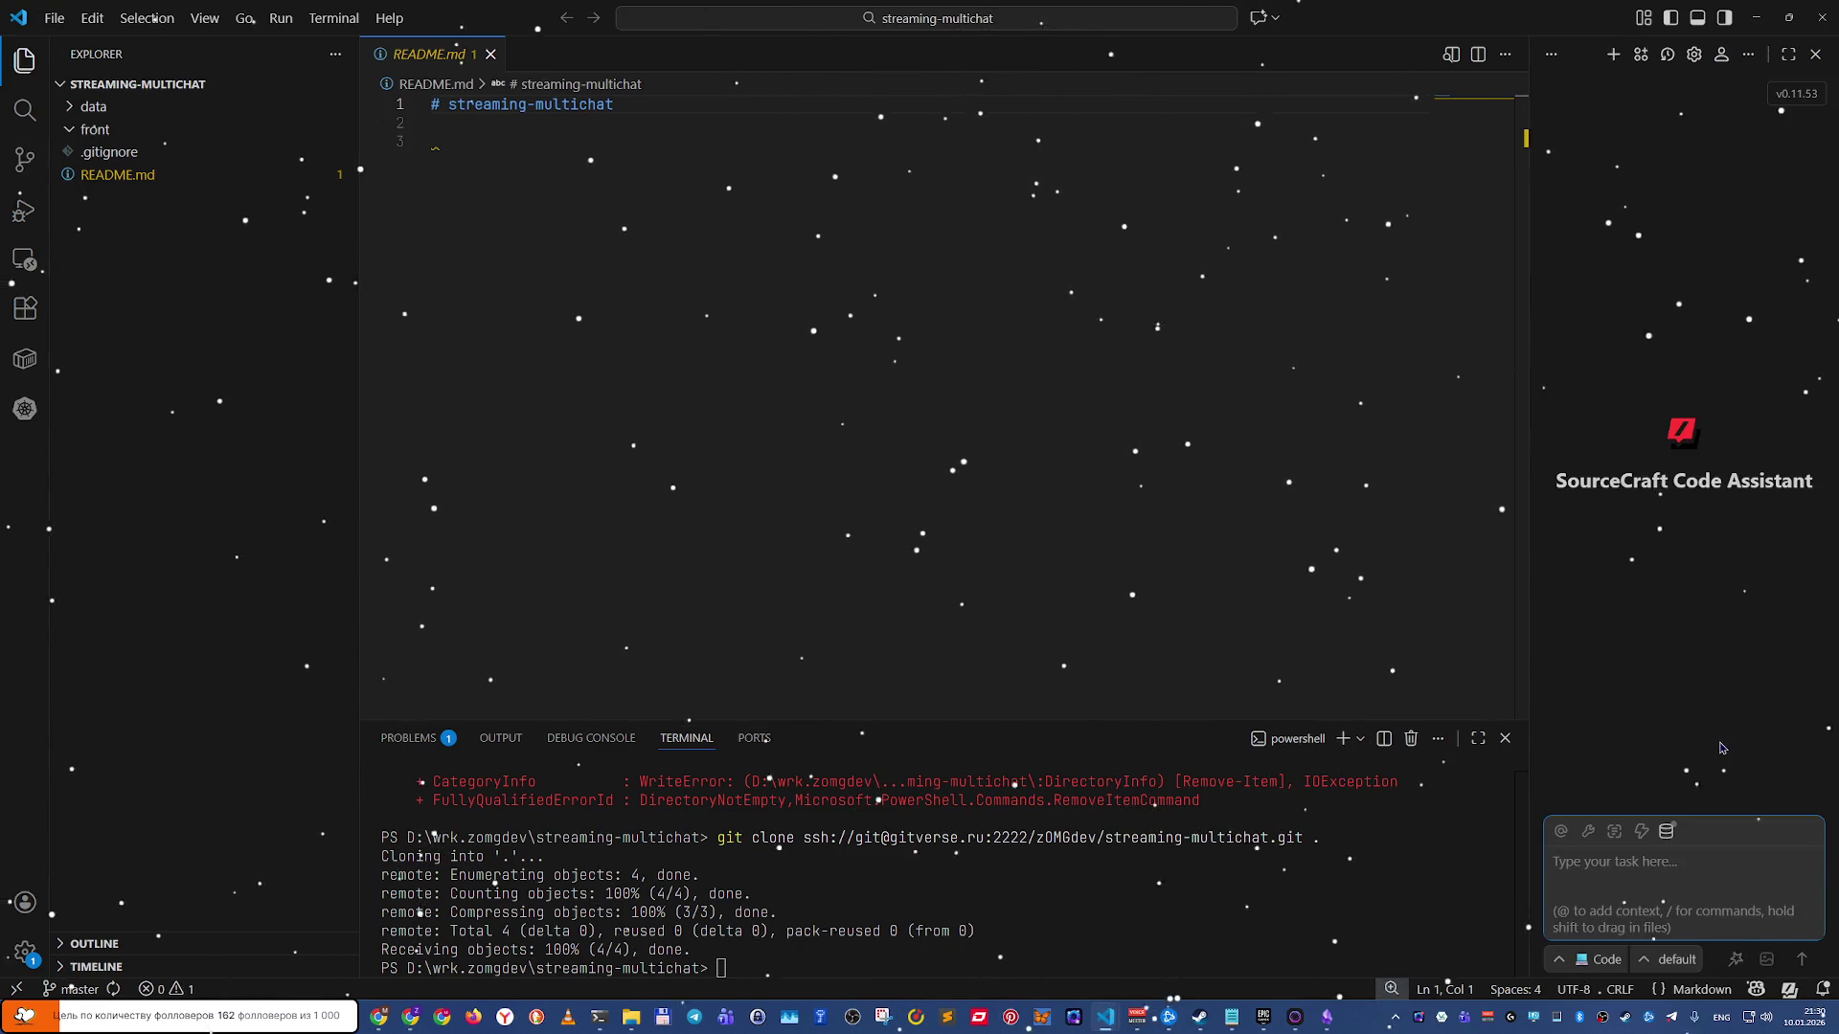
click(1582, 883)
drag(1529, 839, 1506, 839)
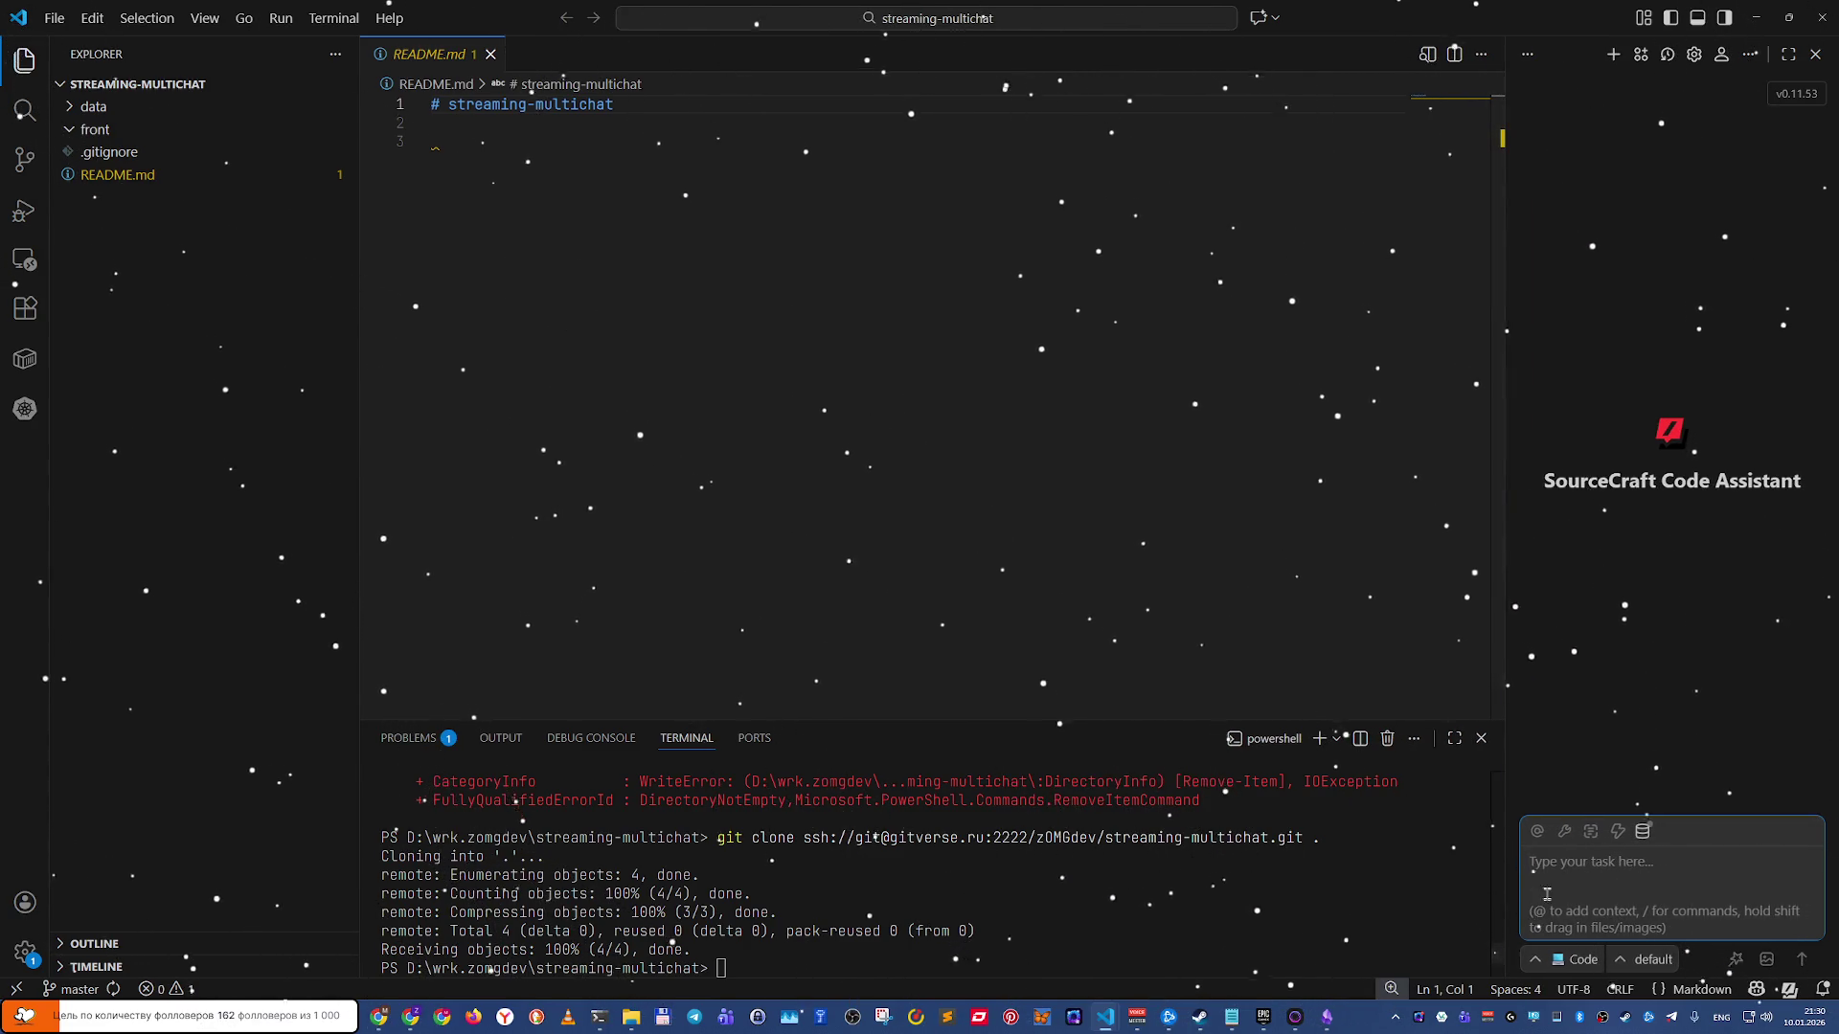
click(1568, 960)
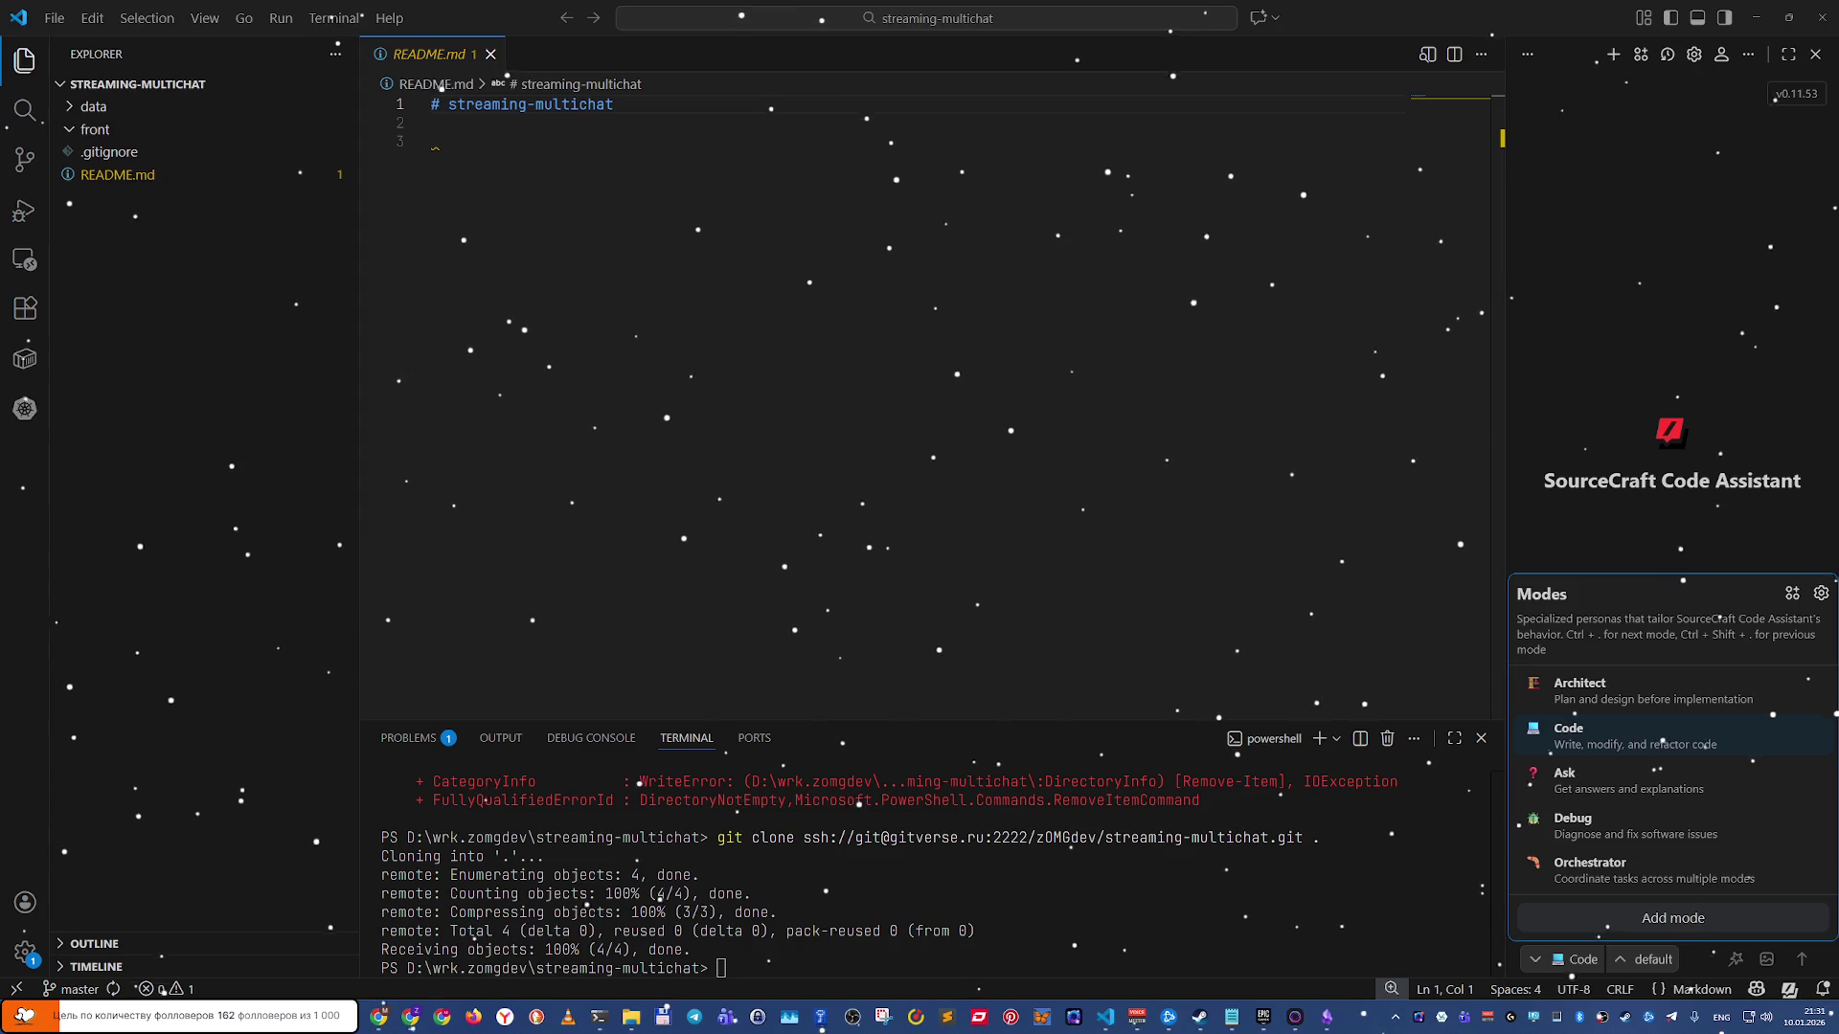
click(604, 207)
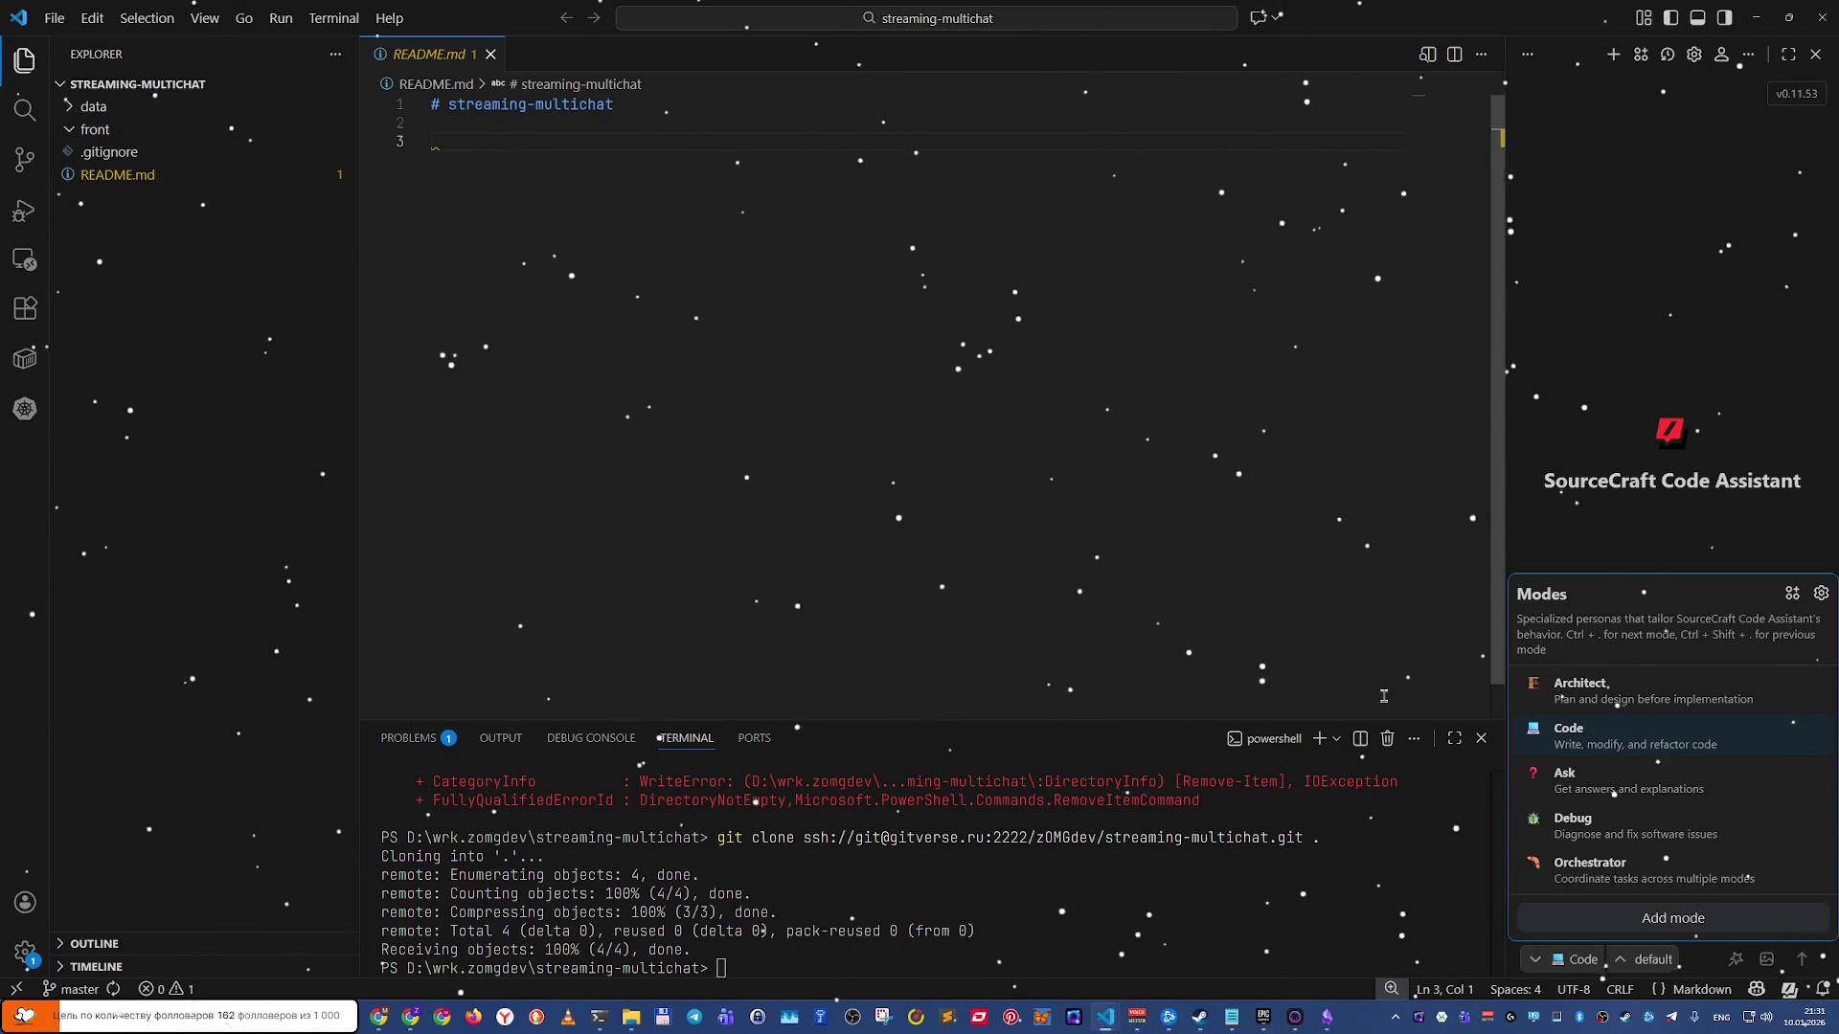
Step: Switch to the mp01 VS Code window showing main.go
key(alt+Tab)
key(alt+Tab)
key(alt+Tab)
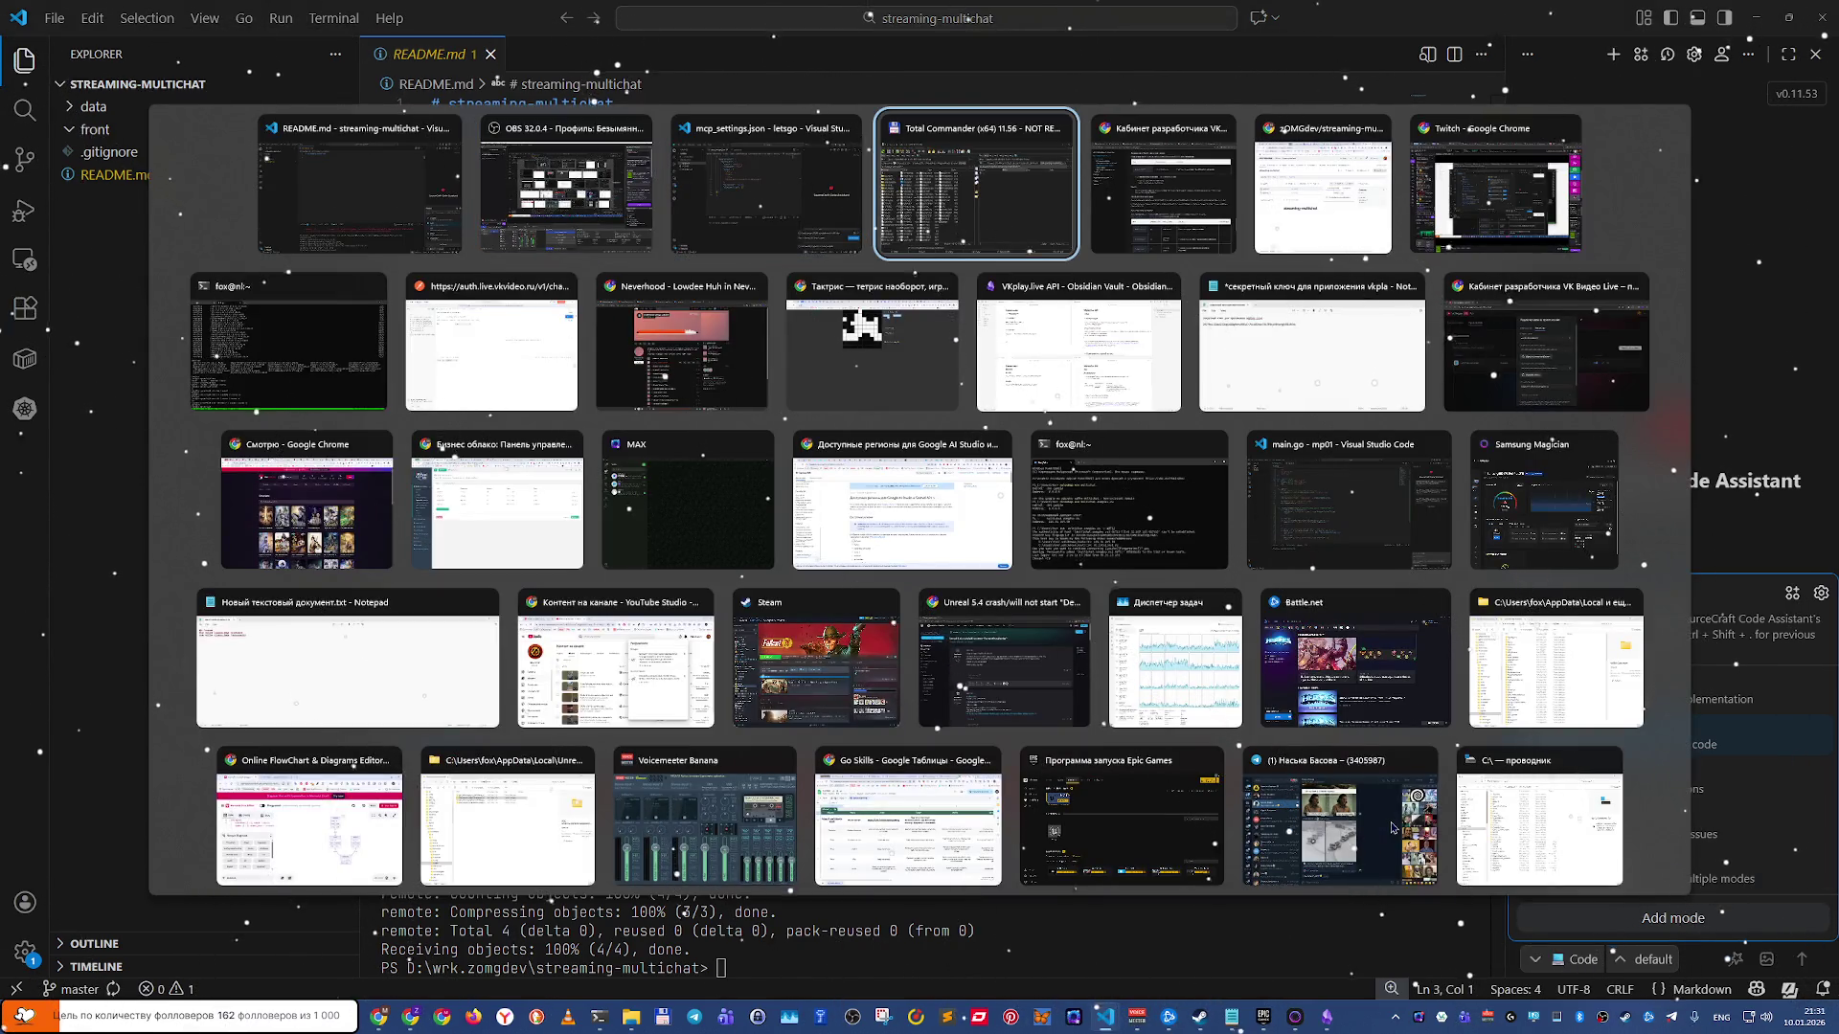
key(alt+Tab)
key(alt+Tab)
key(alt+Tab)
key(alt+Tab)
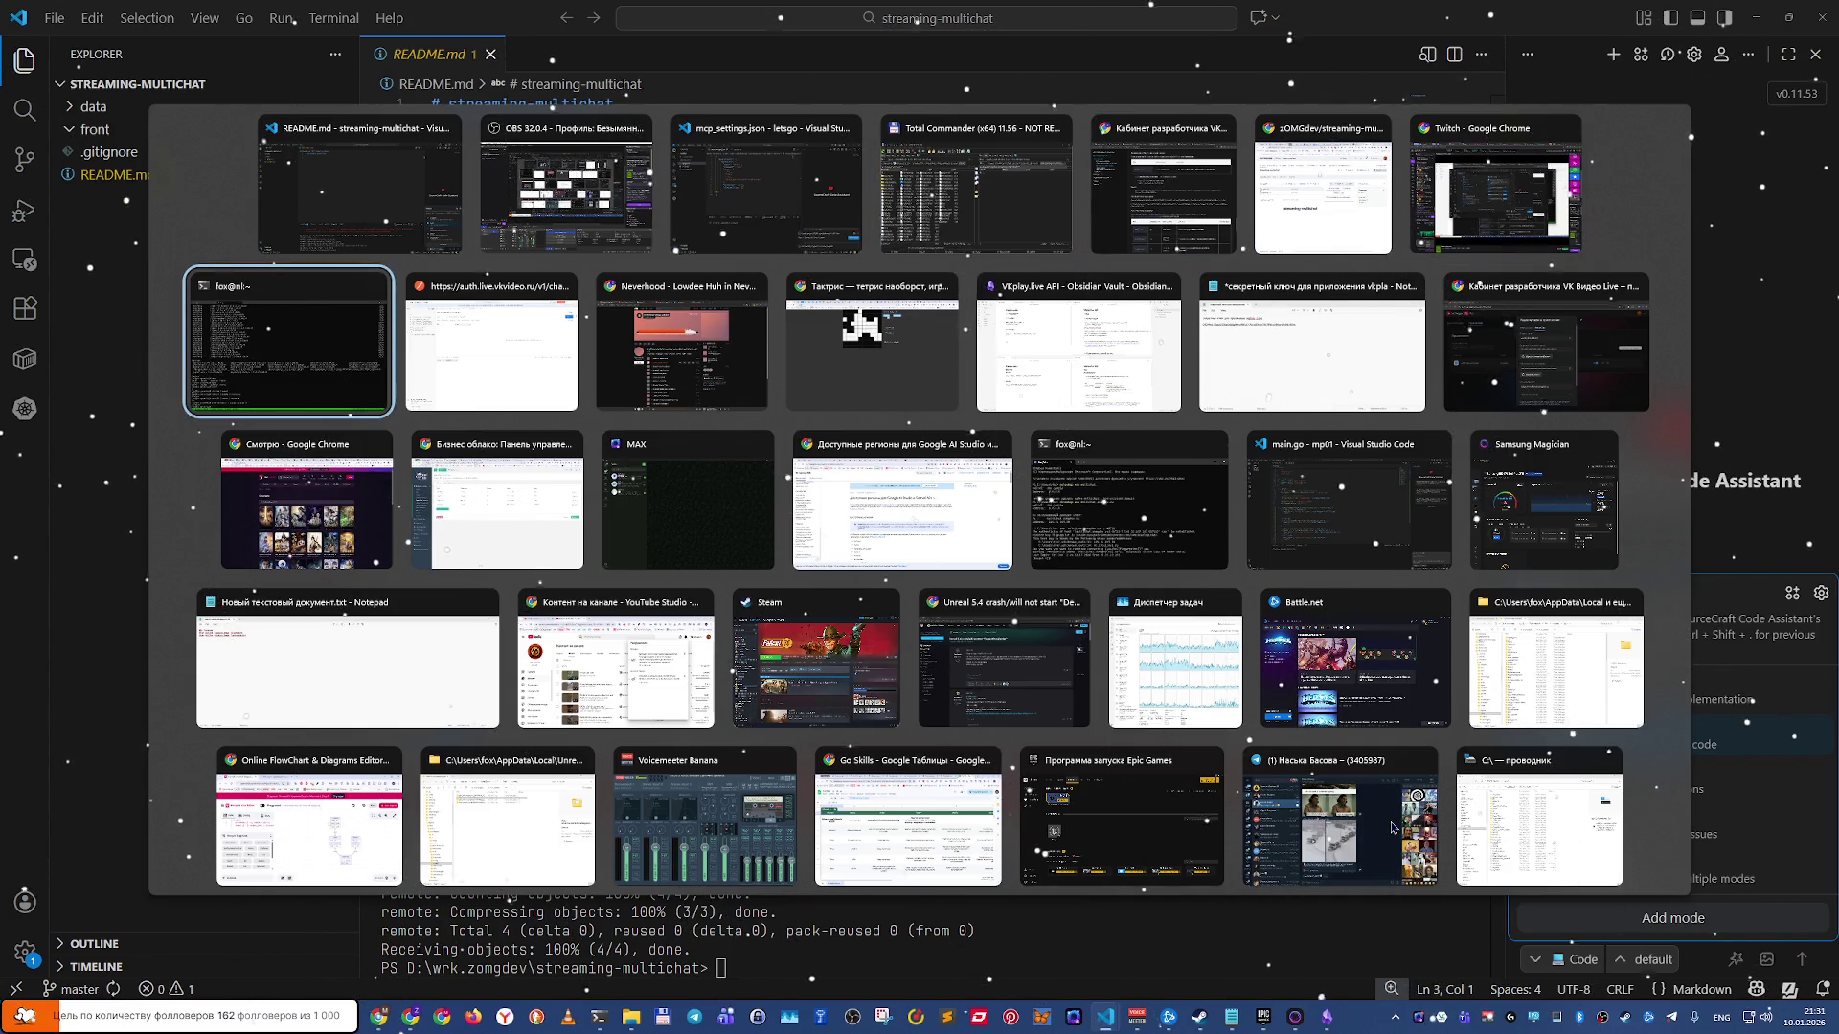
click(1104, 1023)
click(943, 962)
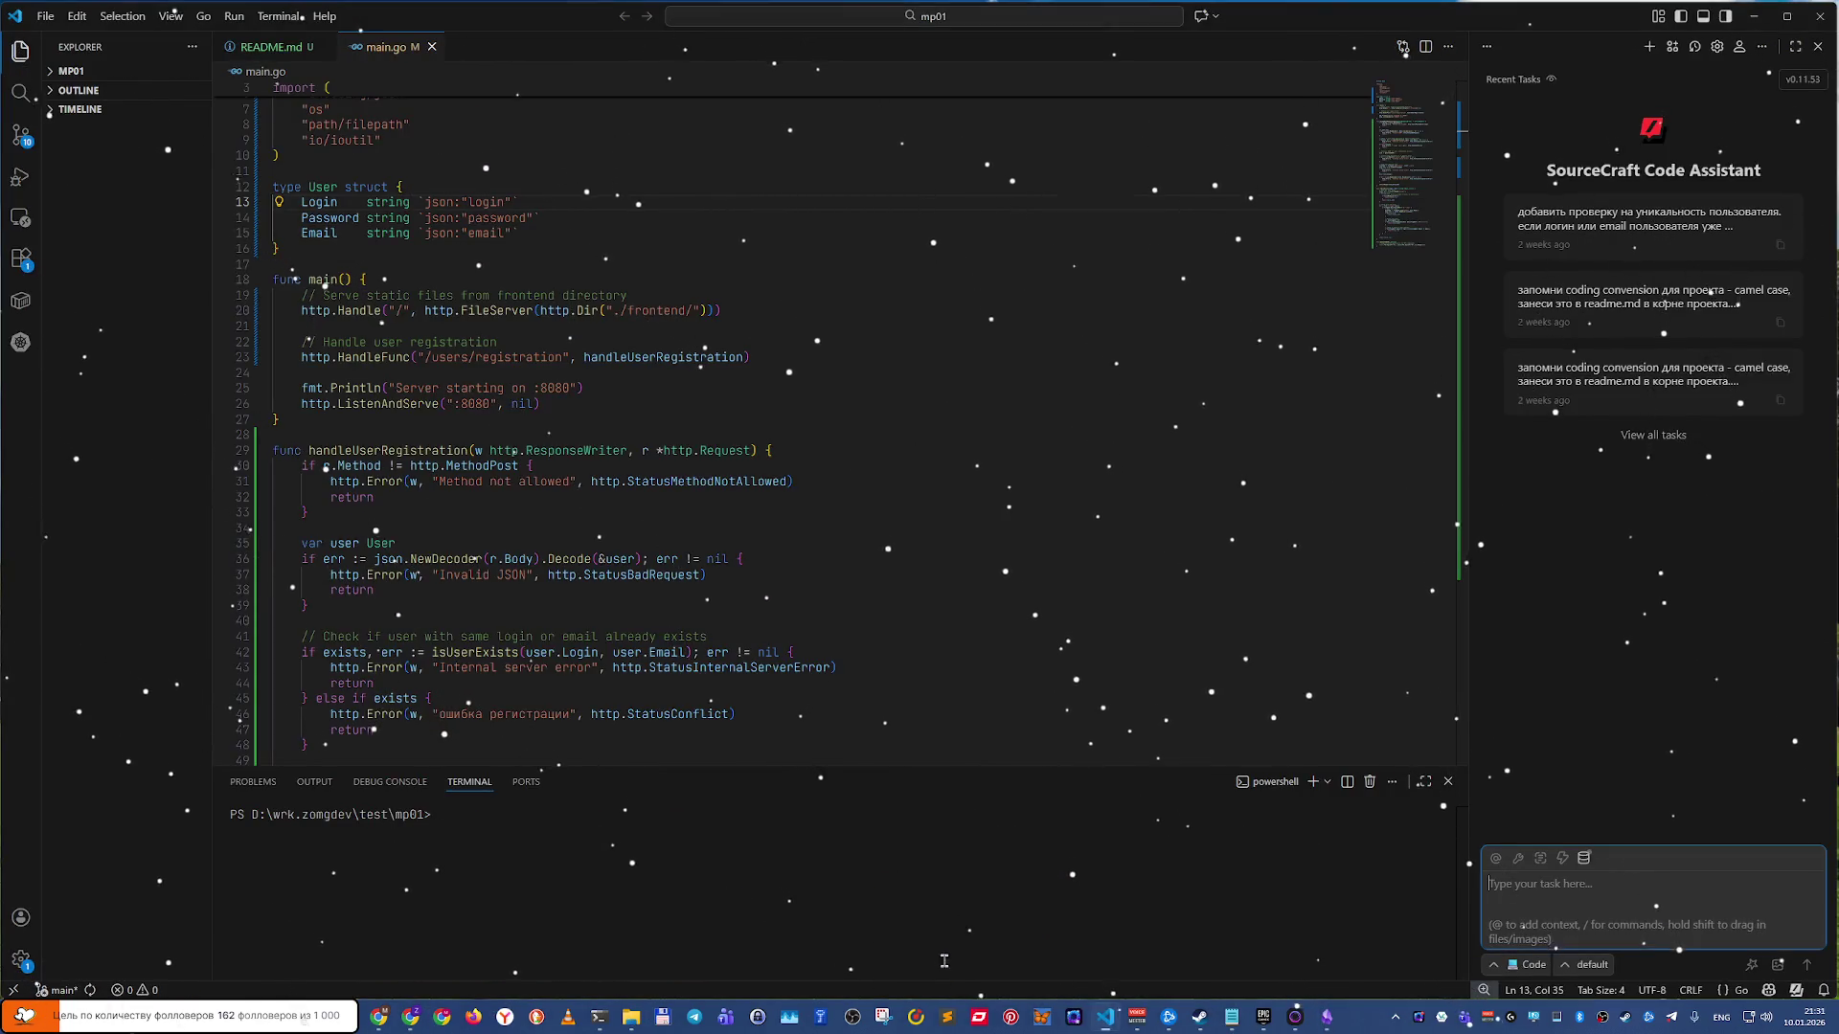
Step: Check File > Open Recent in the mp01 window, then show the remote SSH hosts view
click(22, 53)
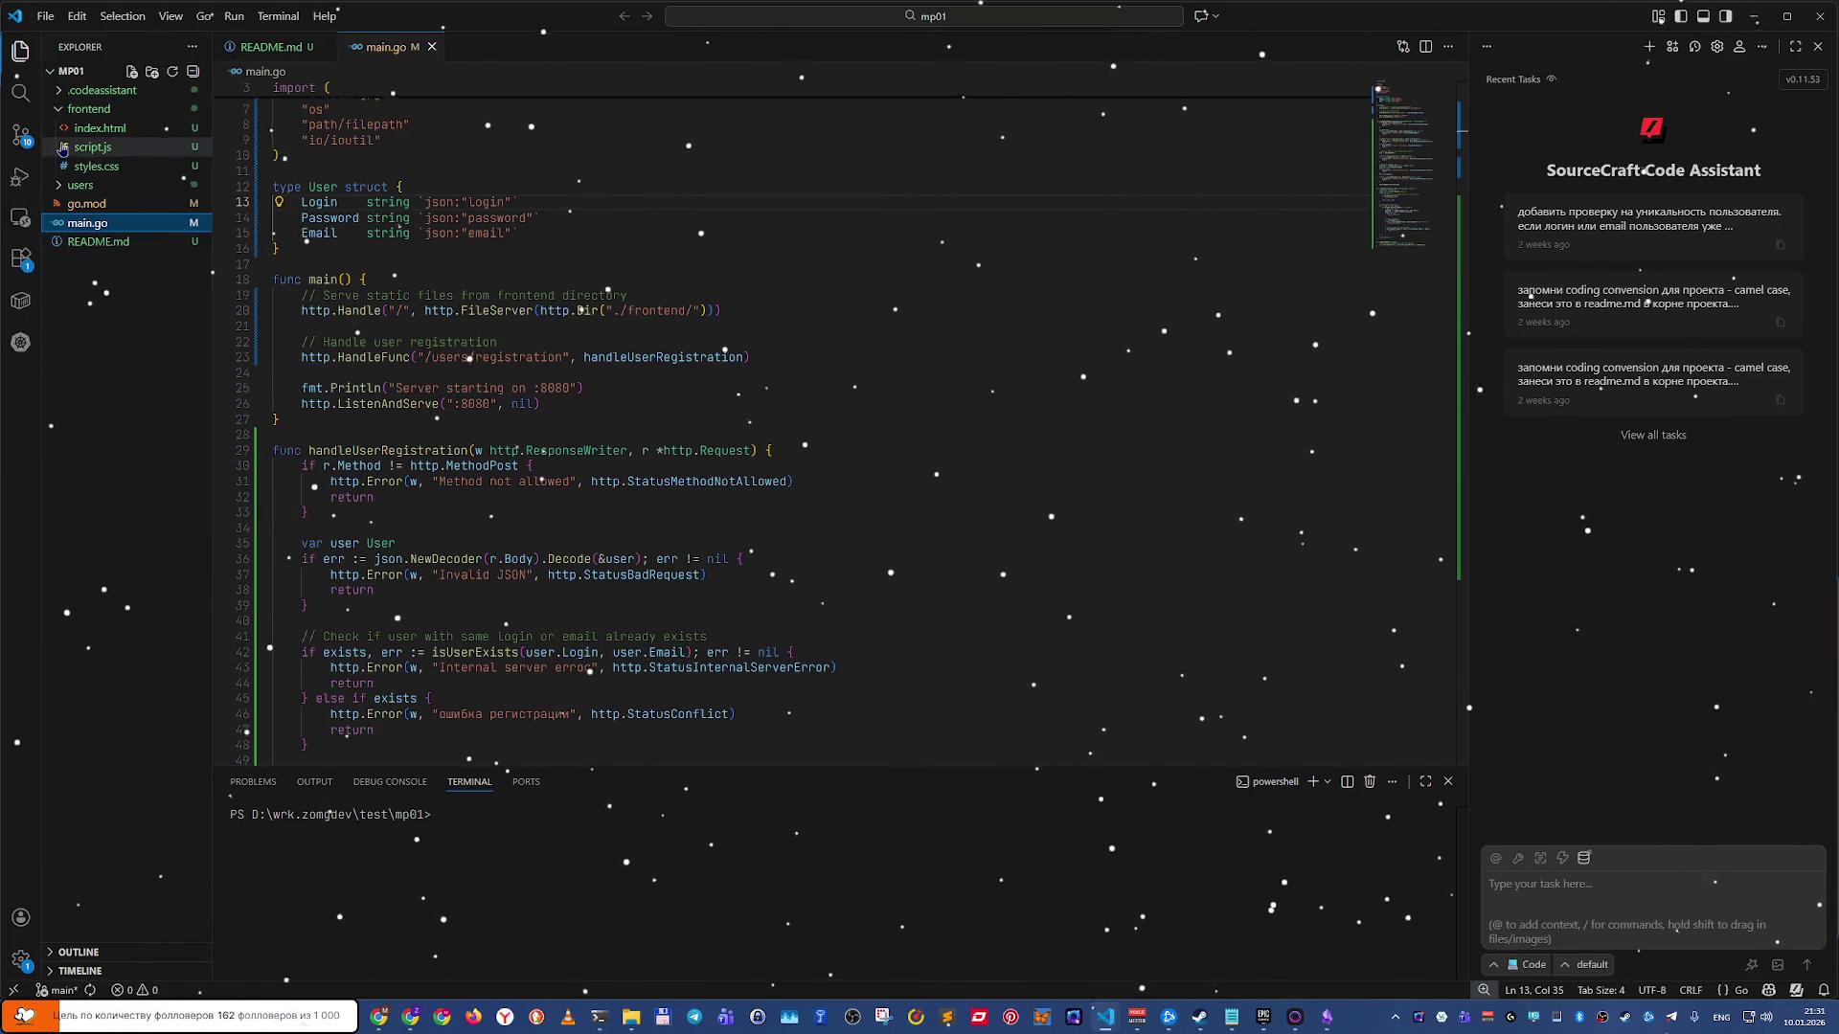
click(47, 16)
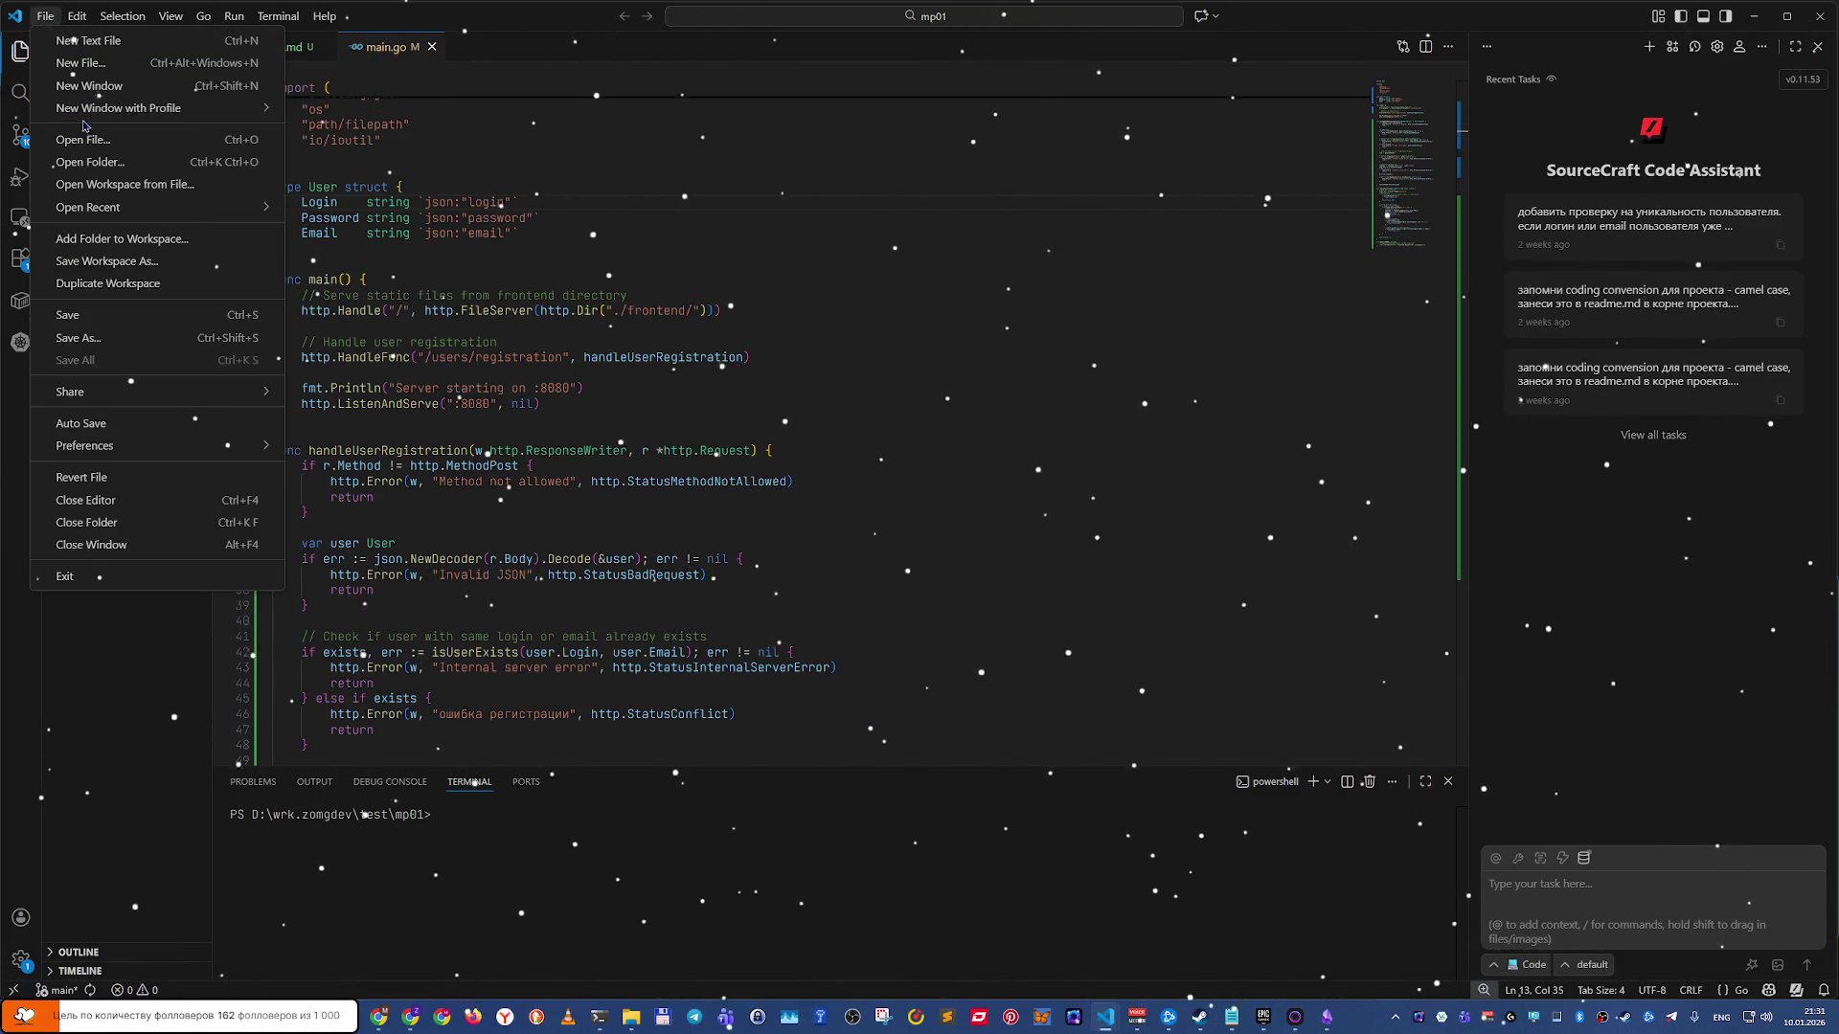
mouse_move(89, 207)
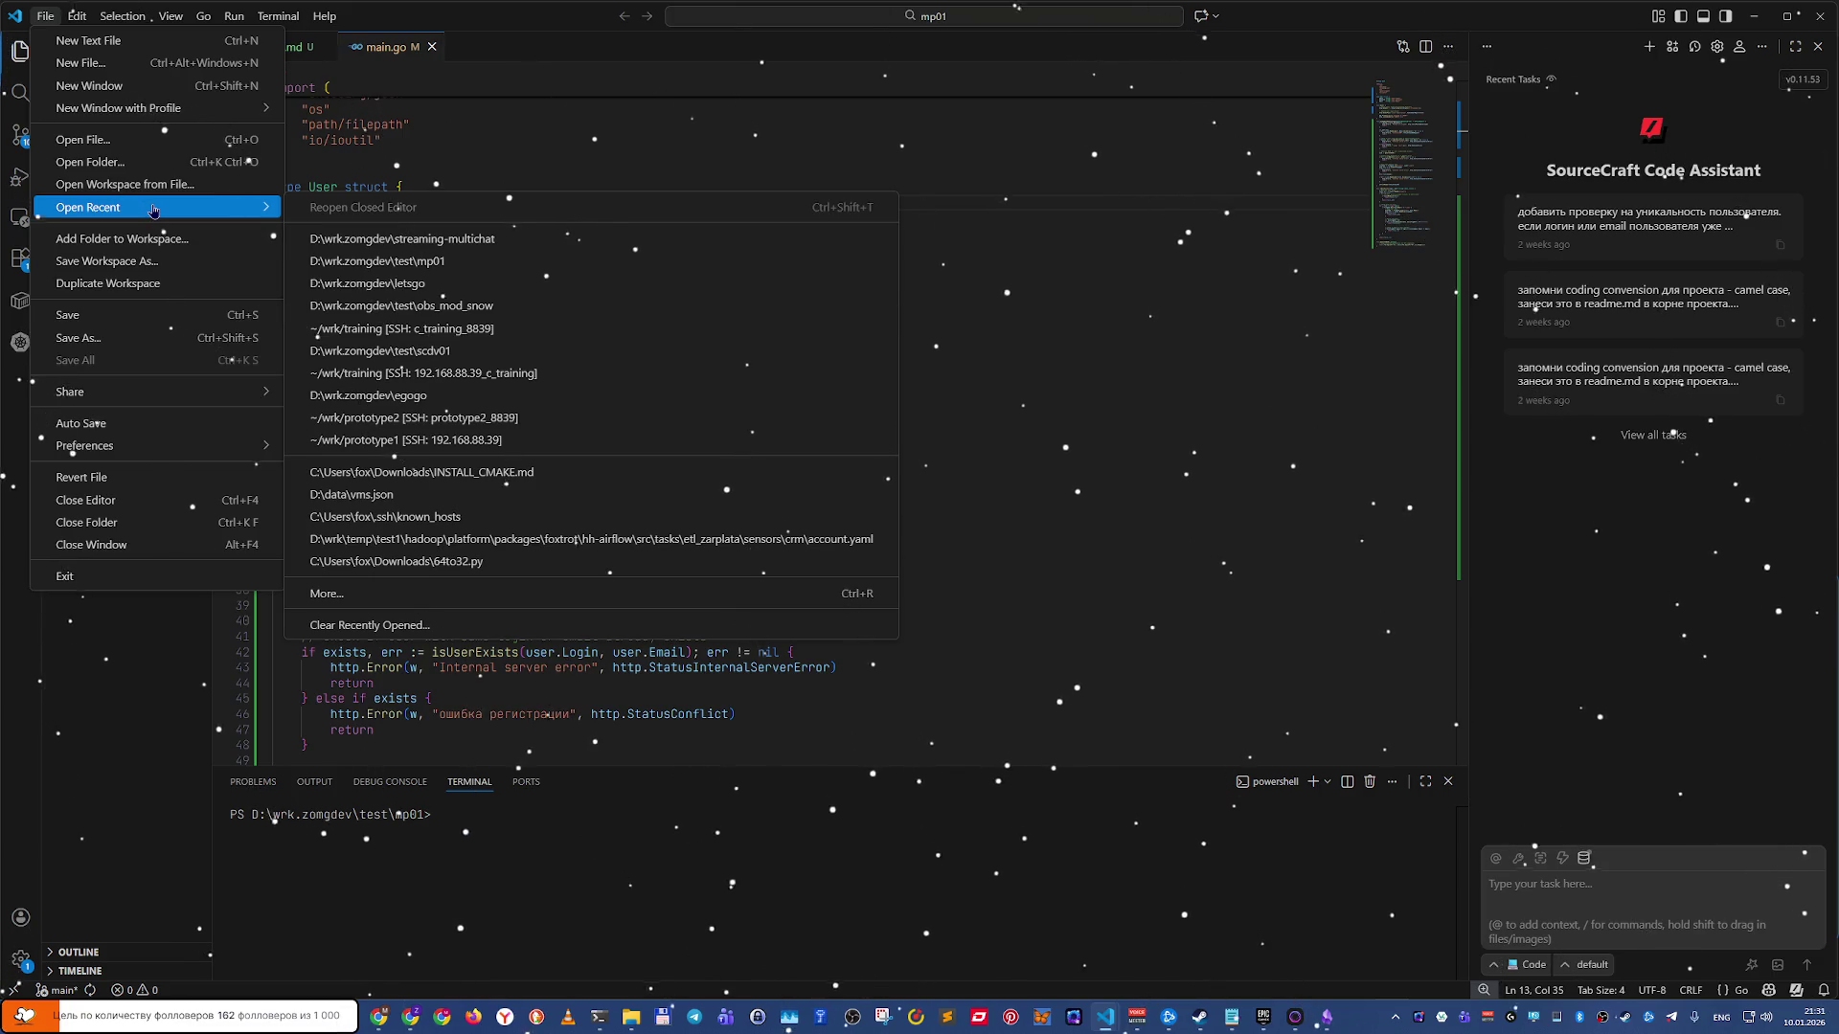
click(20, 403)
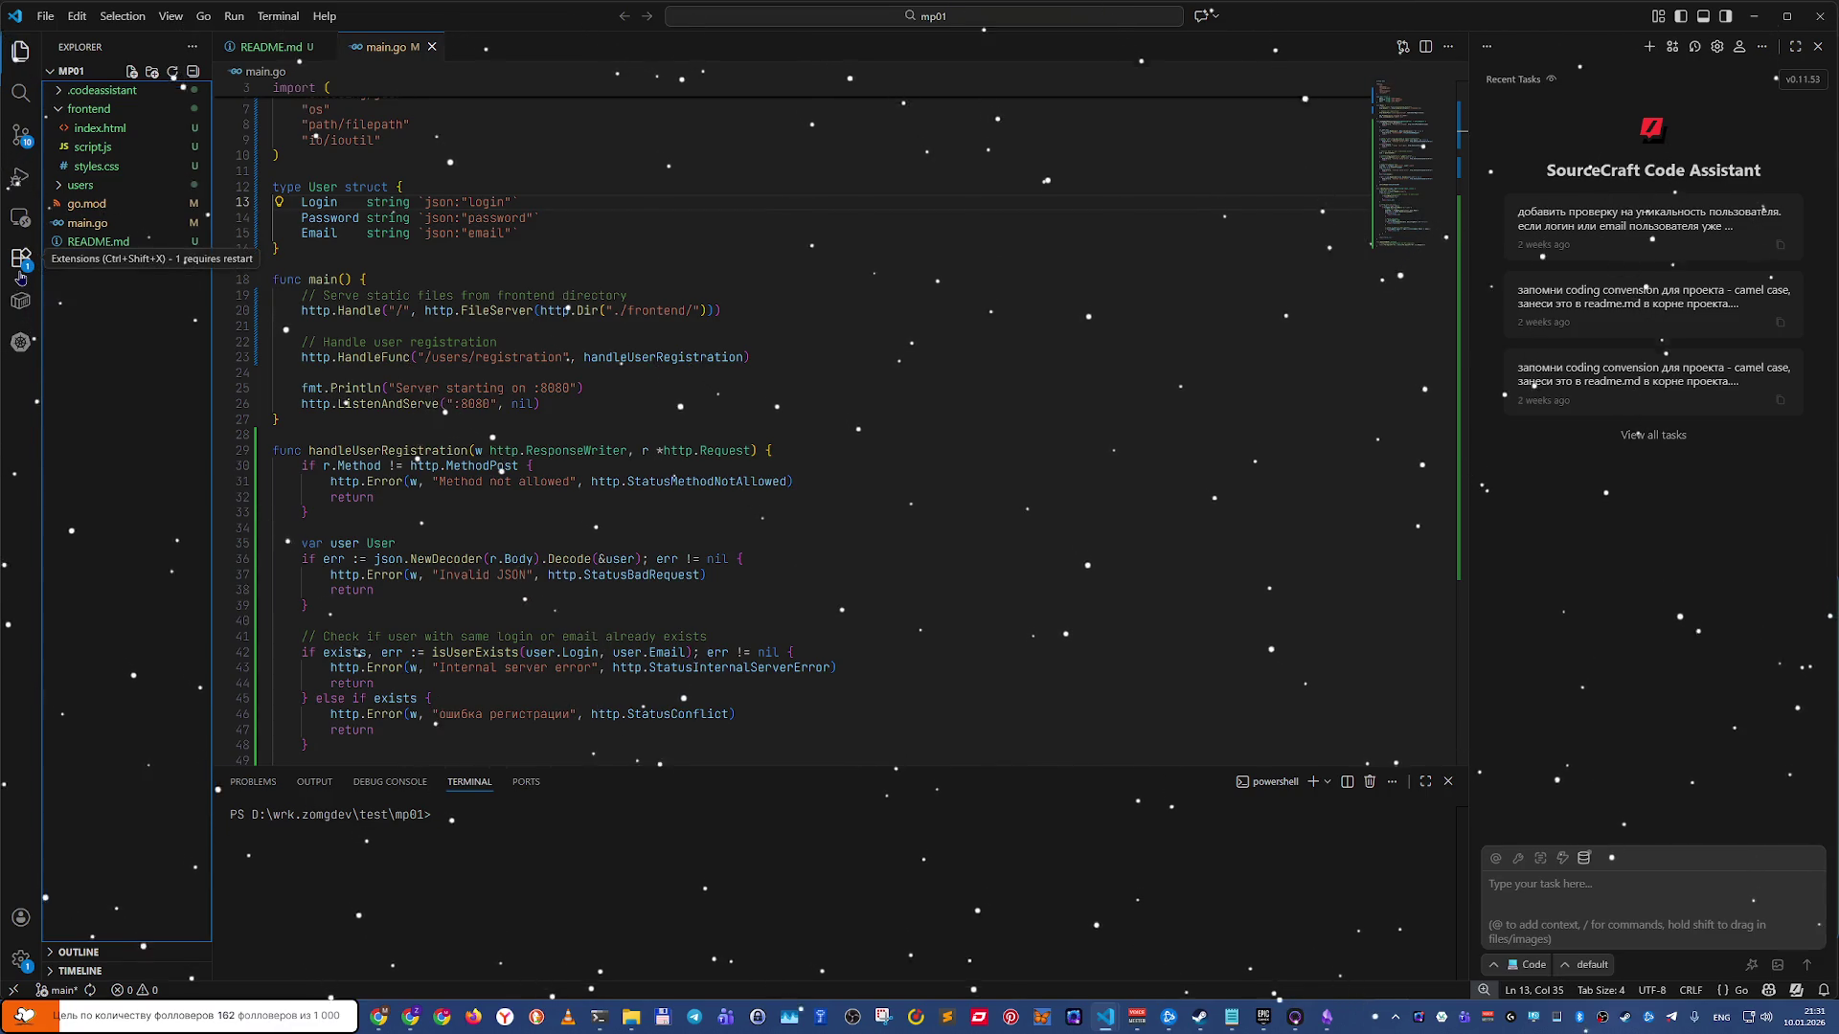
click(20, 218)
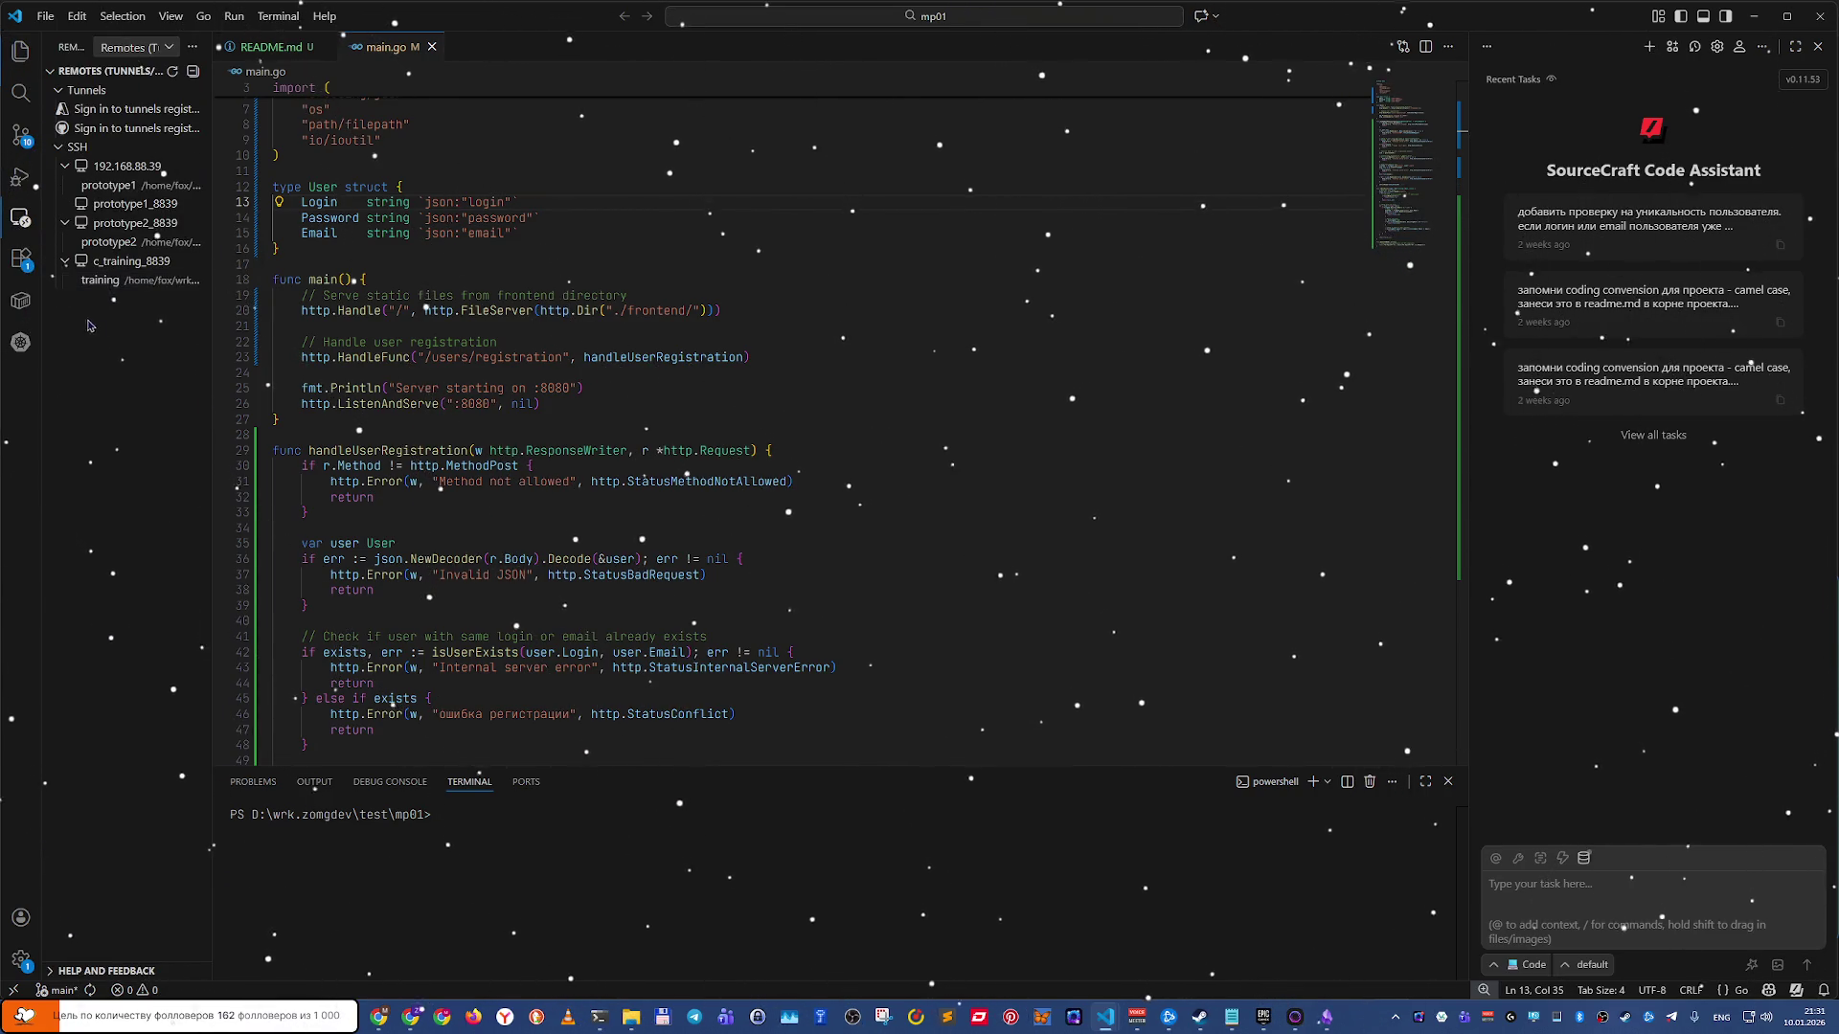
mouse_move(130, 146)
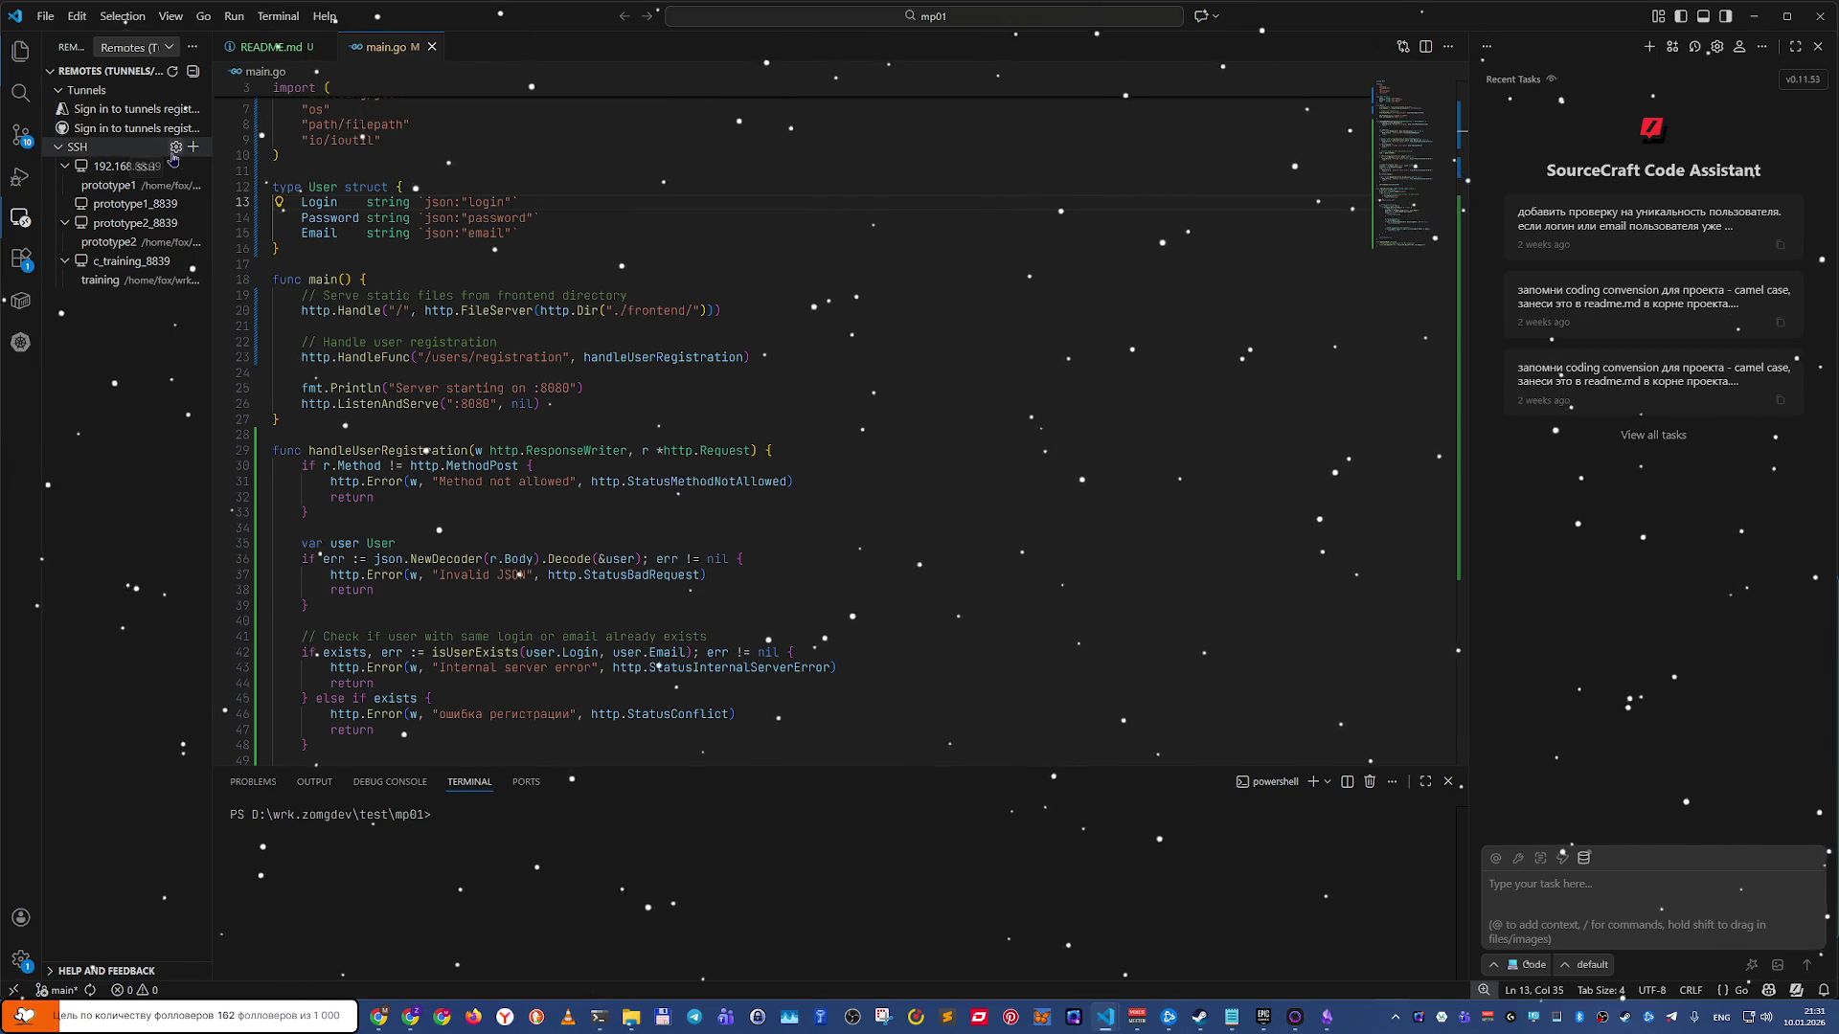
Step: Add multichat.zomgdev.ru as an SSH host saved to the user .ssh\config file
click(192, 147)
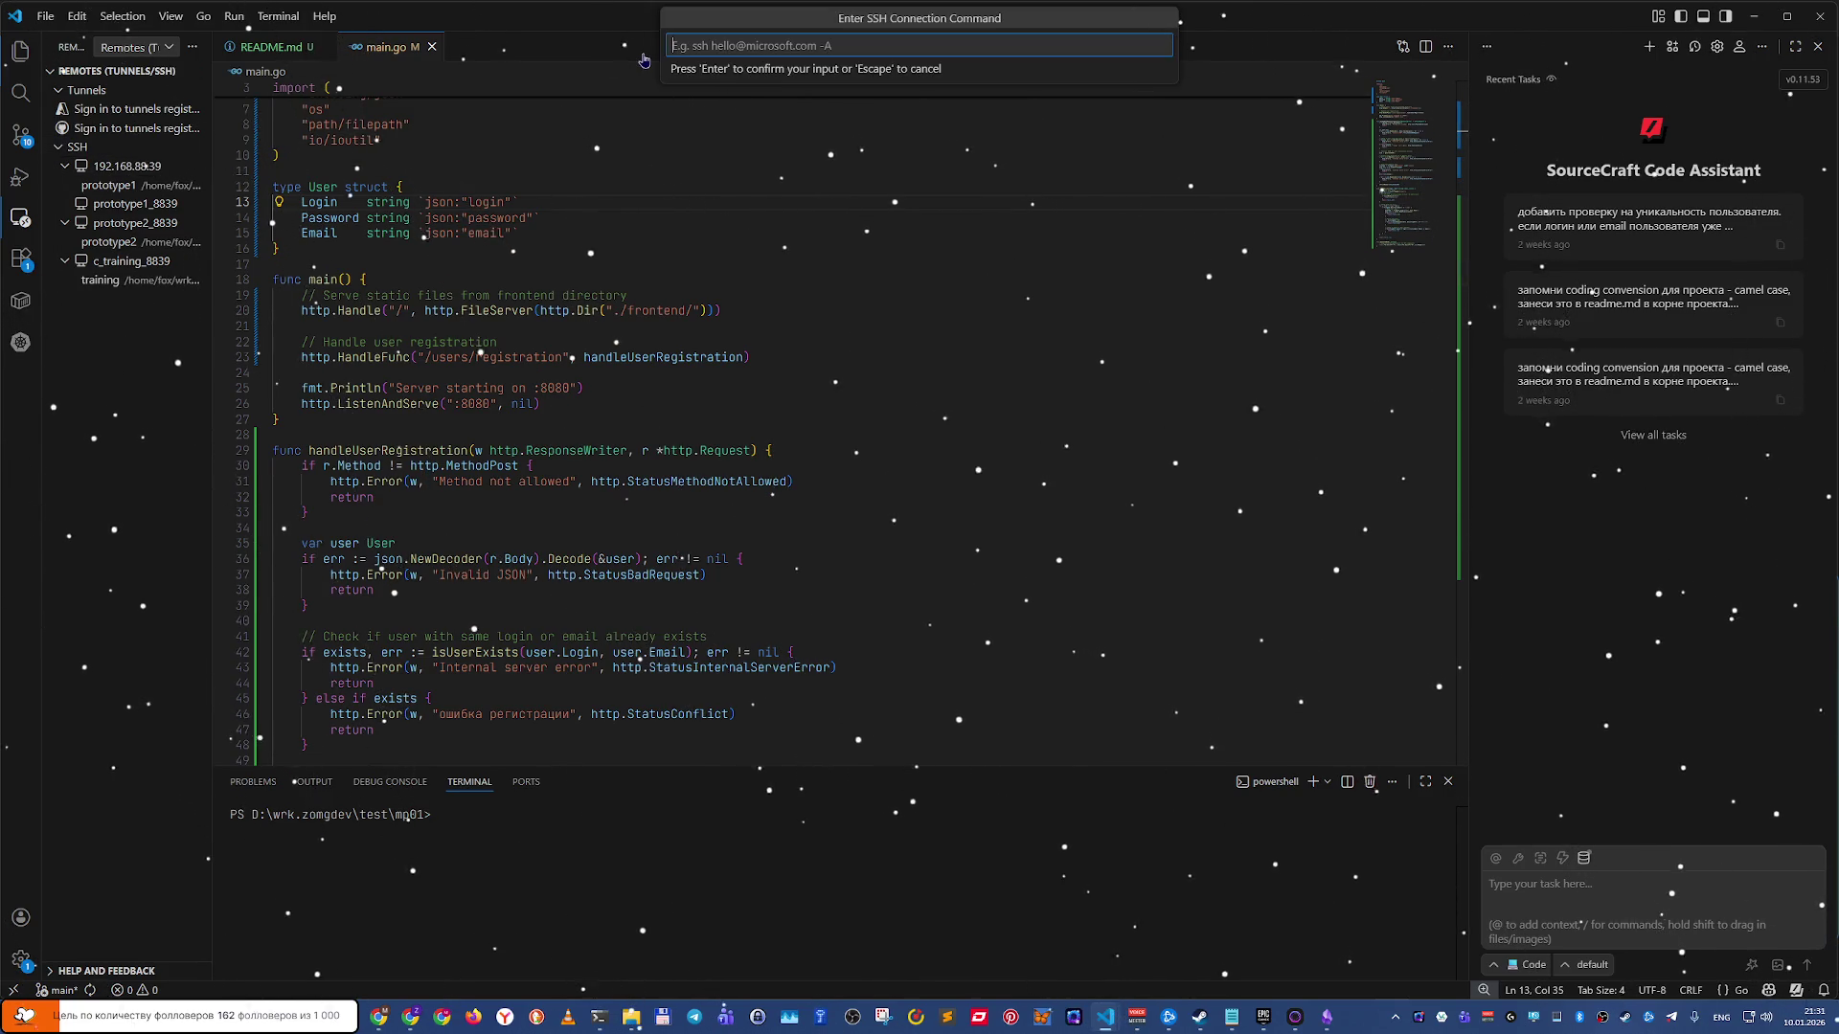
text(multich)
text(at.)
text(zomgde)
text(v.)
key(BackSpace)
text(.)
text(ru)
key(ctrl+a)
key(Return)
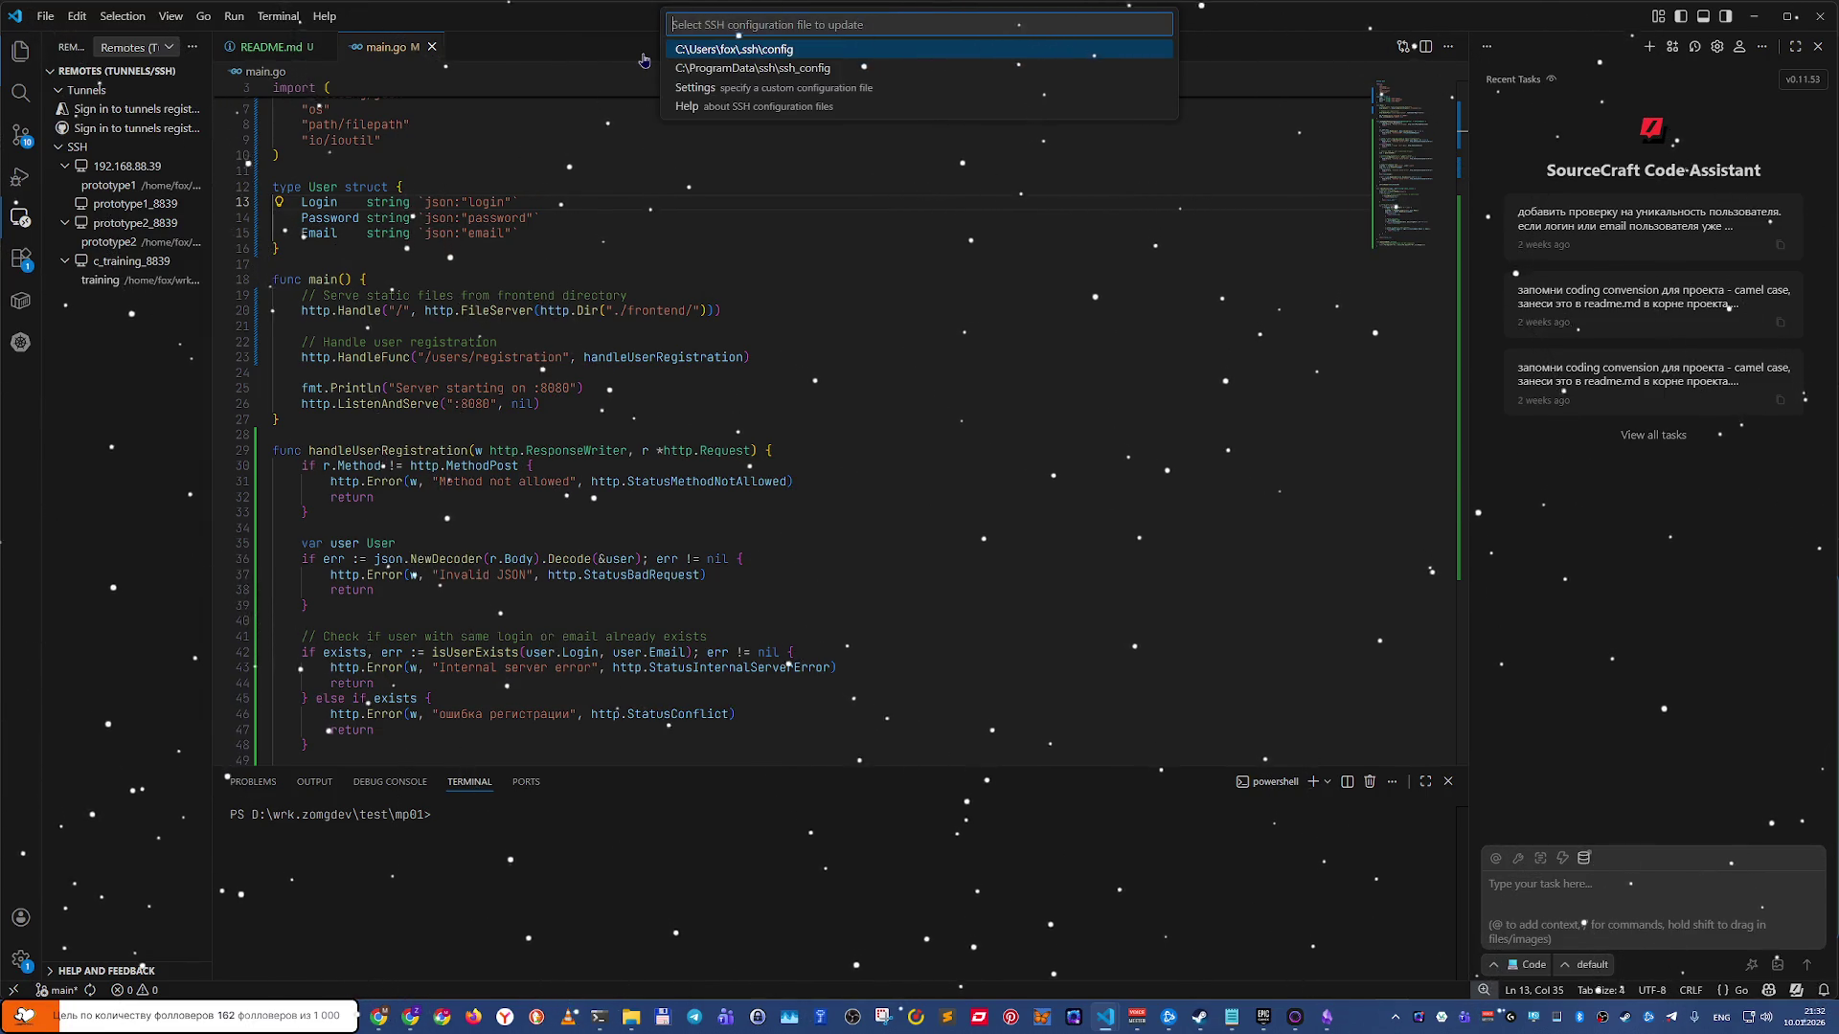
click(709, 58)
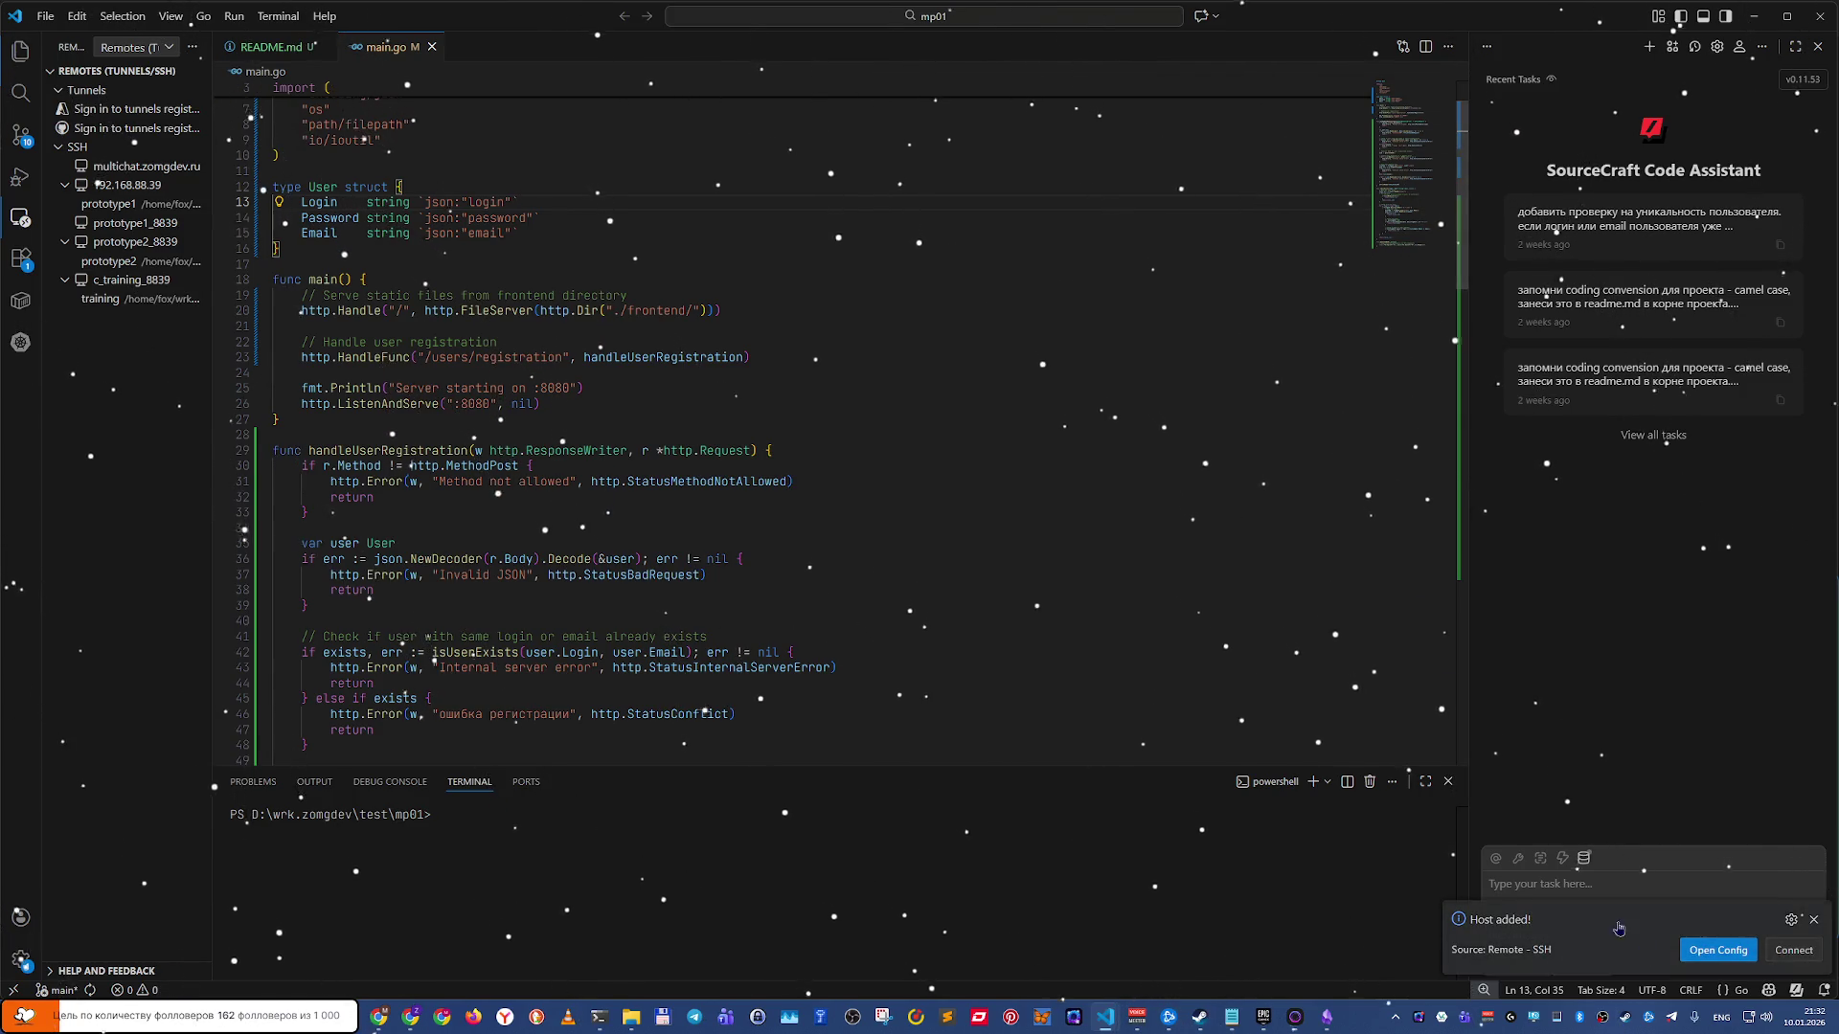
Step: Add a Port 45712 line under the multichat.zomgdev.ru HostName in the SSH config
click(1718, 949)
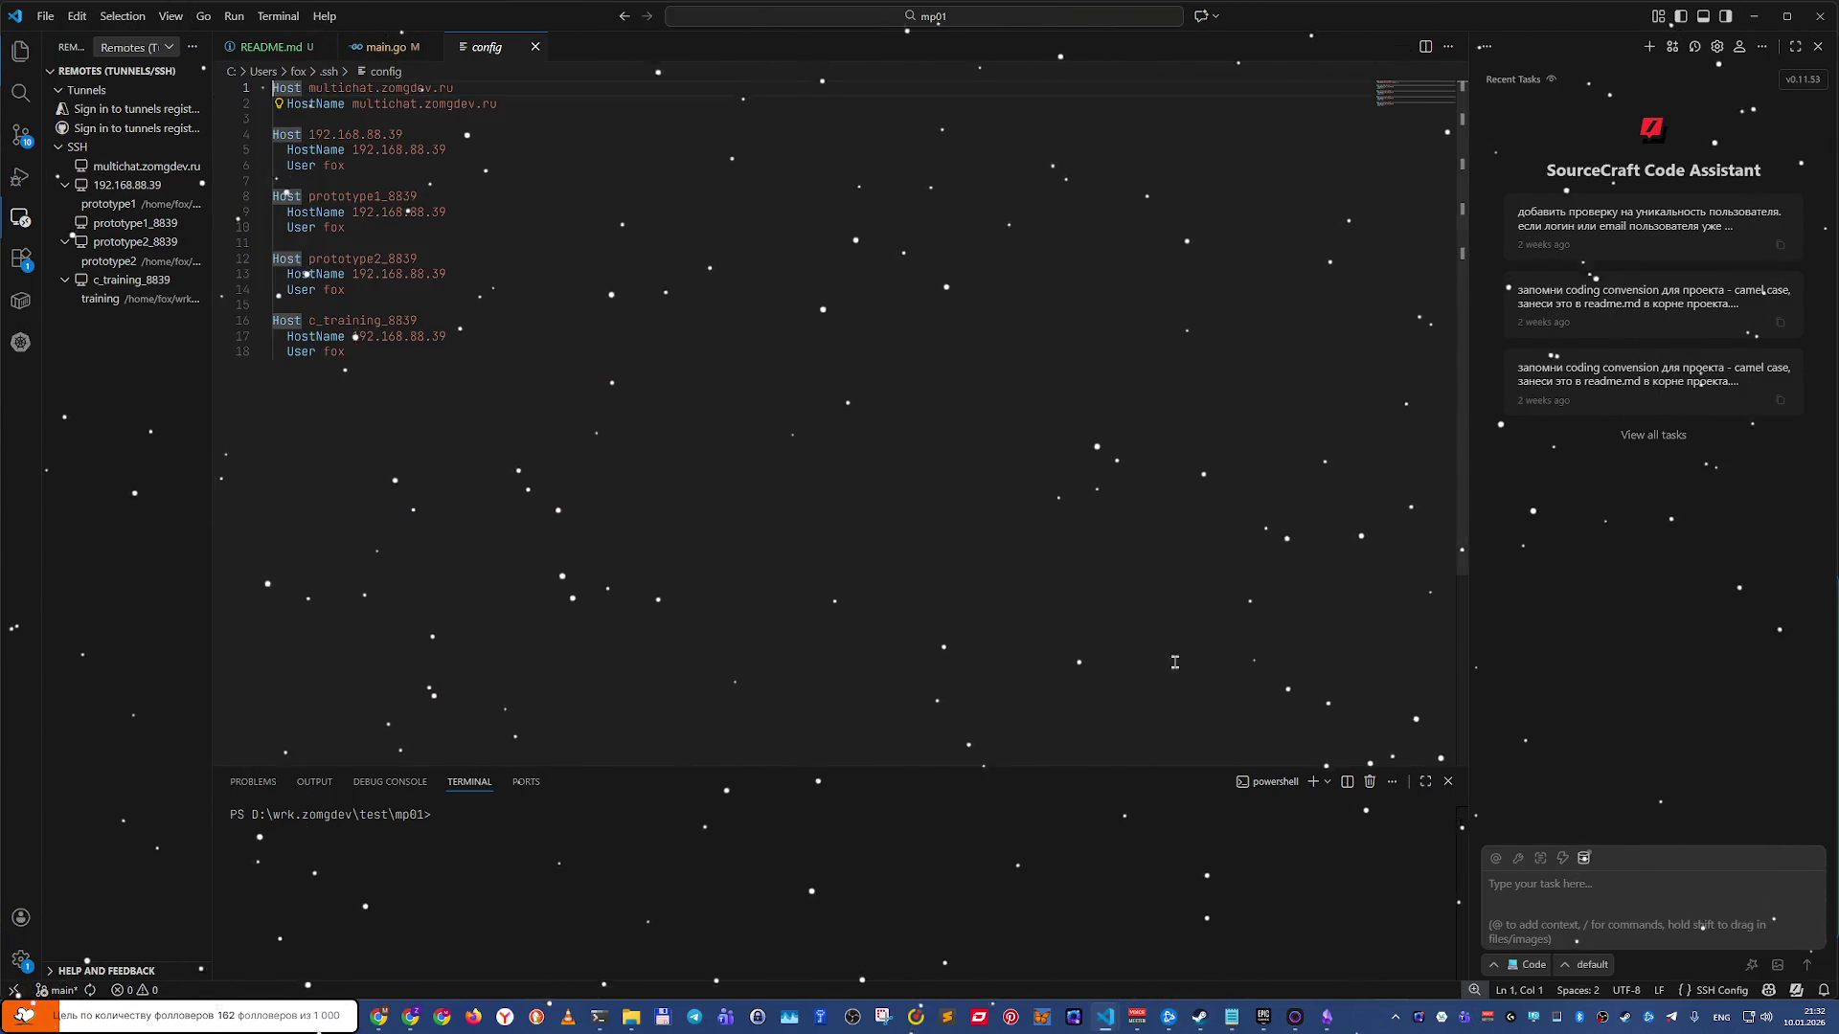
click(442, 137)
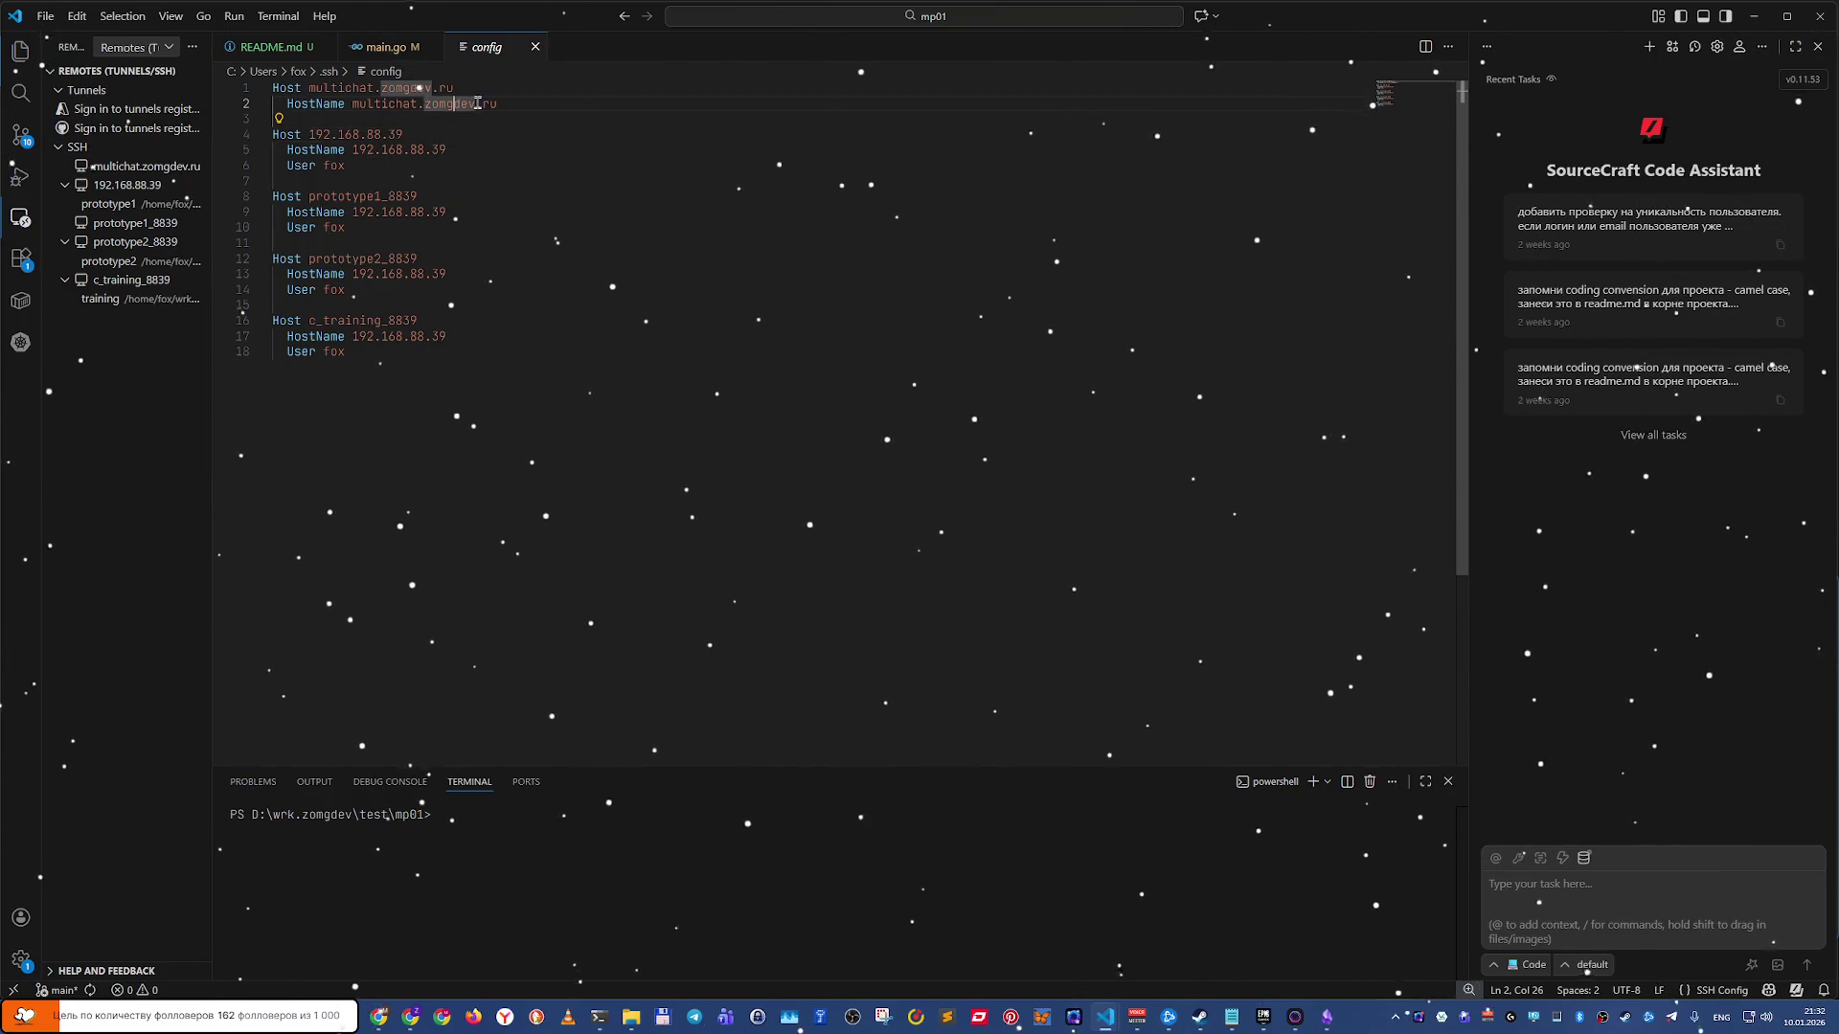
click(551, 105)
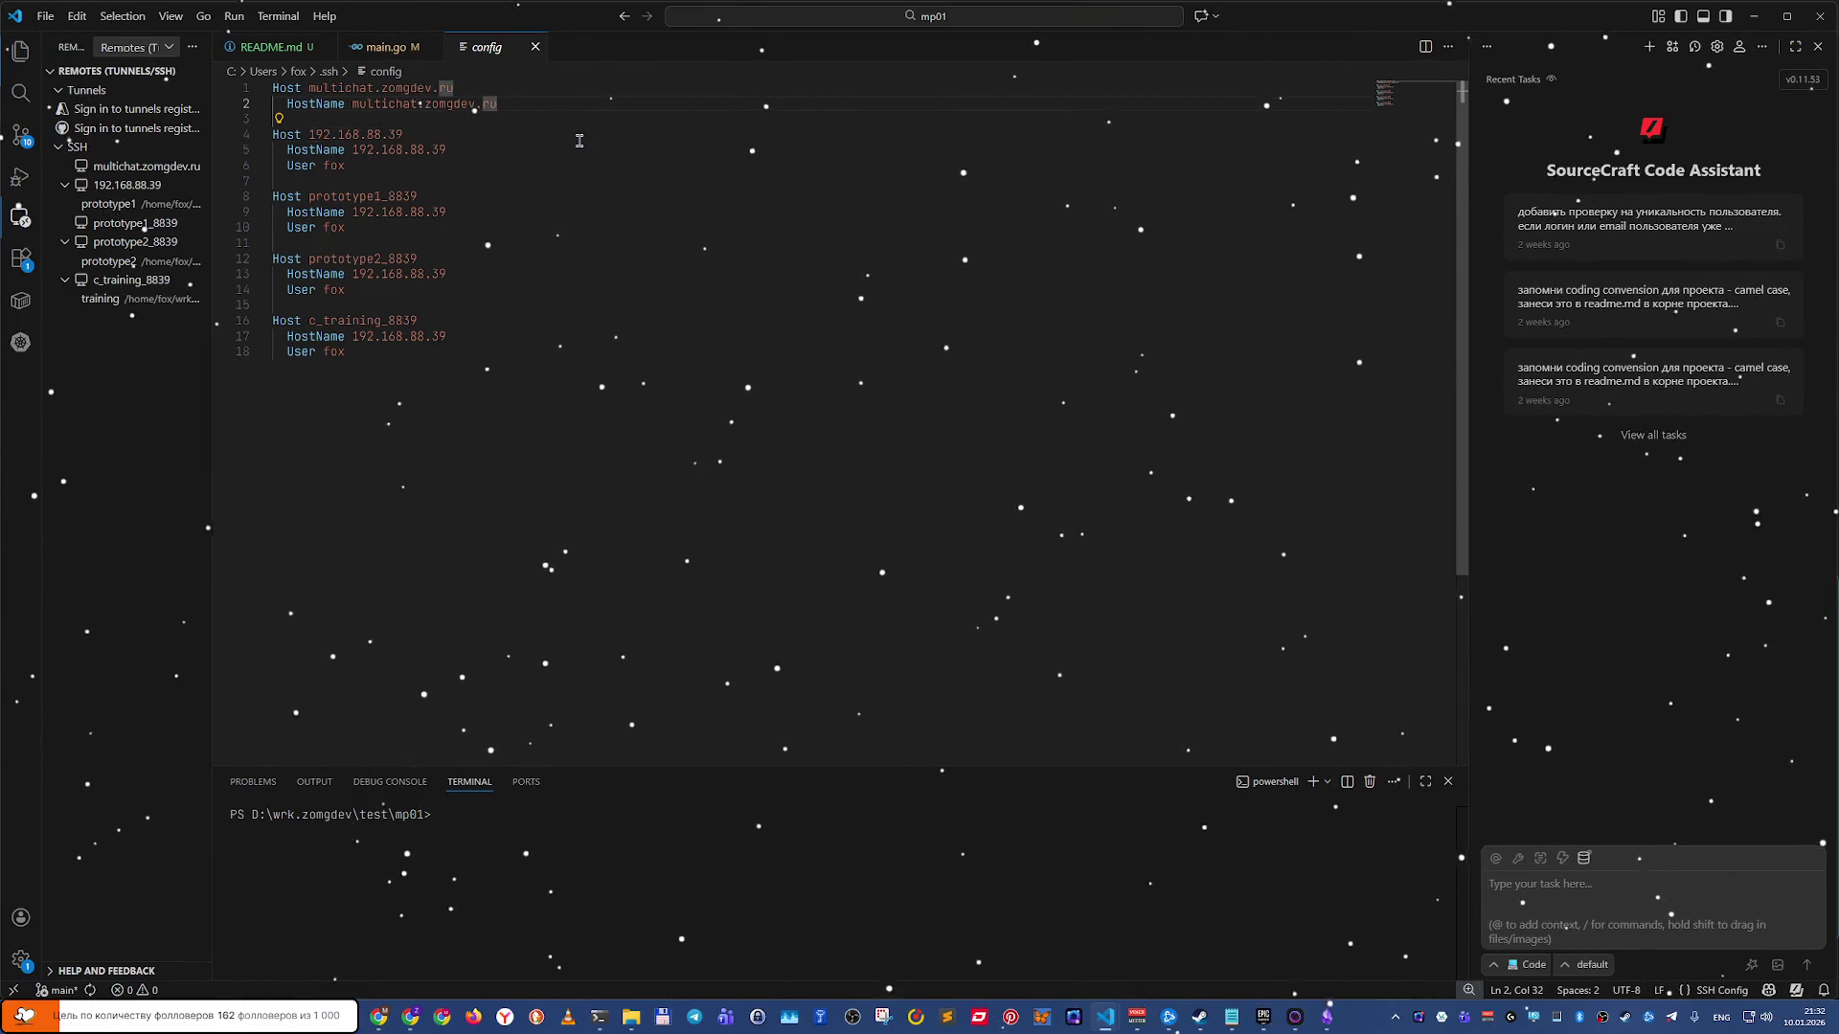
key(Down)
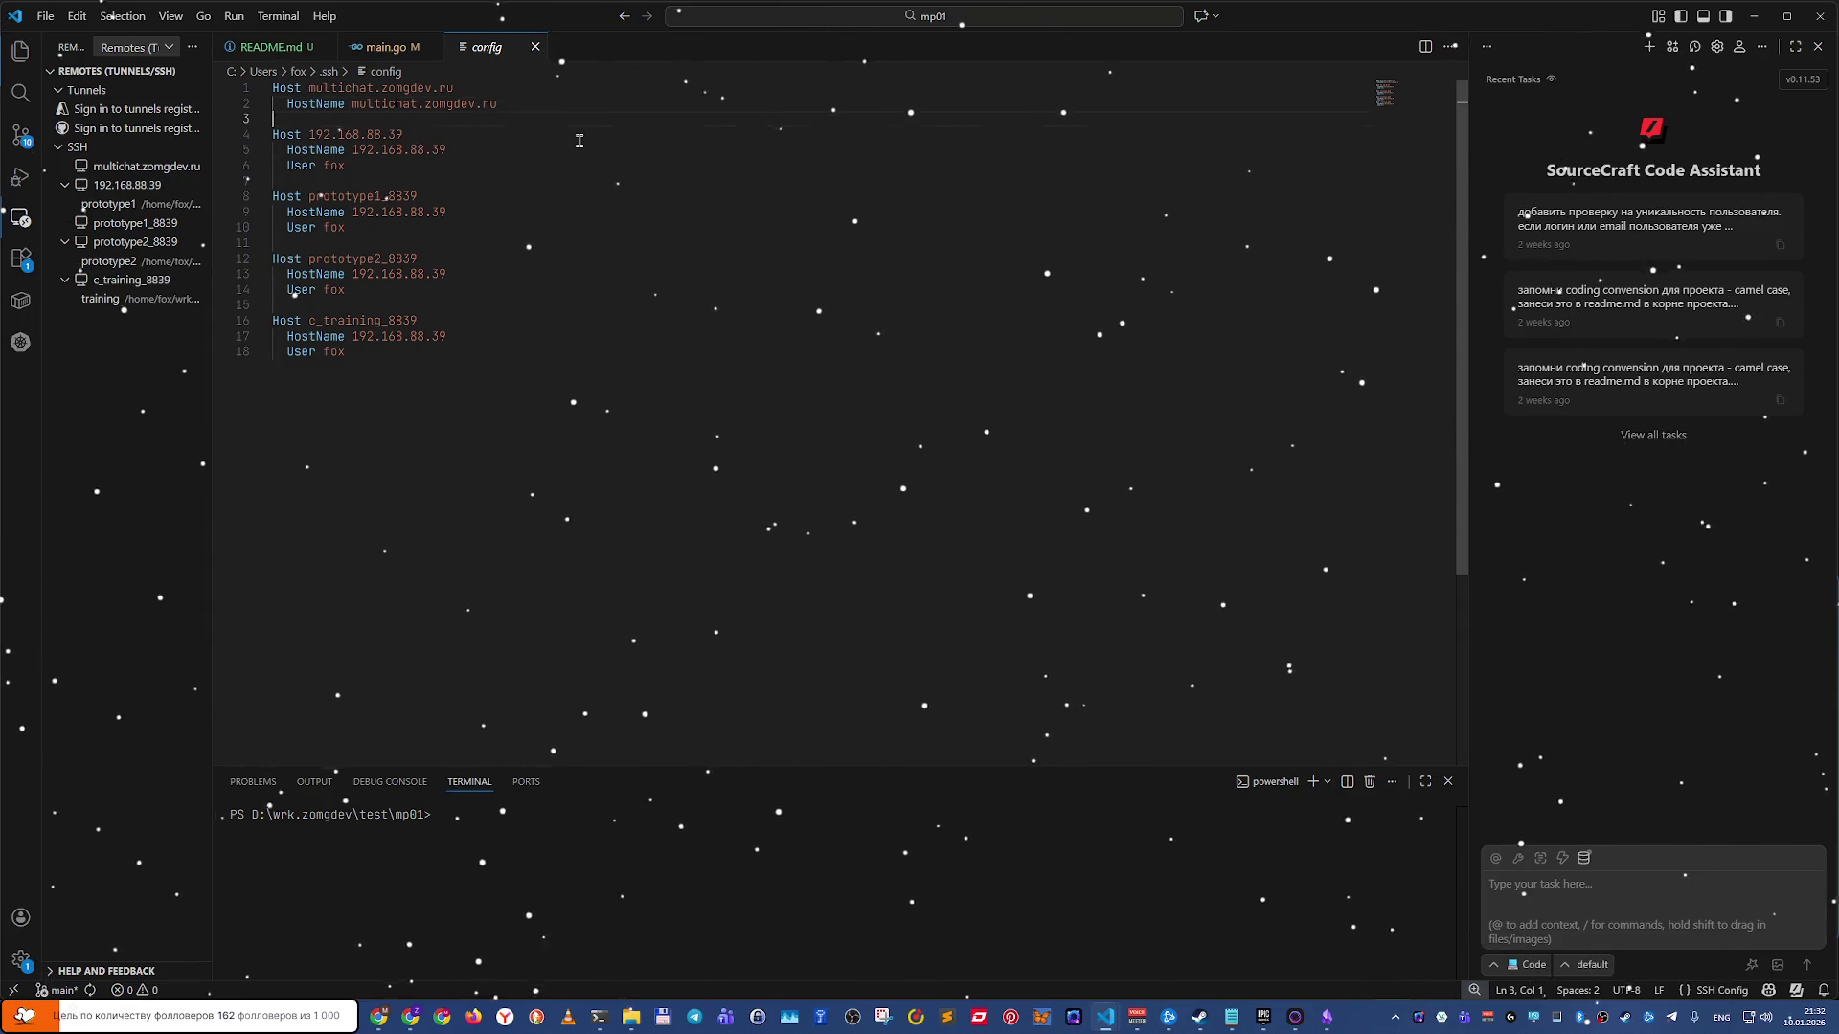
key(Return)
key(Up)
text(P)
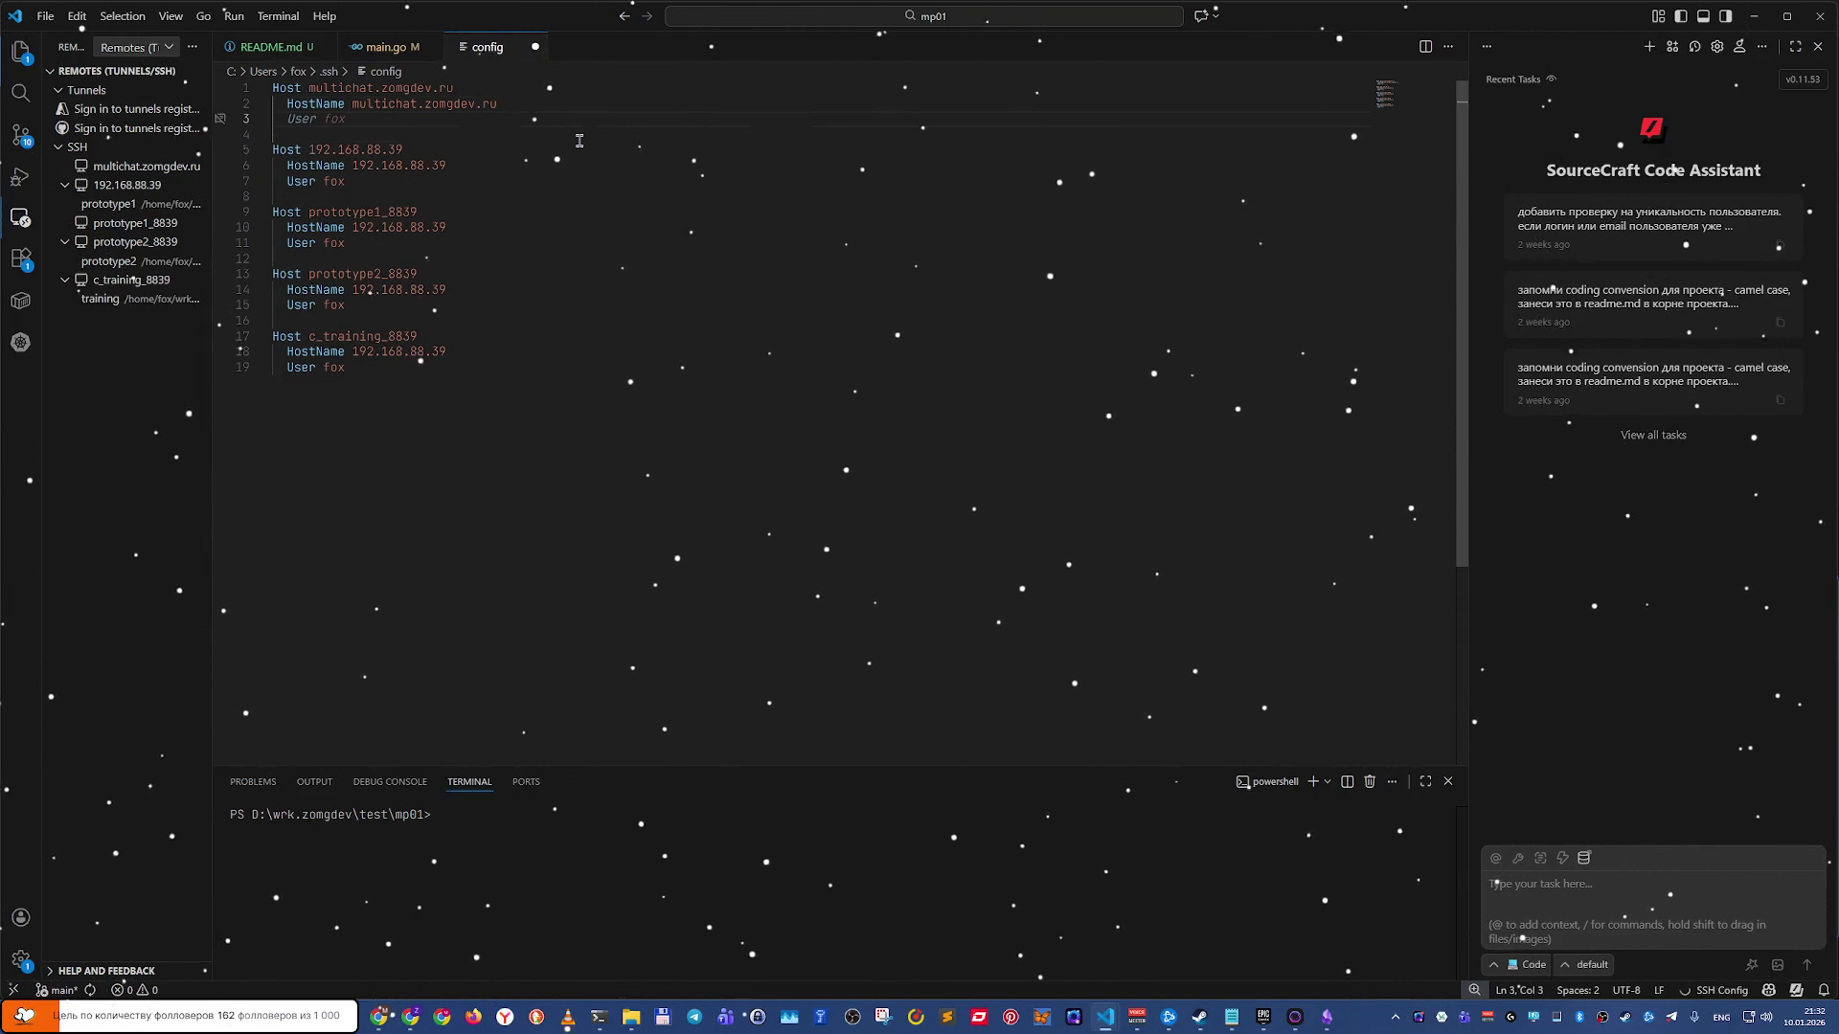
text(ort)
text( 4571)
text(2)
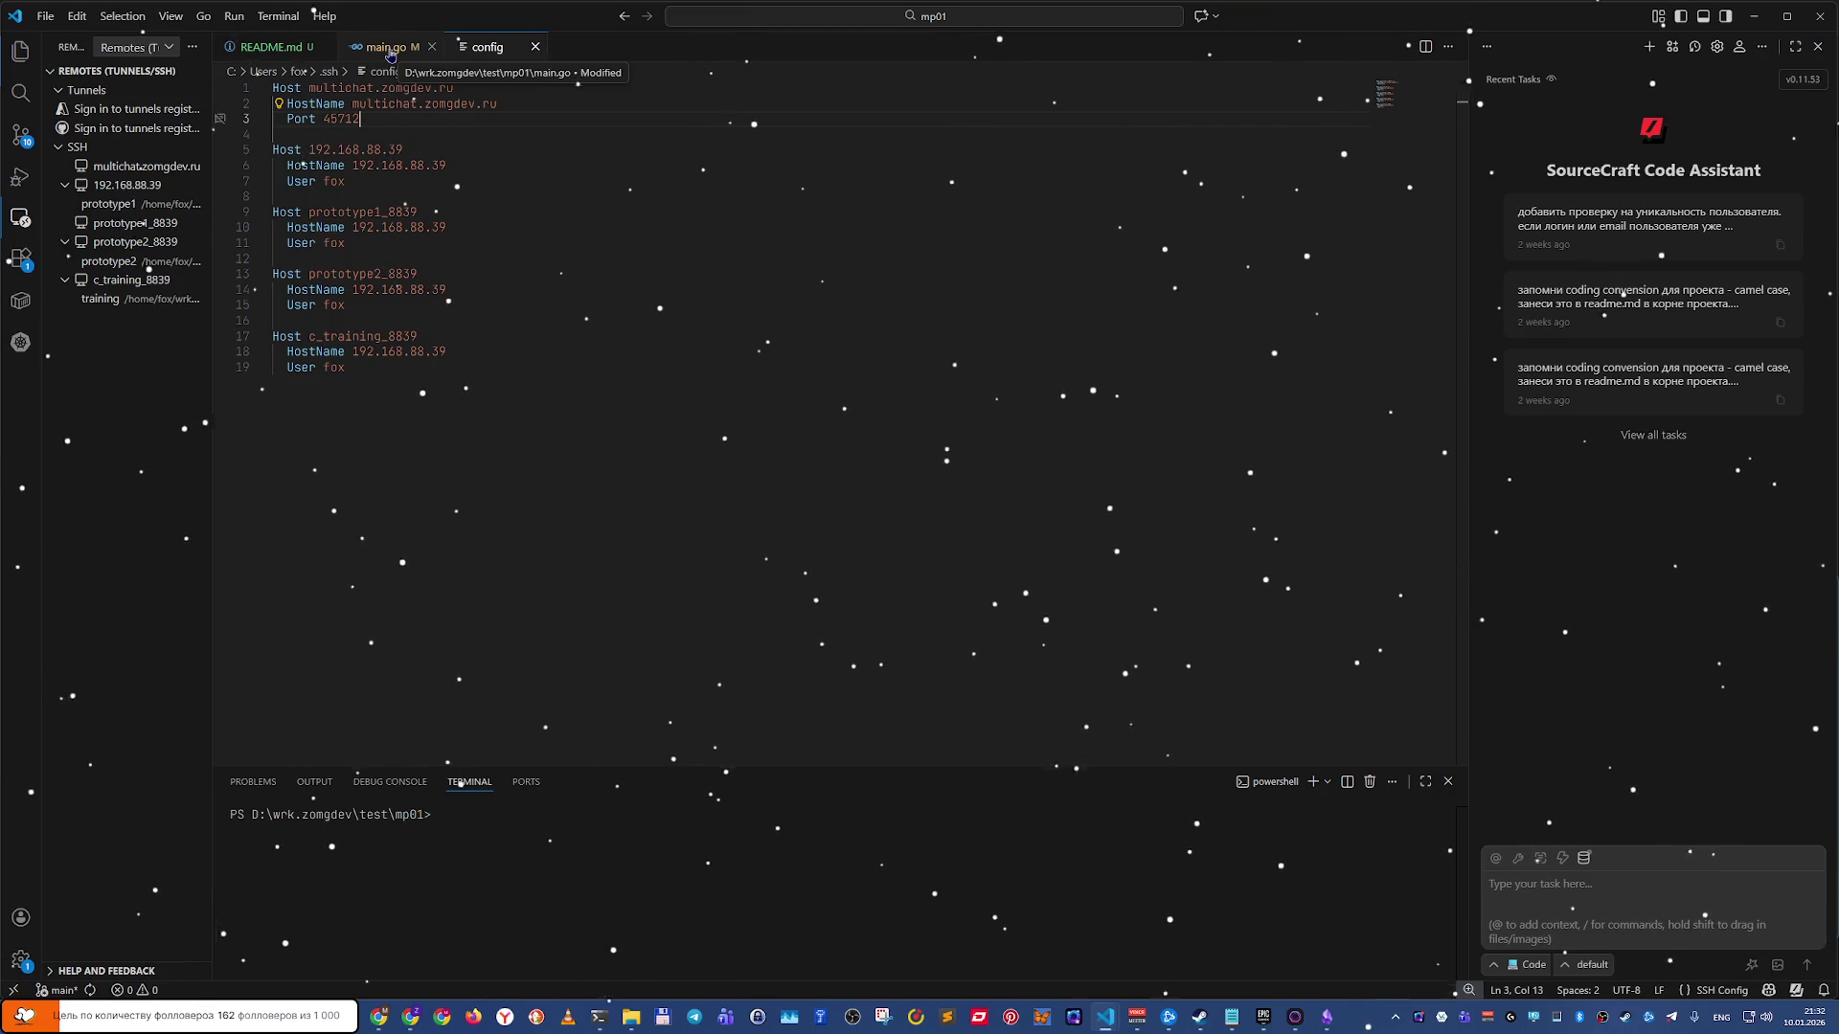
Step: Glance at main.go, then switch to the streaming-multichat window
click(392, 48)
click(479, 48)
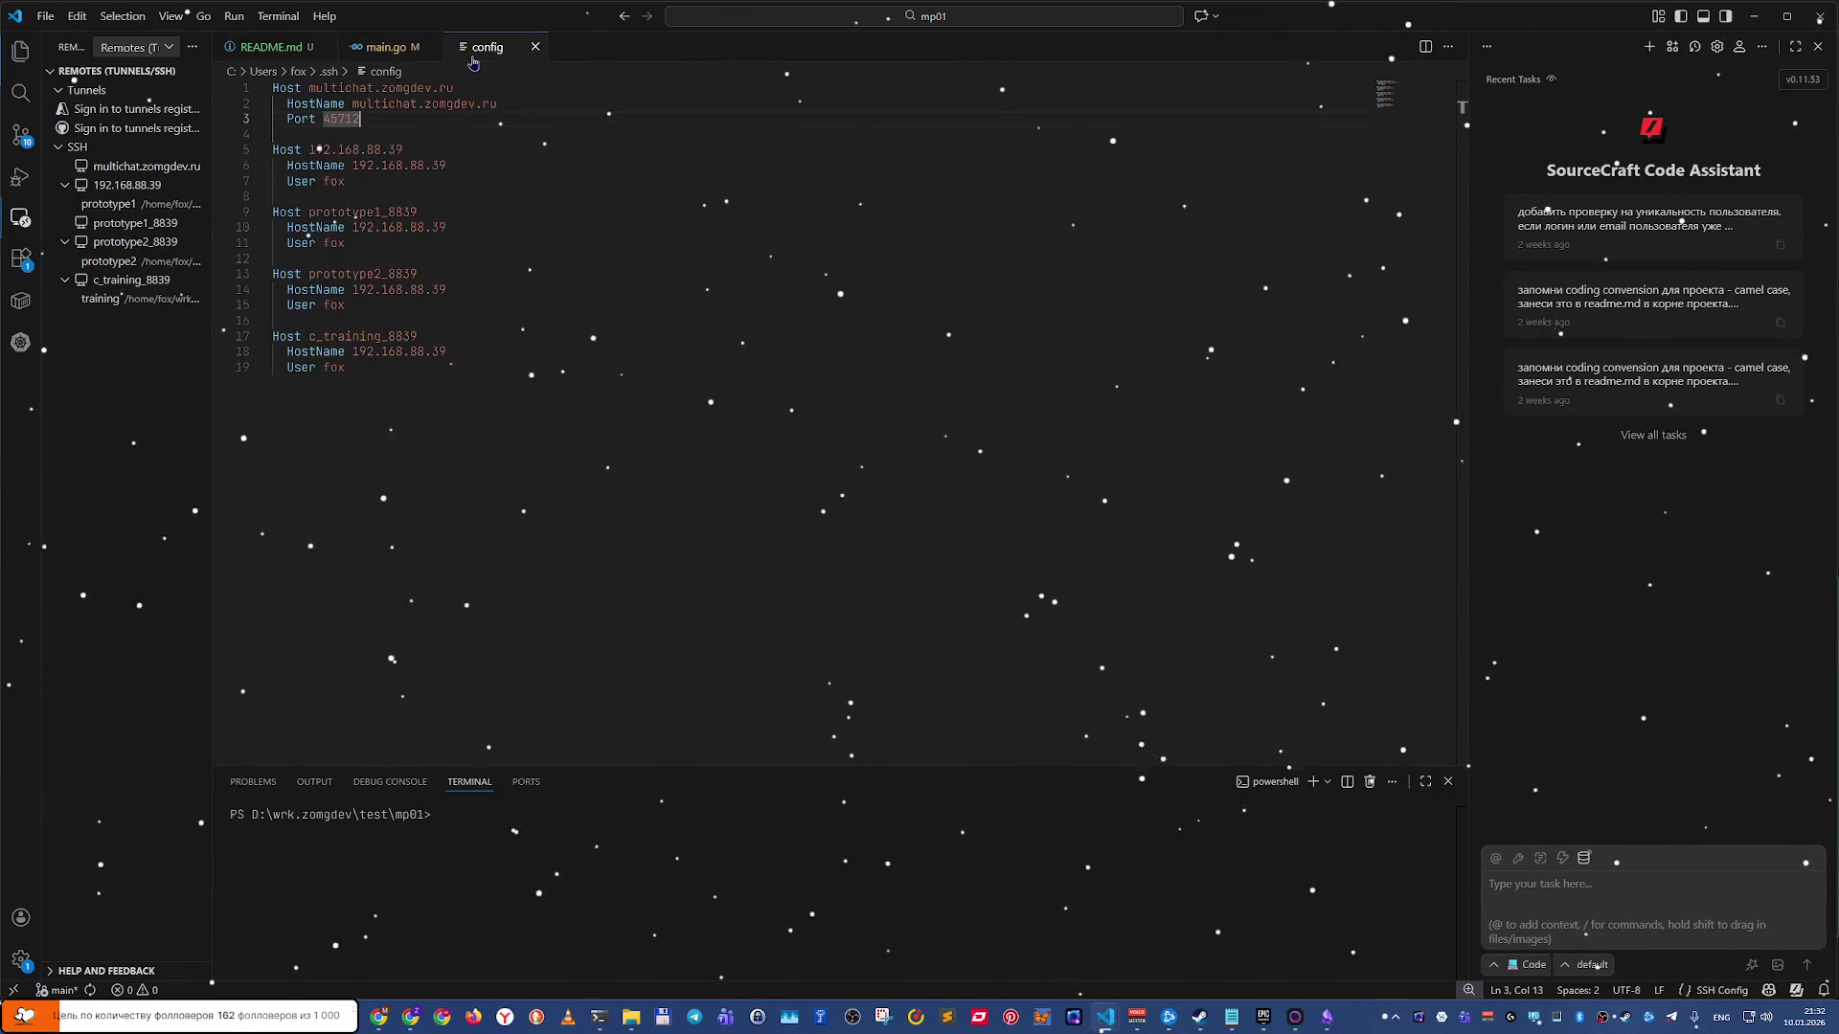
key(alt+Tab)
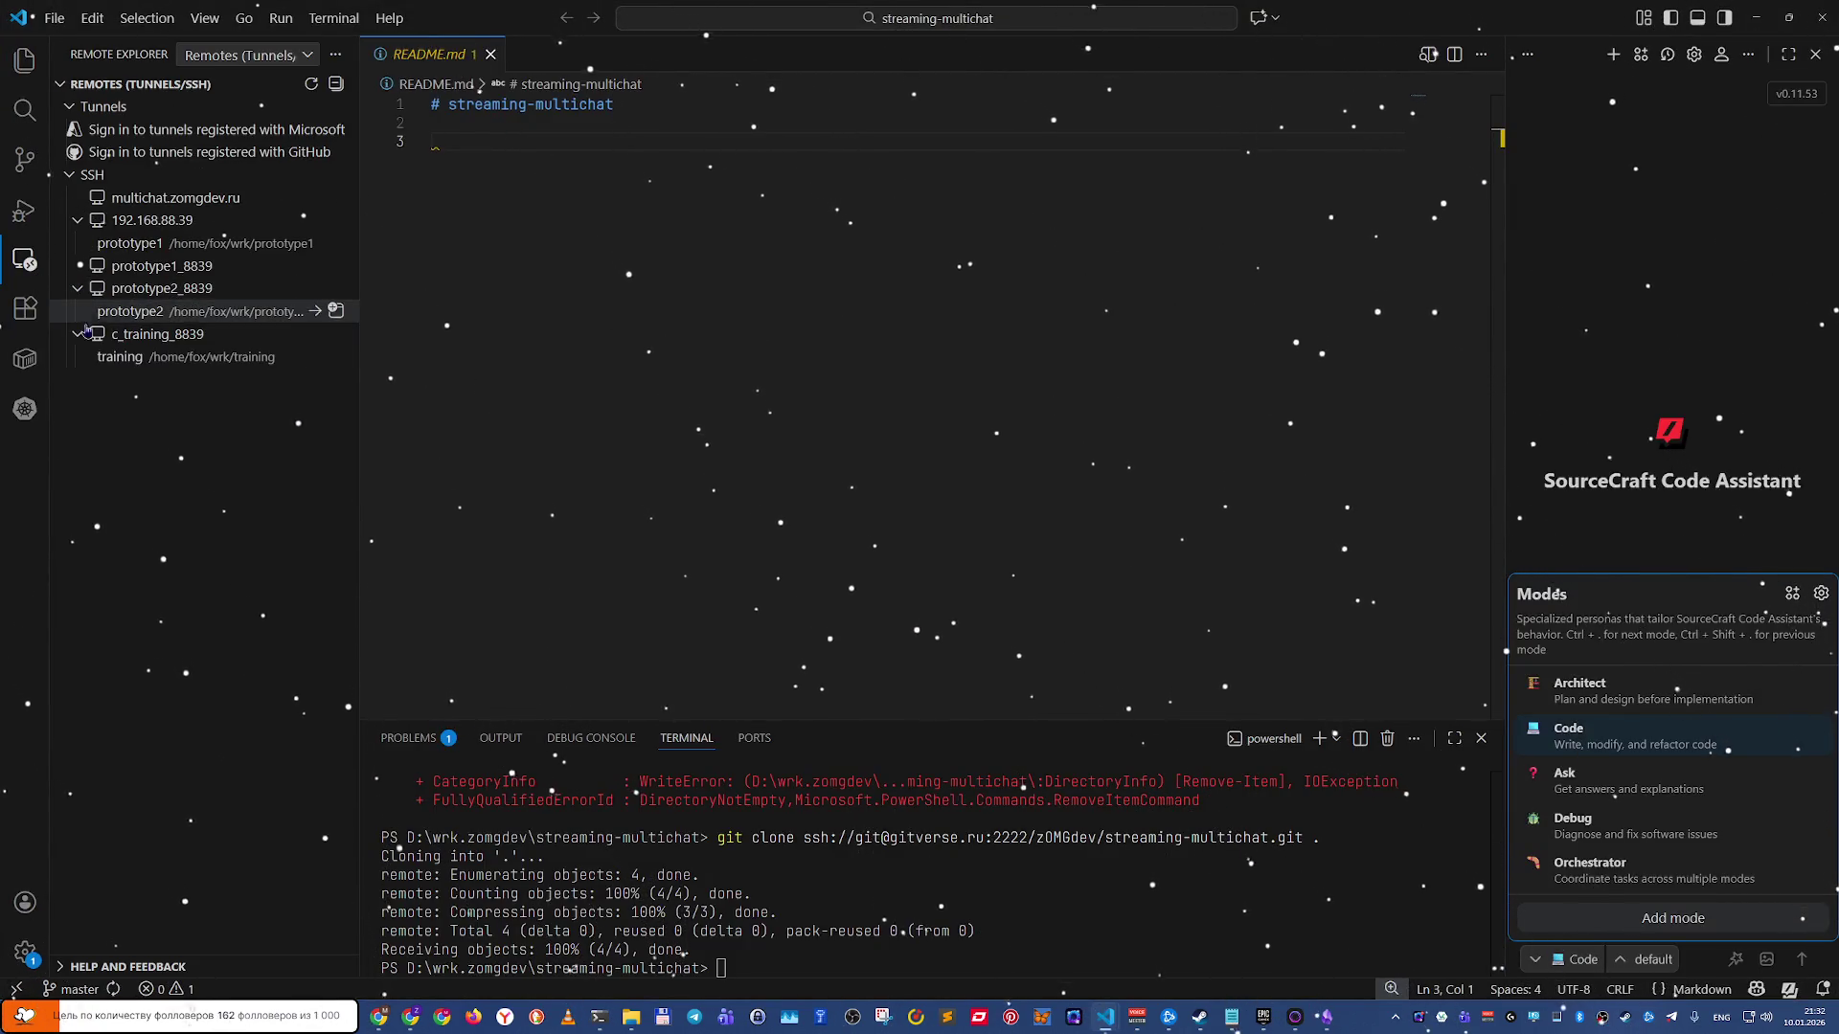
Step: Connect a new window to multichat.zomgdev.ru as a Linux host and show the Explorer sidebar
click(230, 198)
click(314, 197)
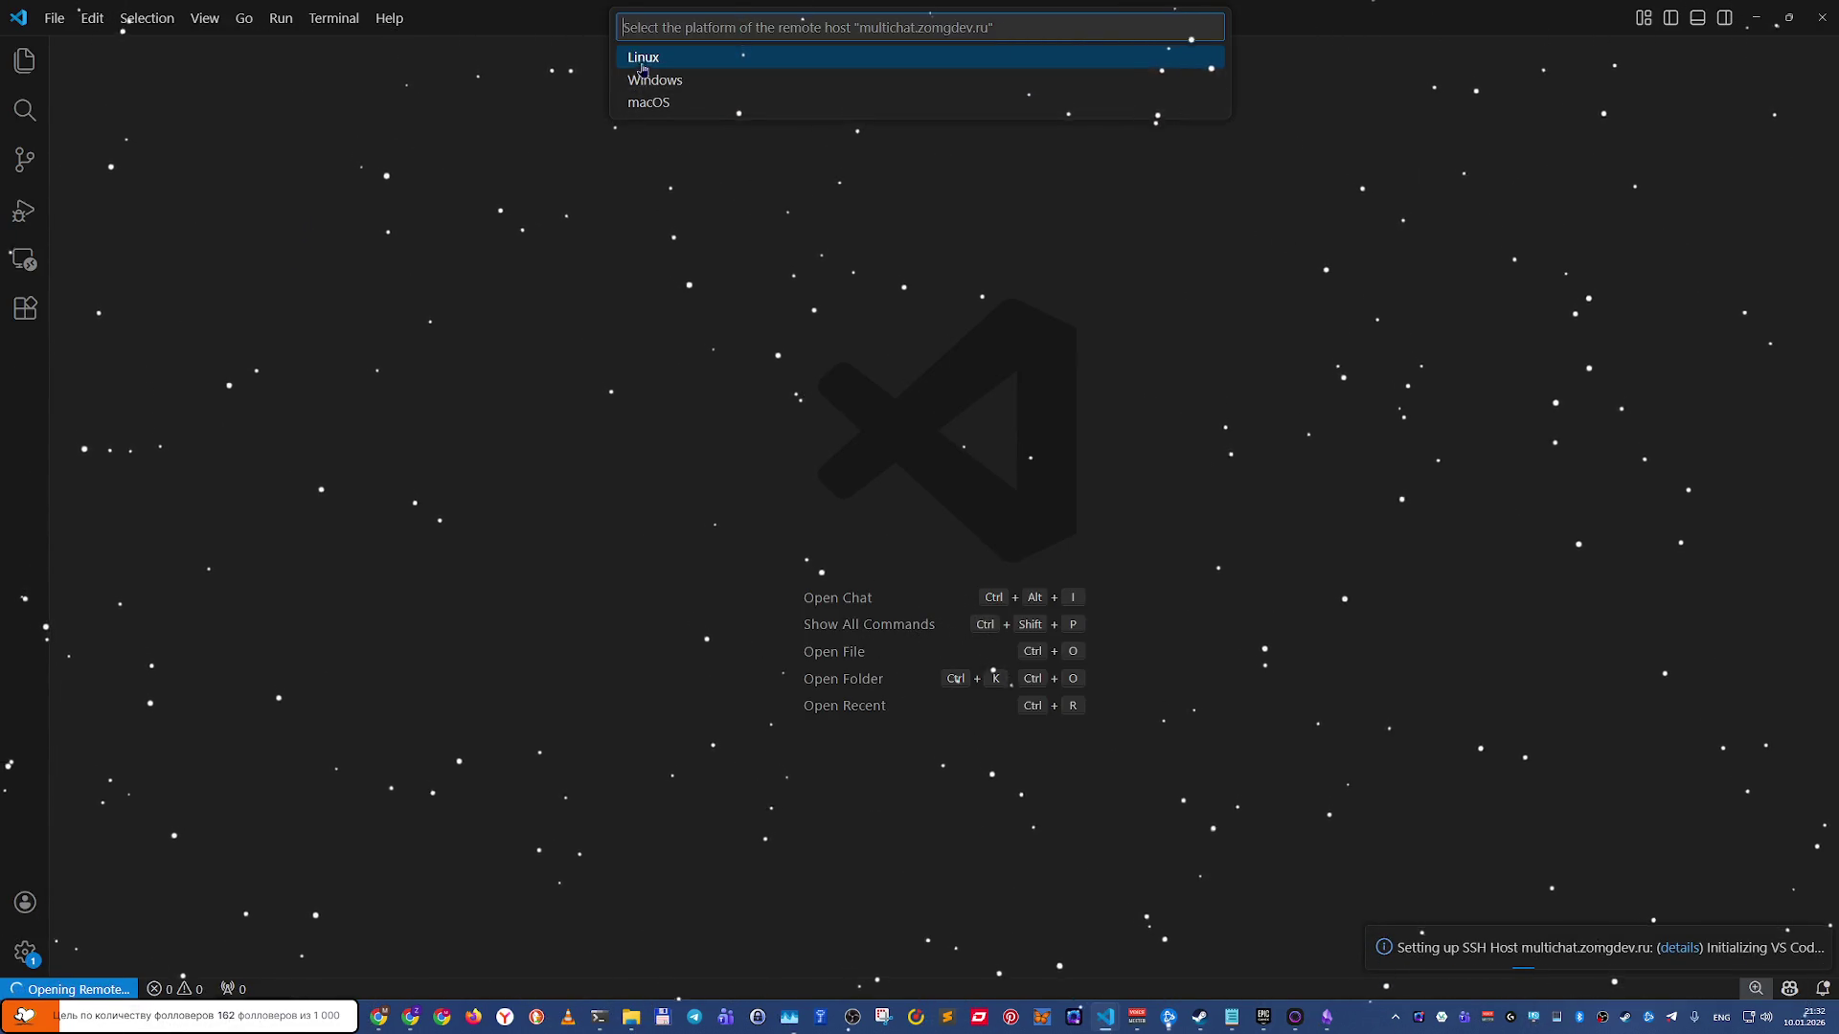
click(645, 60)
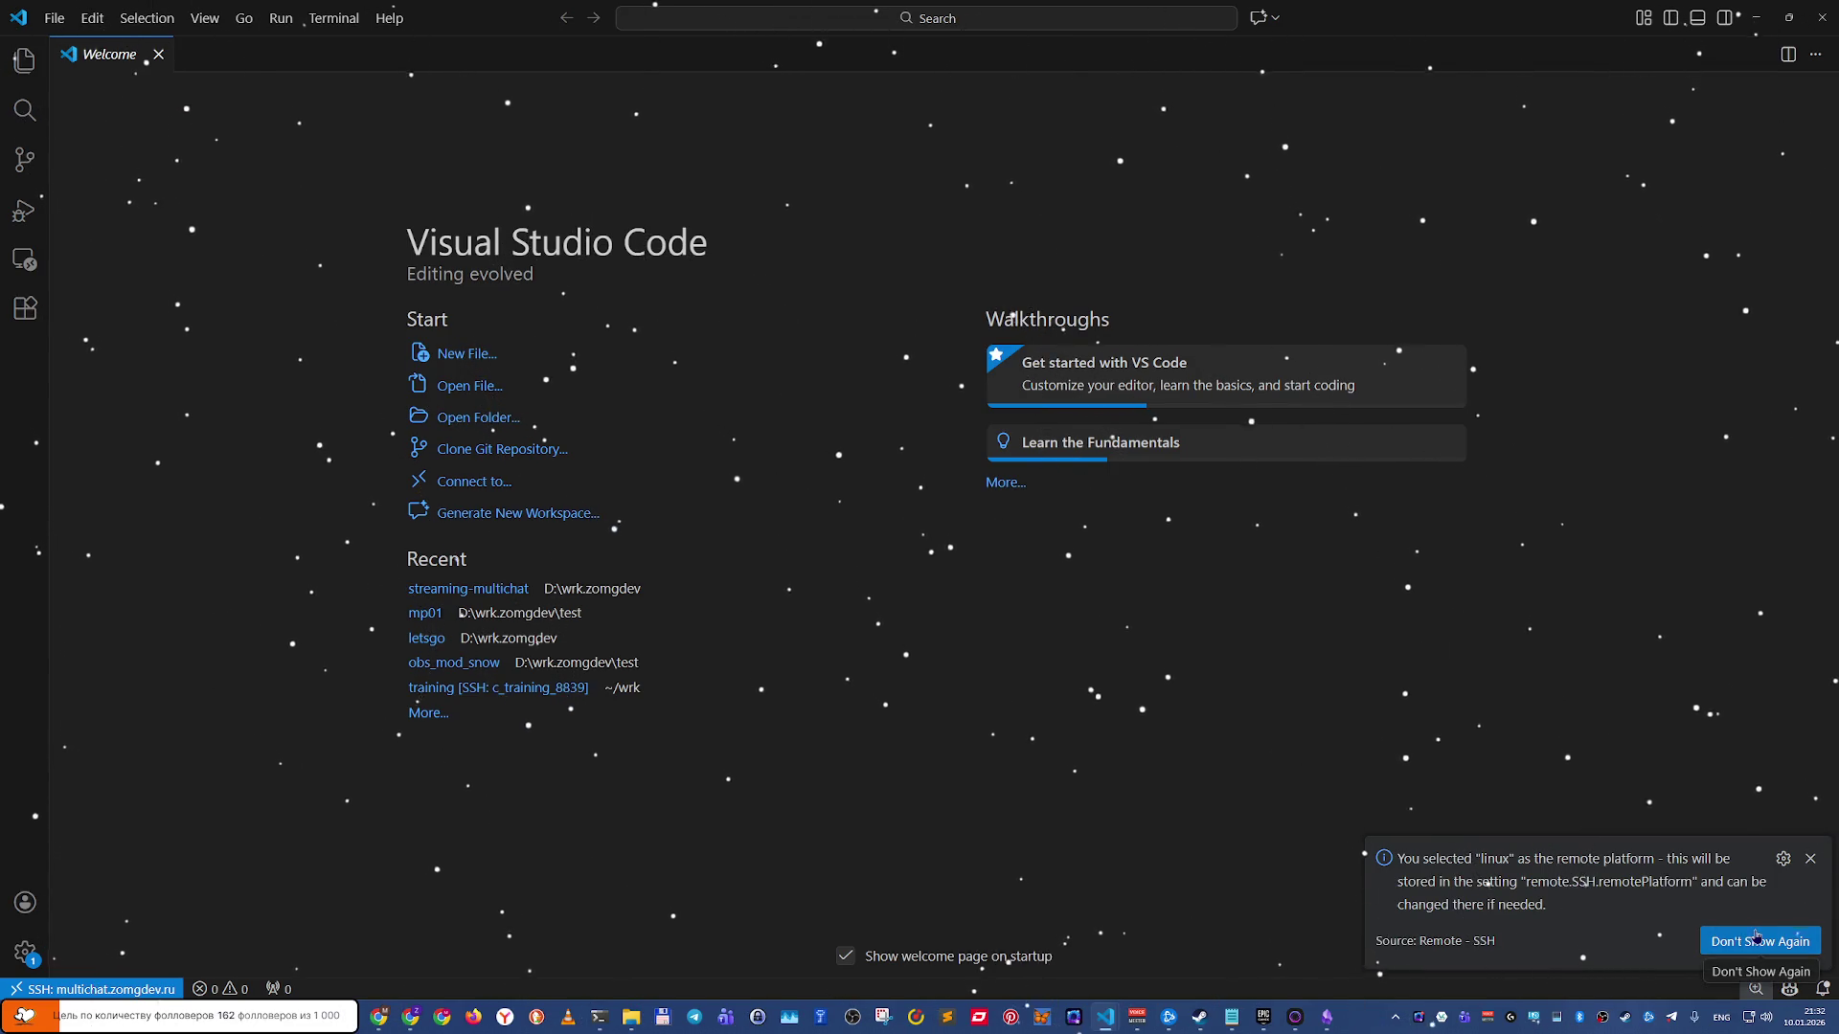
click(1809, 859)
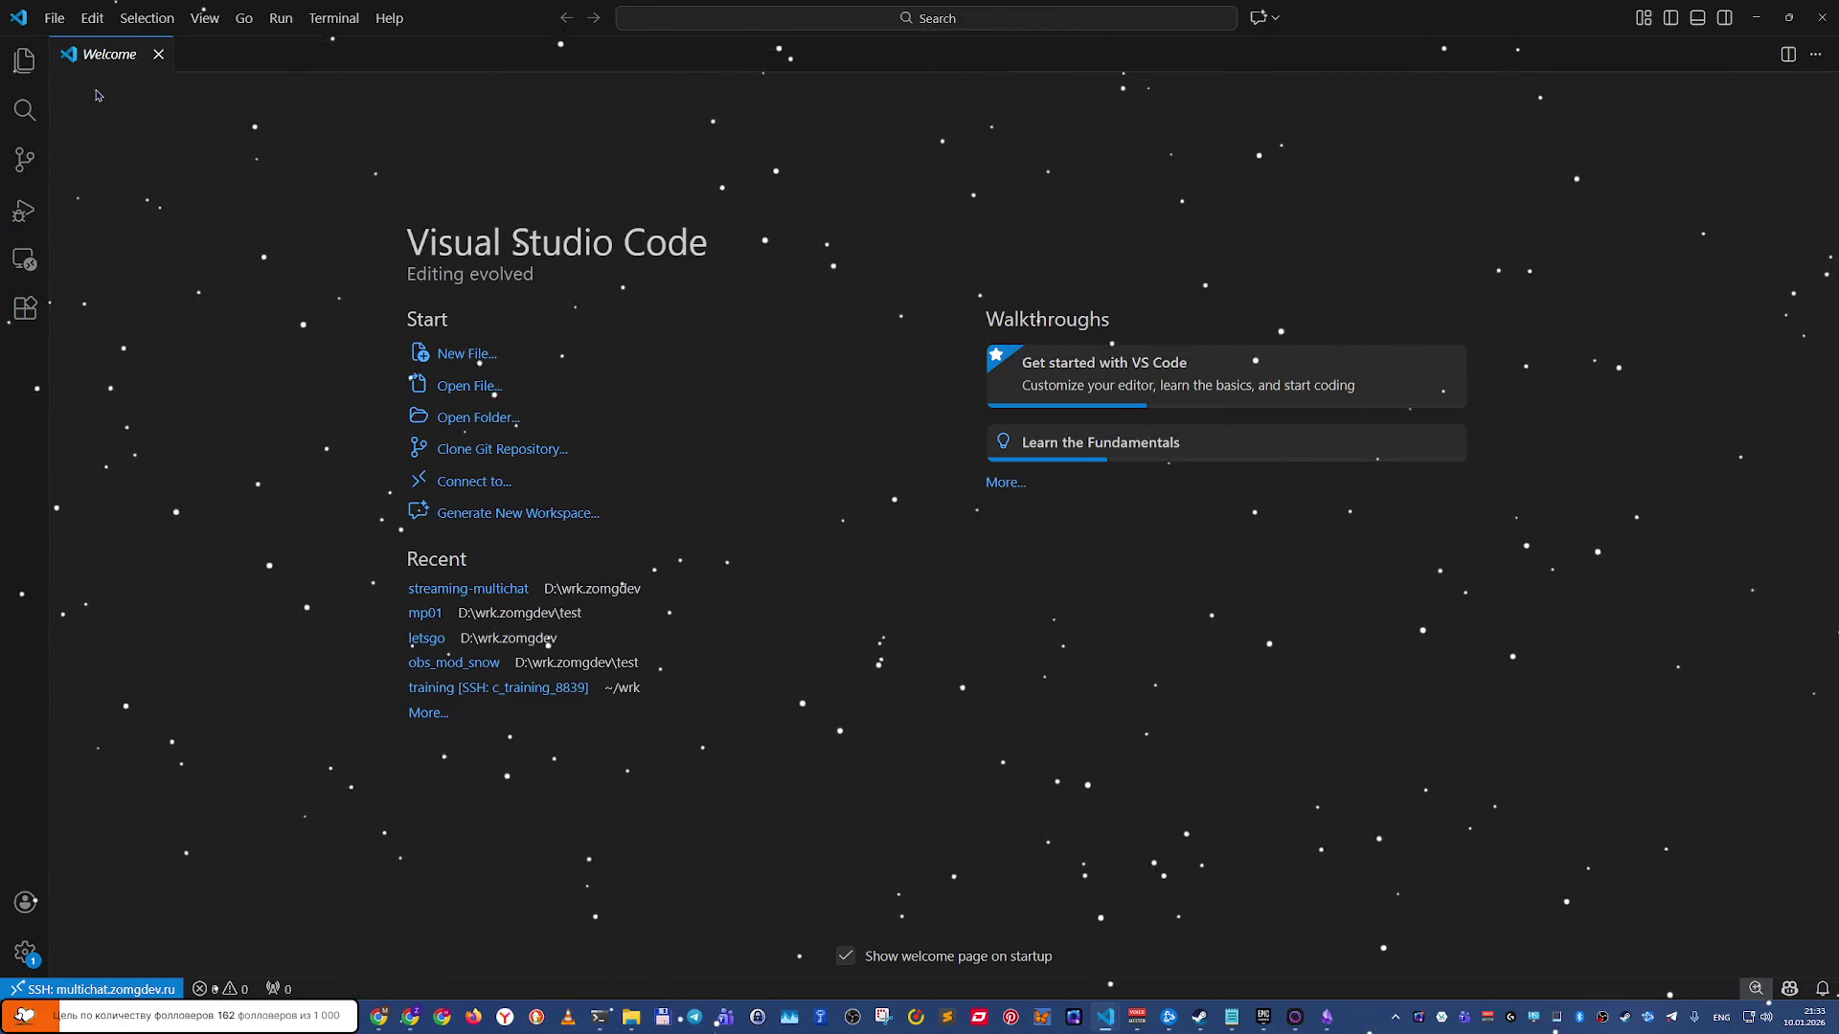
click(25, 62)
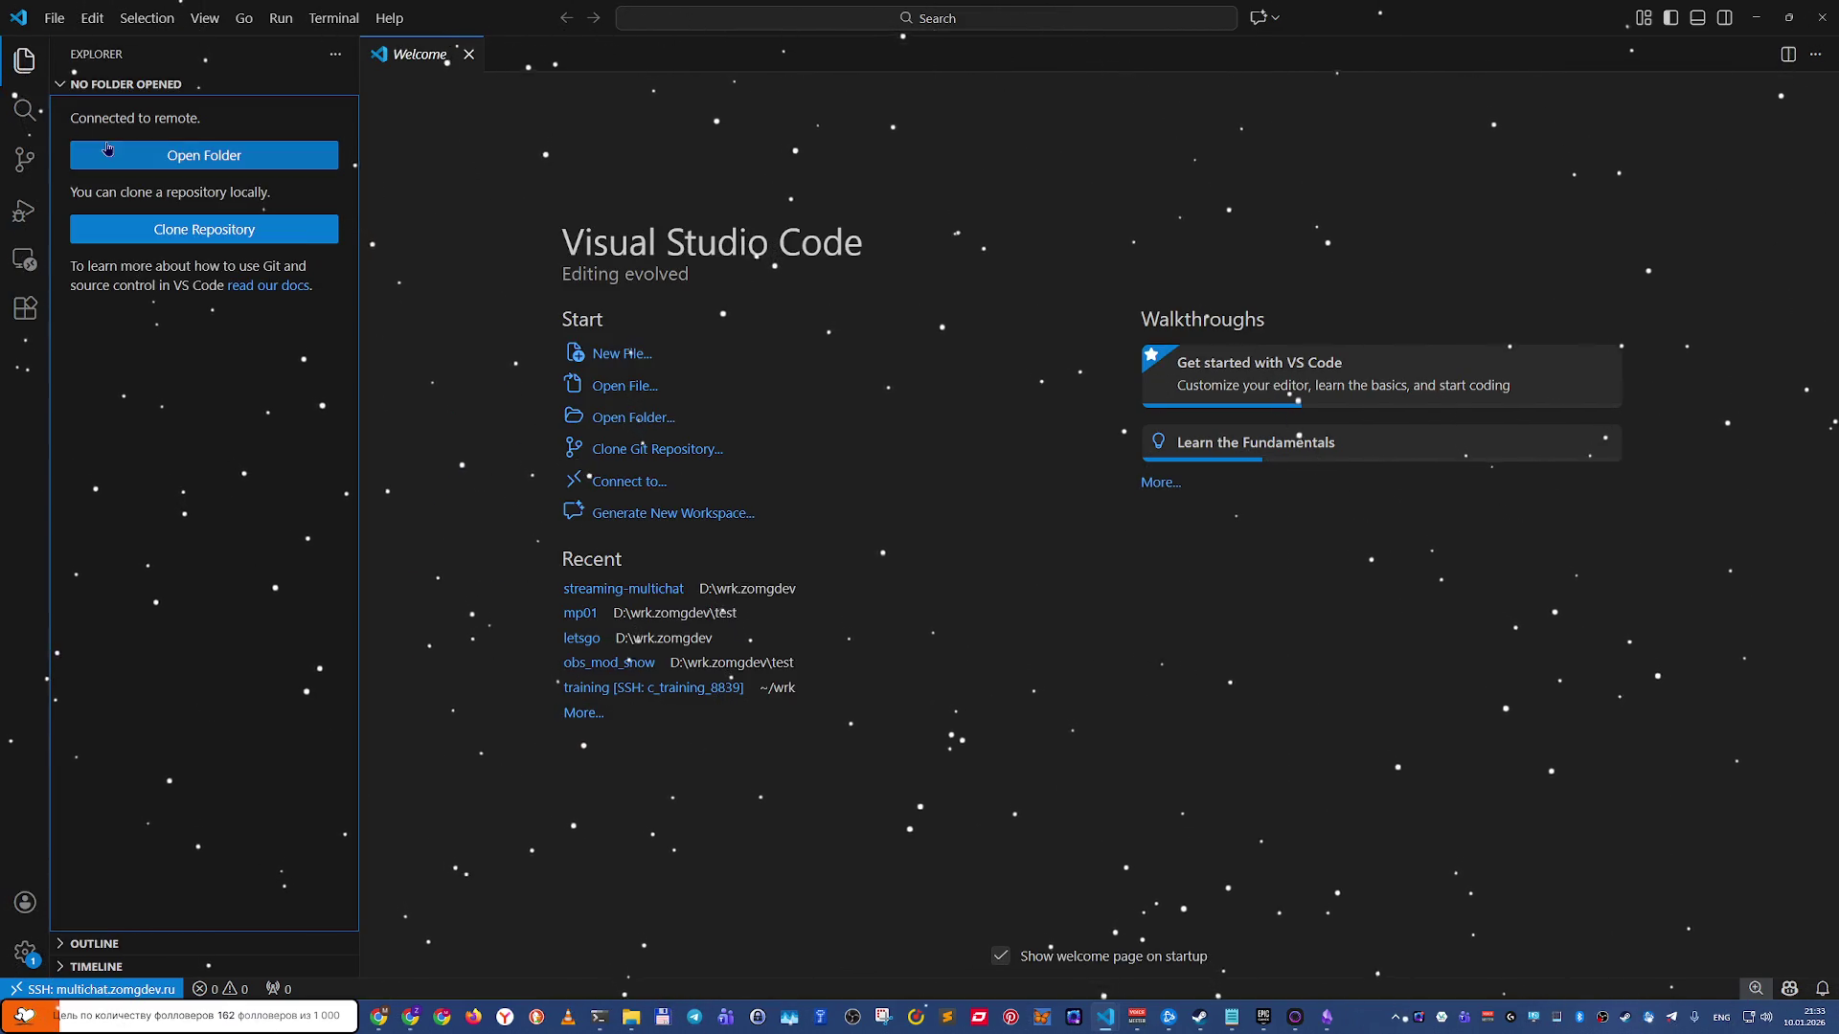
Step: Request remote folder /home/fox/wrk/streaming-multichat, which the prompt reports as nonexistent
click(254, 159)
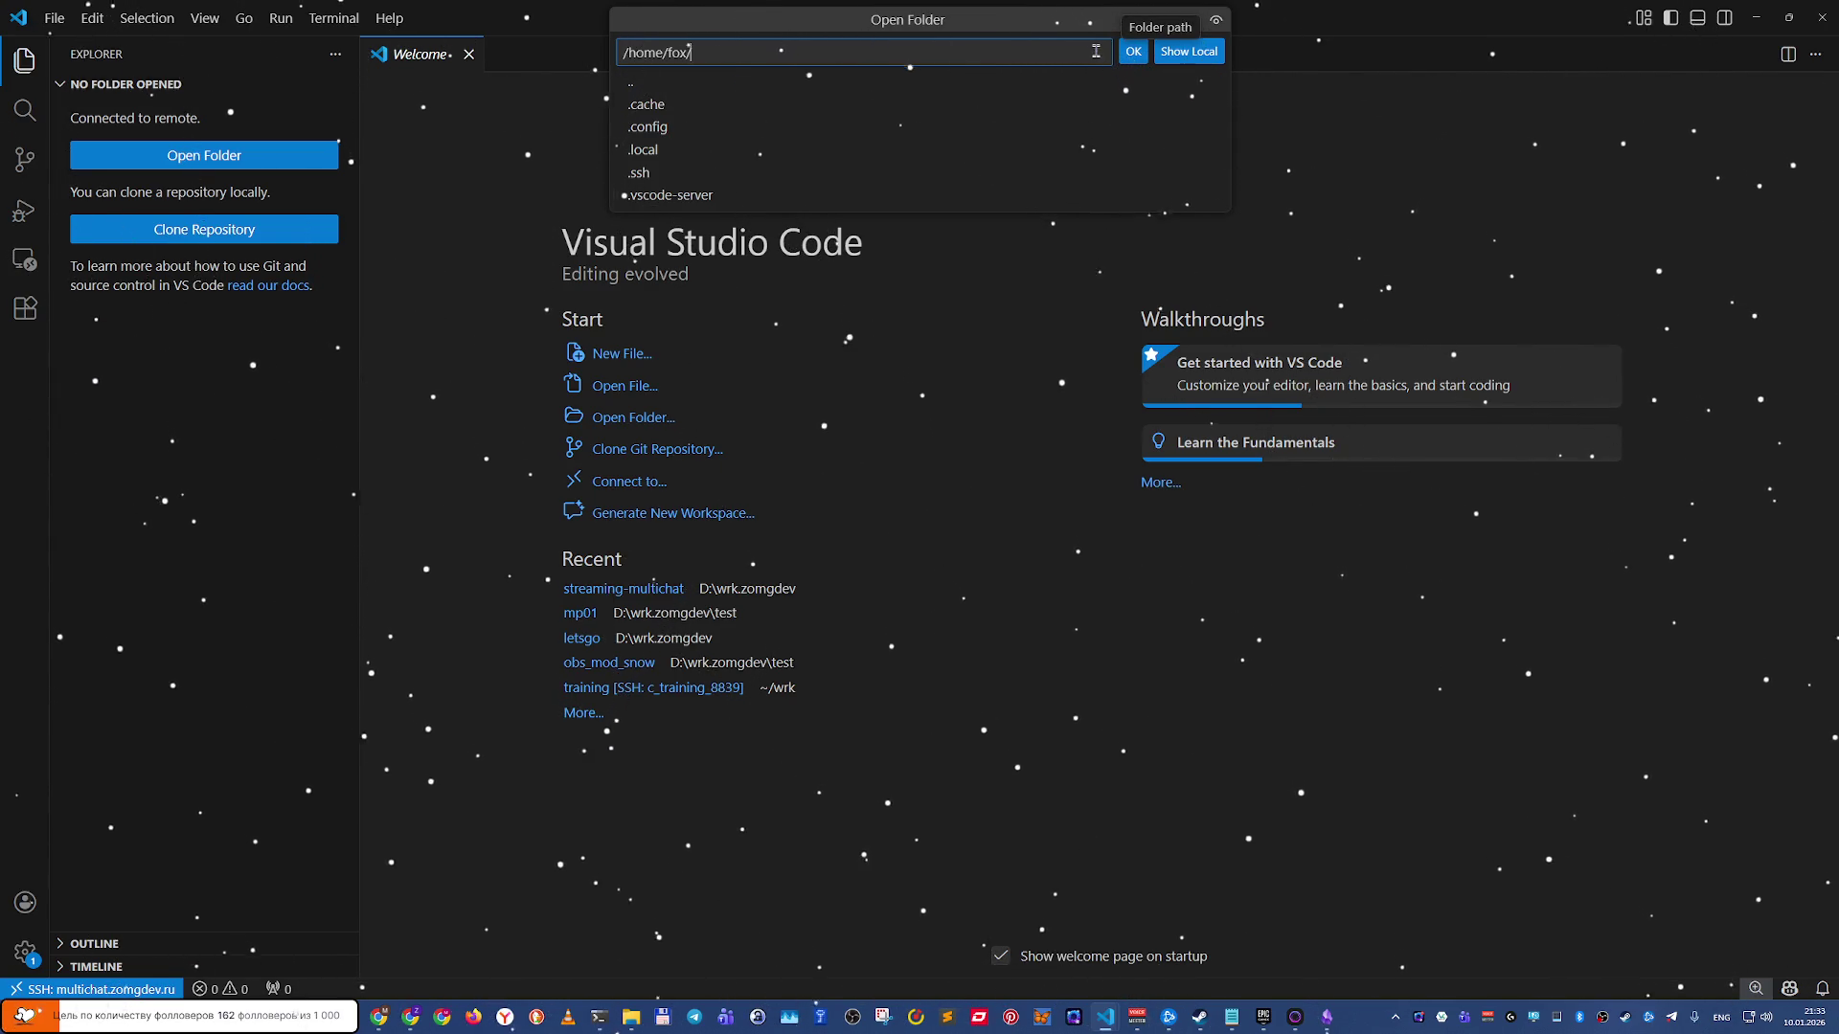
text(rk/)
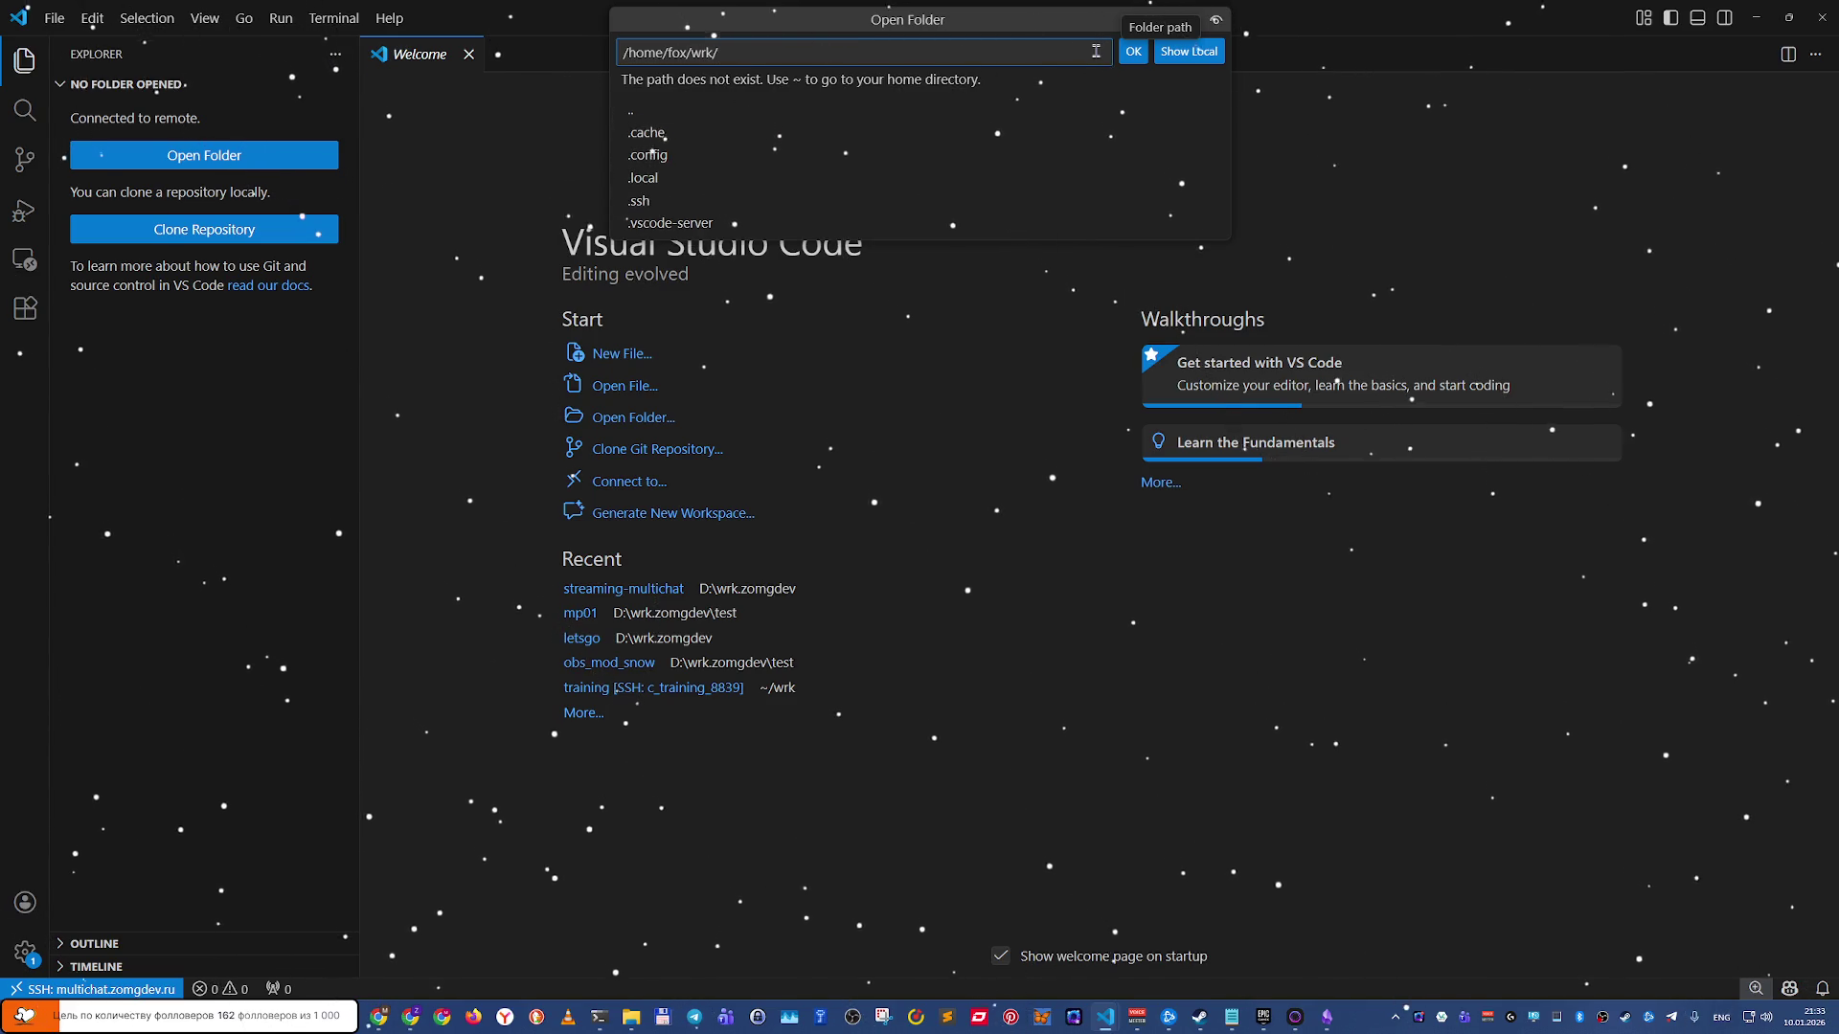
text(streami)
text(ng)
text(-multic)
text(hat)
click(1135, 53)
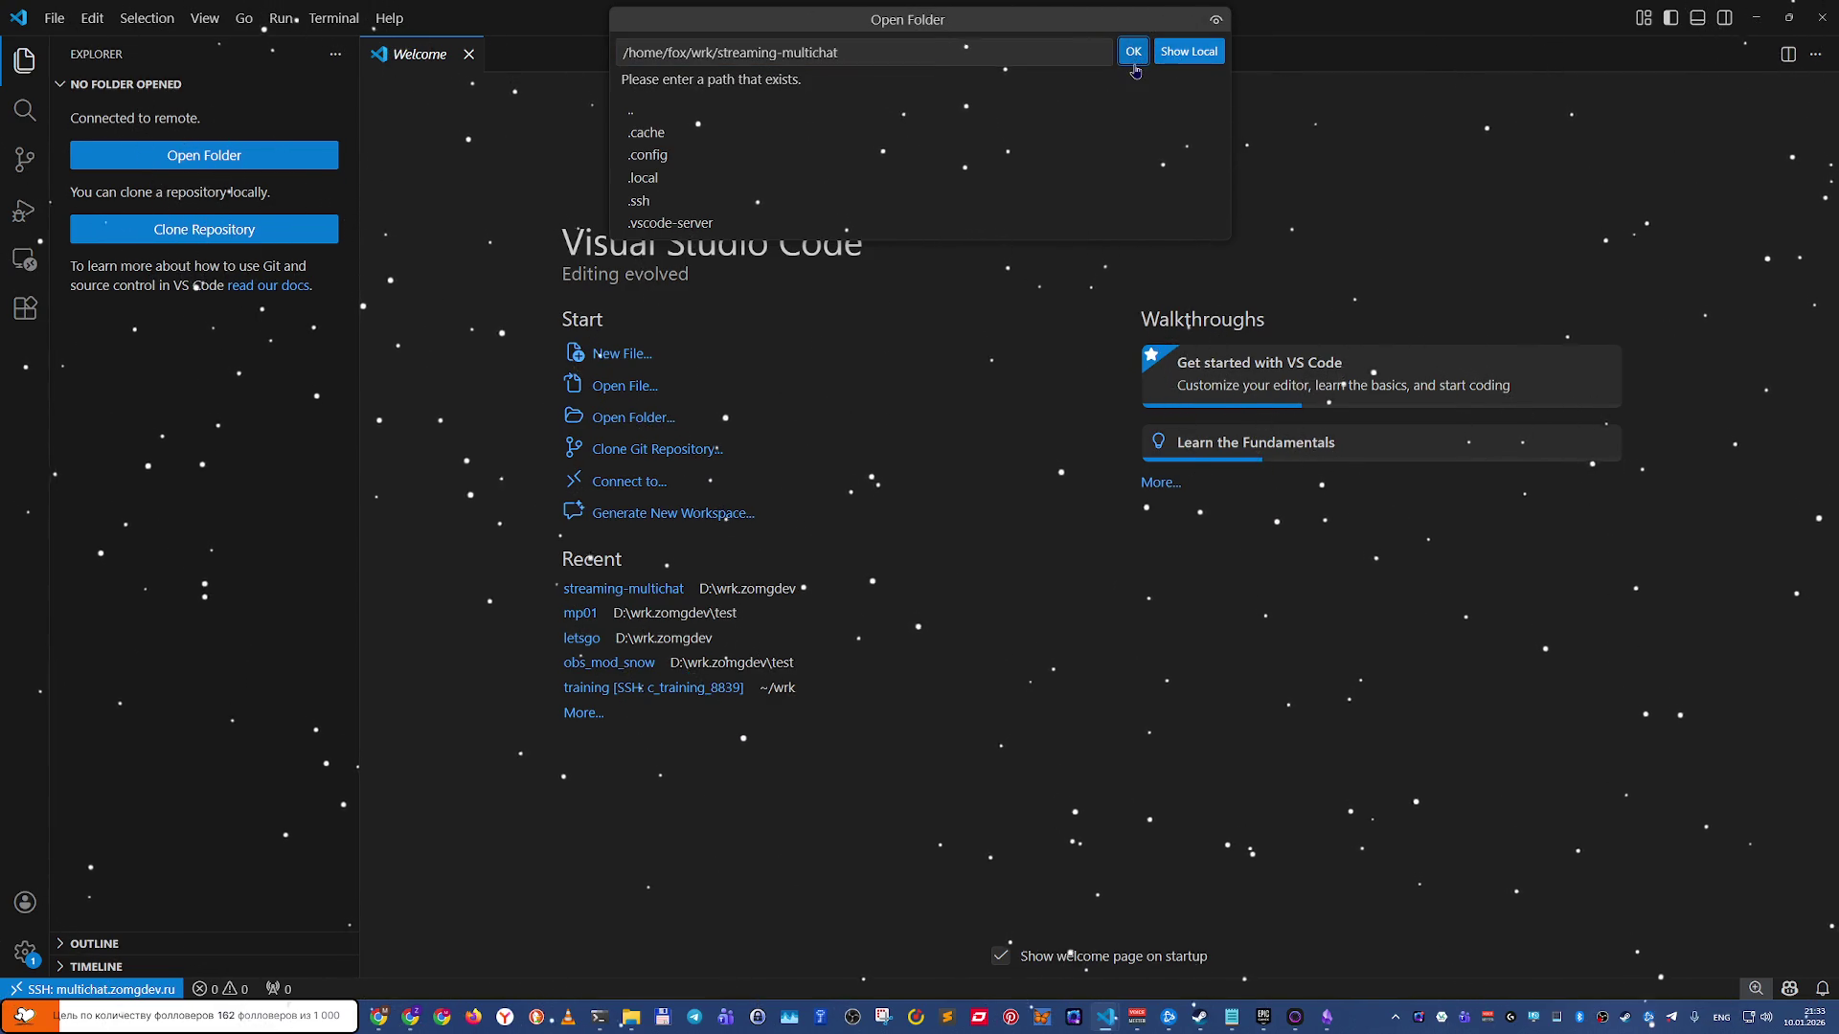
click(1135, 52)
key(alt+Tab)
key(alt+Tab)
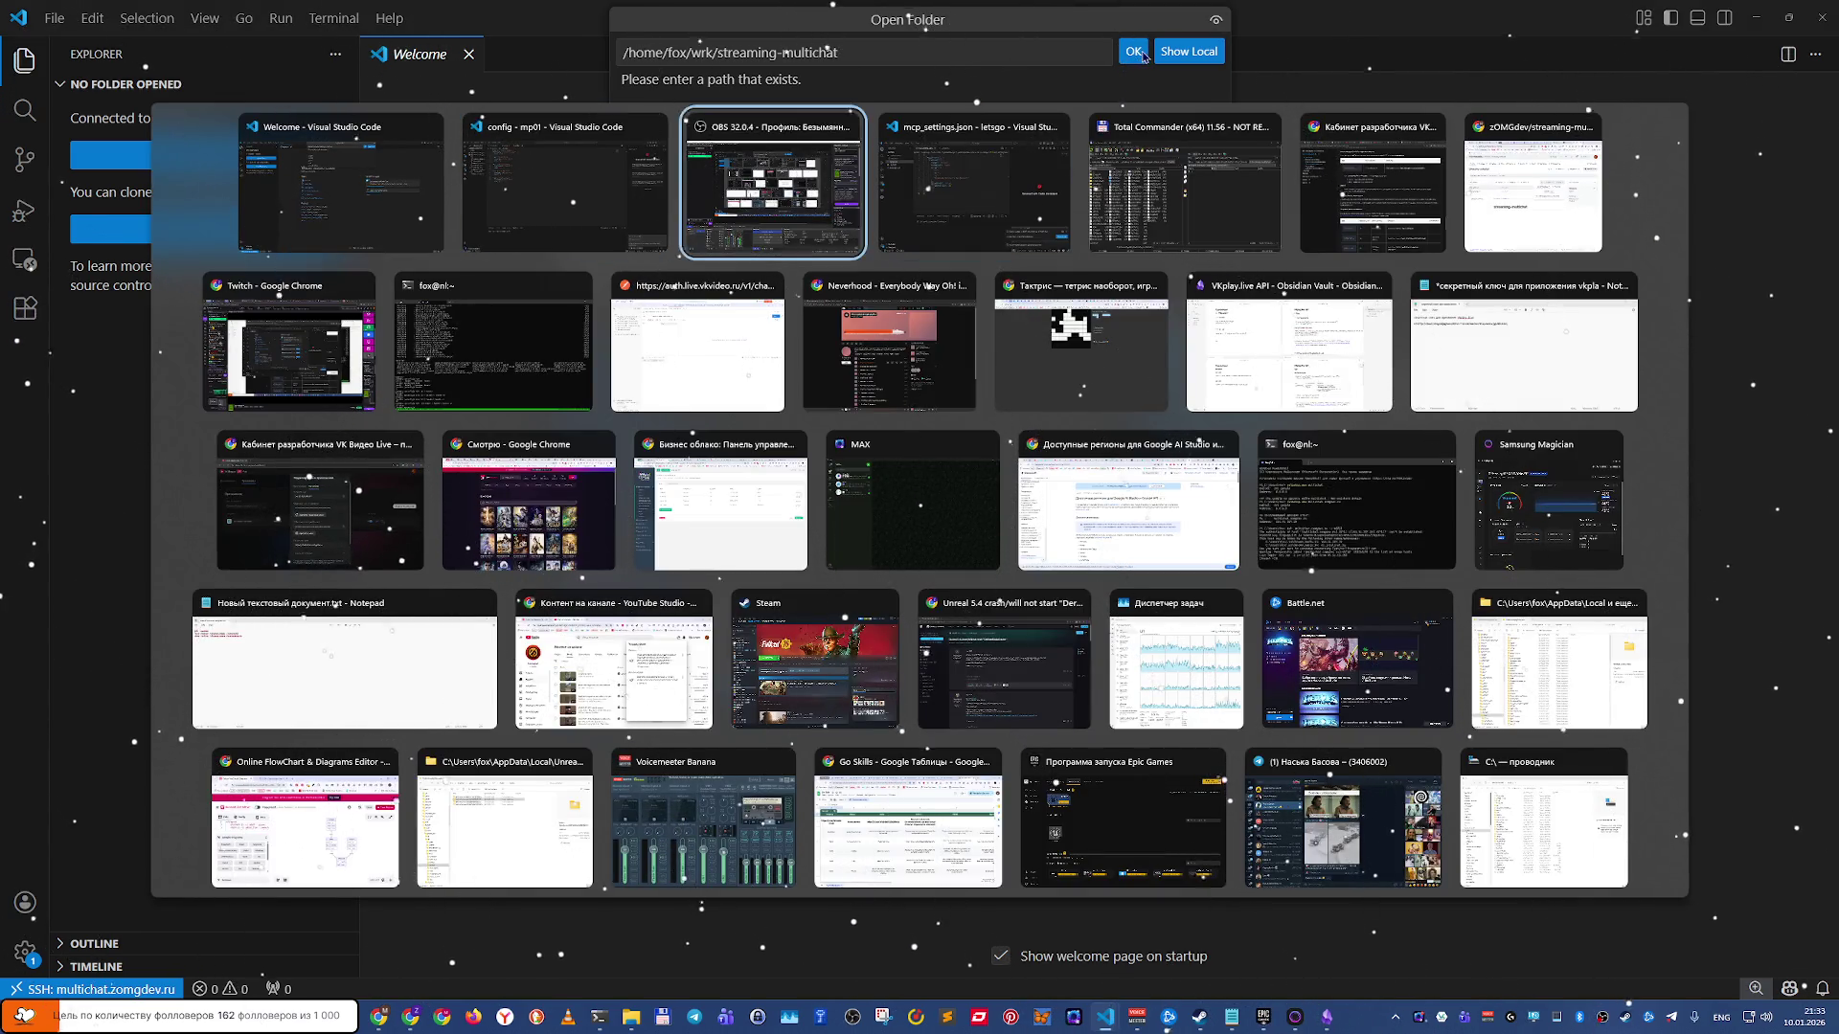
key(alt+Tab)
key(alt+Tab)
key(alt+Tab)
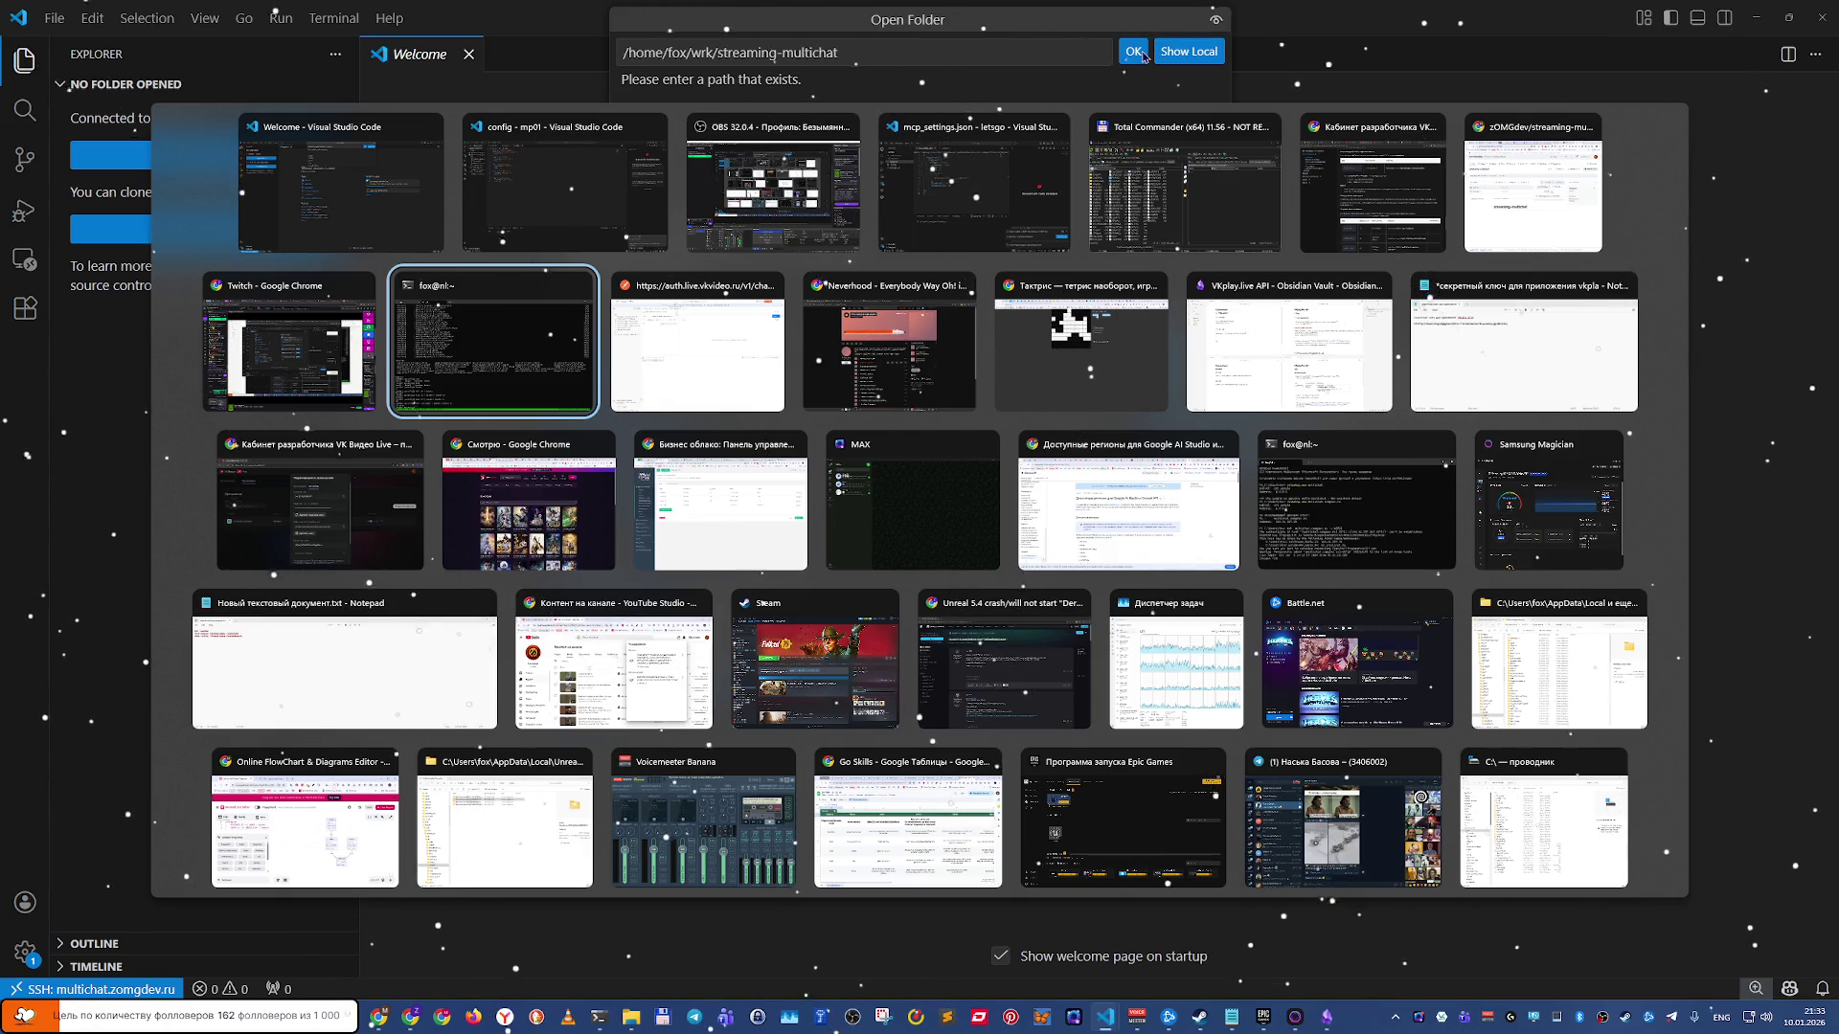
Step: Switch to the SSH terminal and select tmux window 2's bash shell
key(alt)
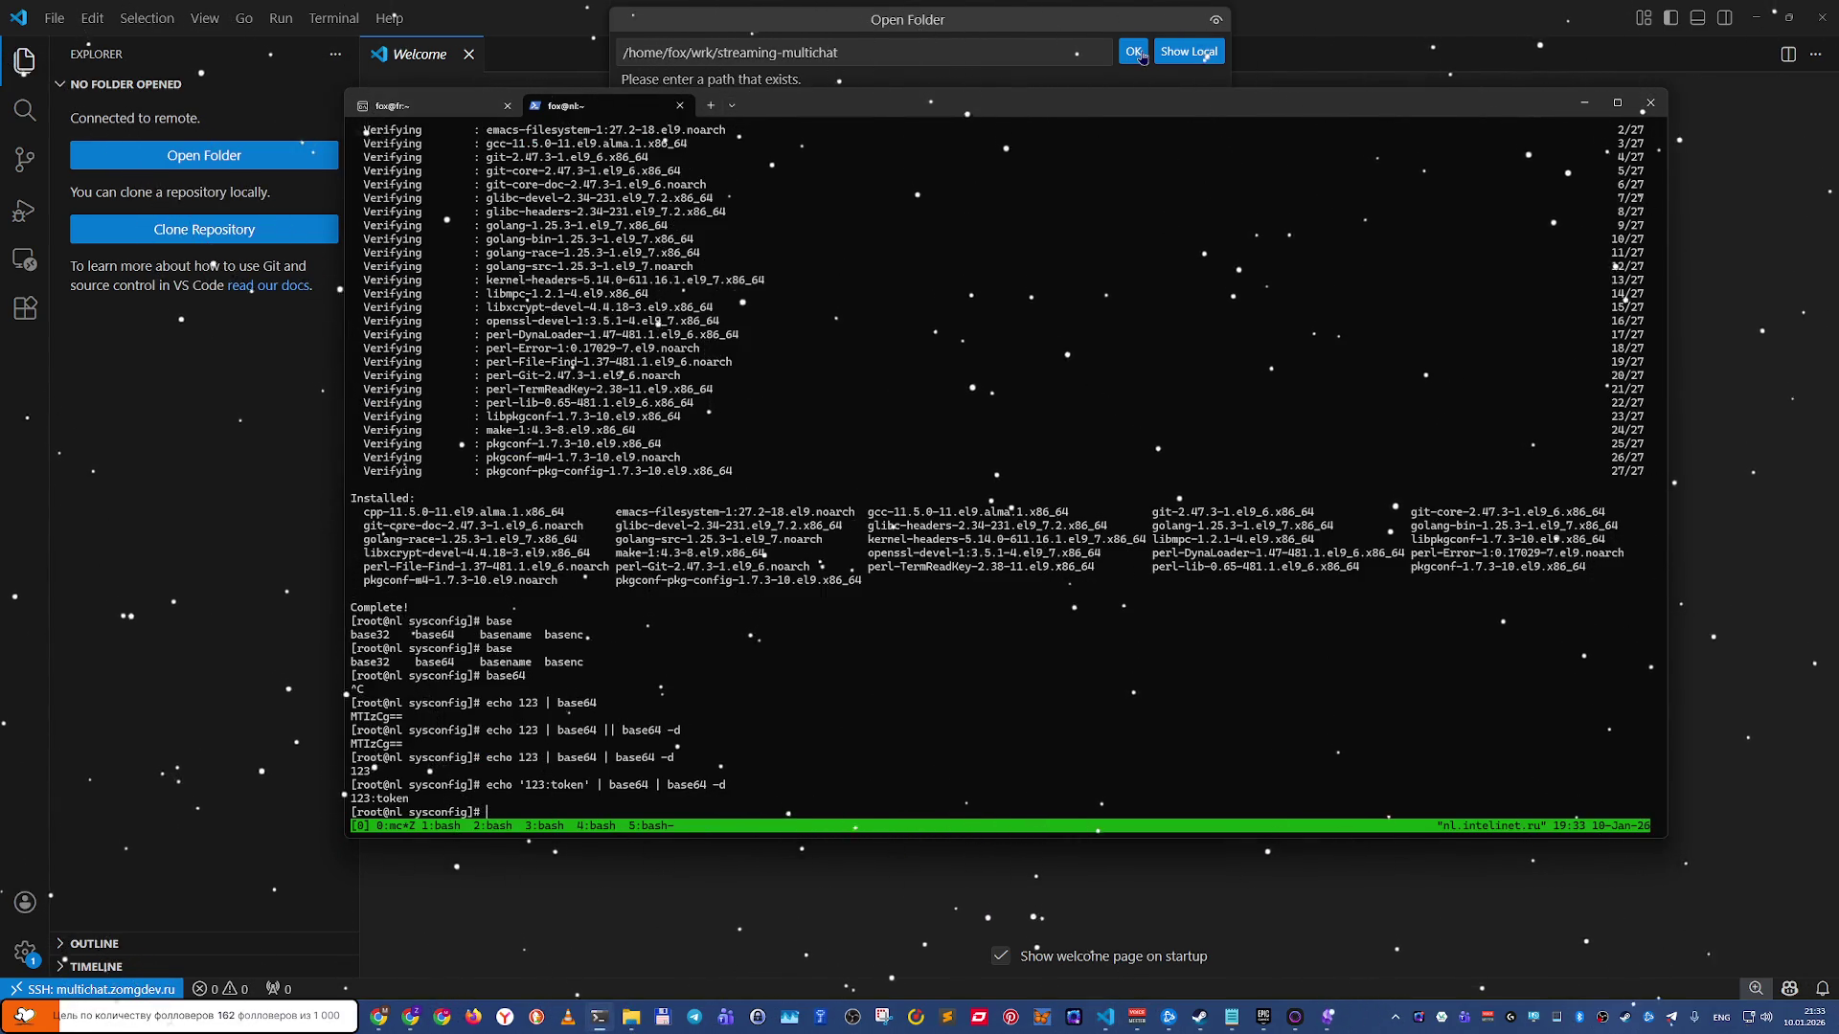
key(ctrl+b)
key(w)
key(Down)
key(Down)
key(Return)
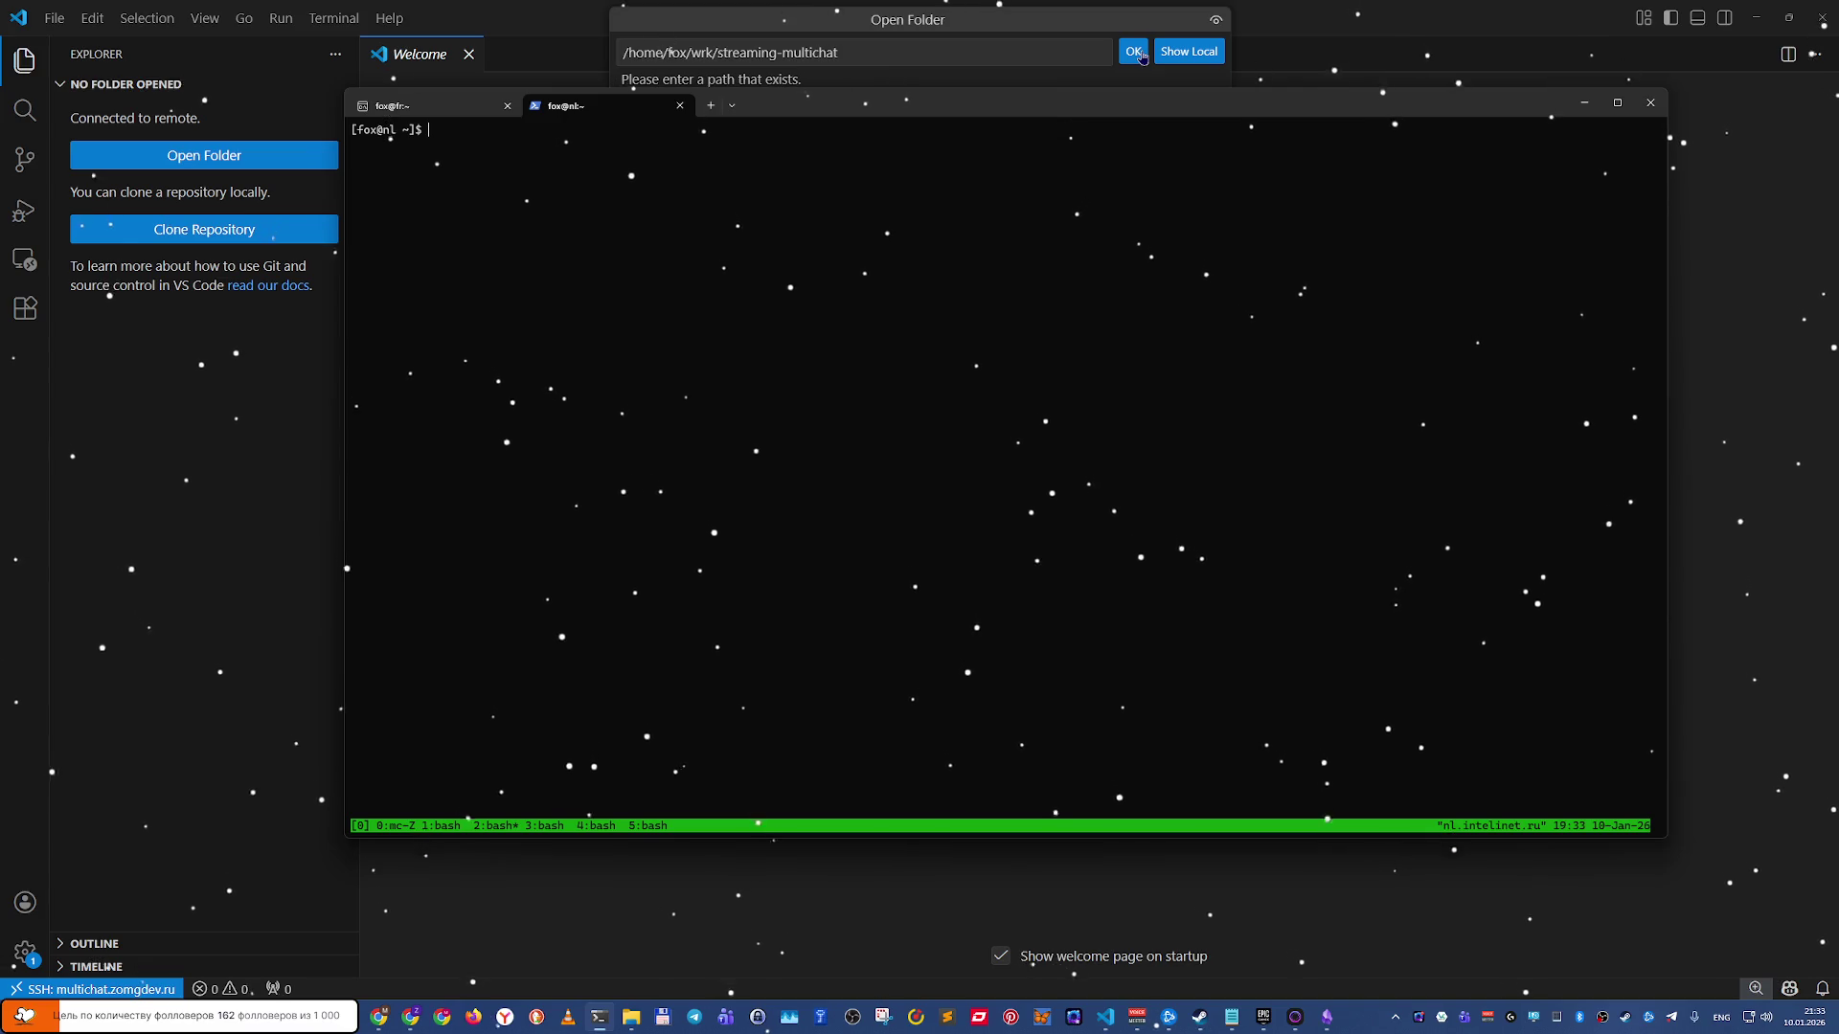
text(ls -la)
Step: List the home directory and create wrk/streaming-multichat with mkdir -p, returning to VS Code
key(Return)
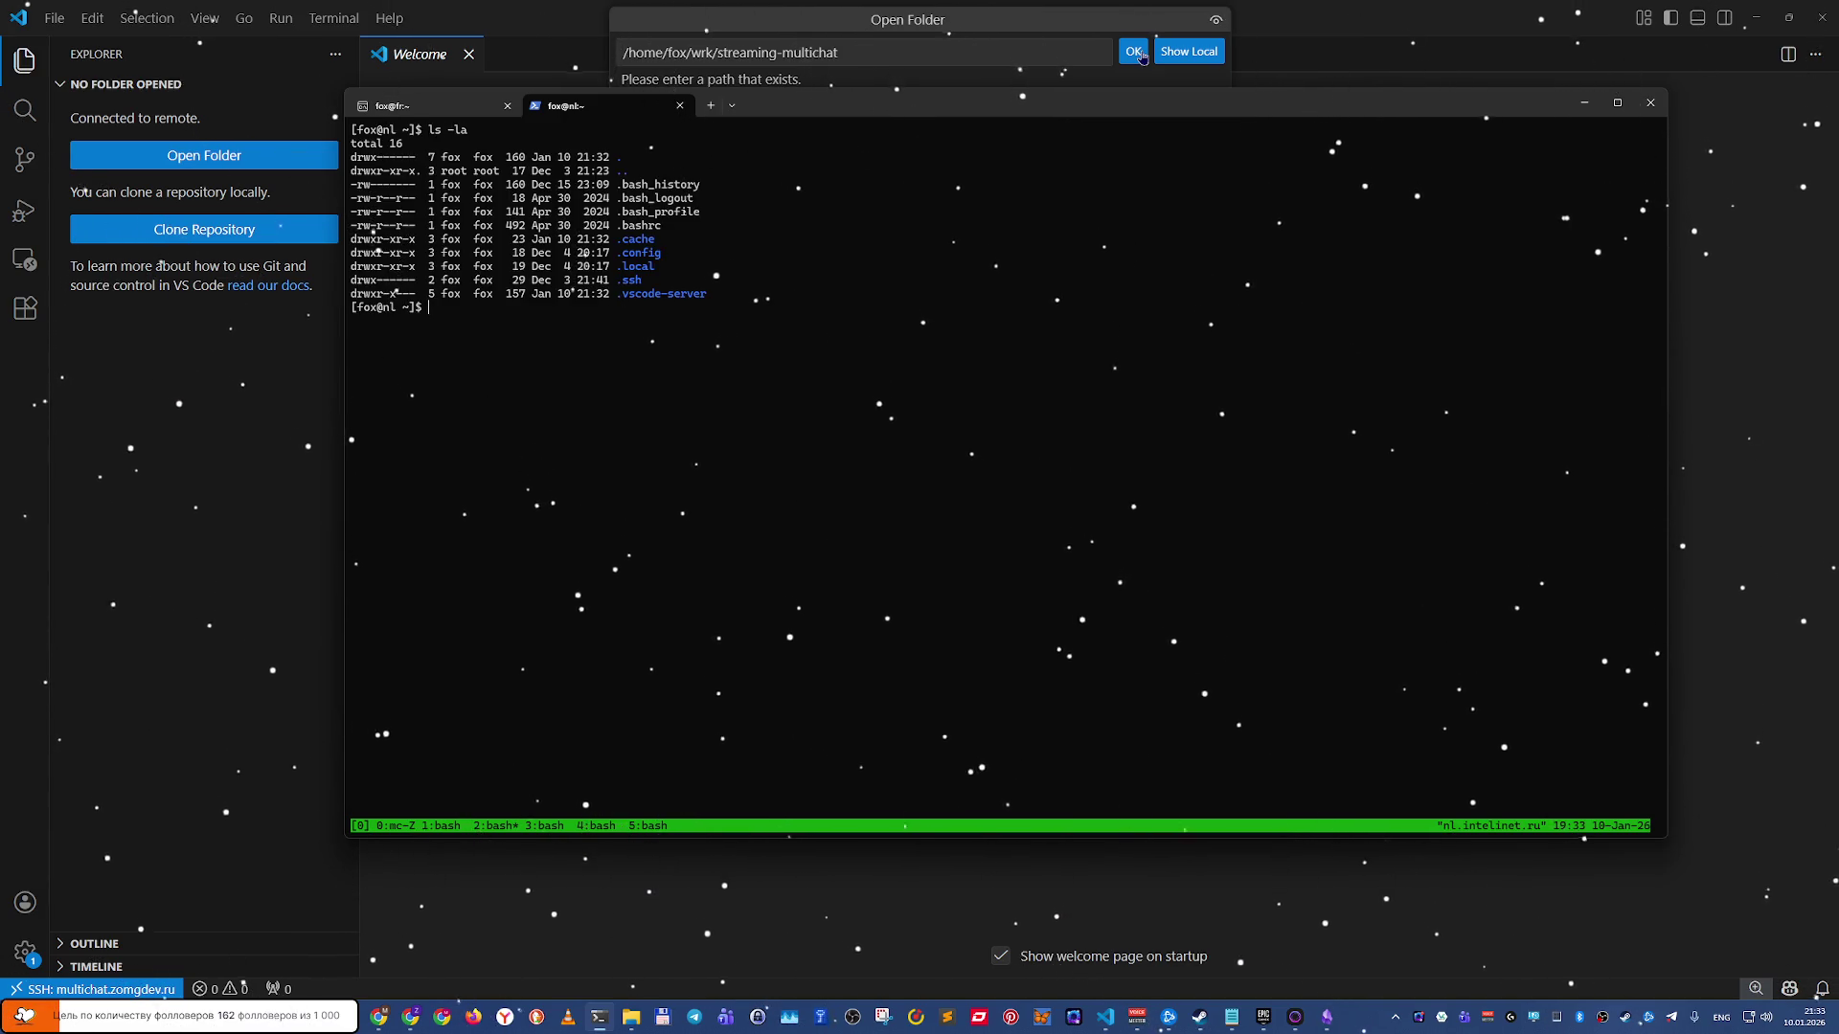
text(p)
key(BackSpace)
text(ir -)
text(p wr)
text(k/str)
text(eaming-)
text(multich)
text(at)
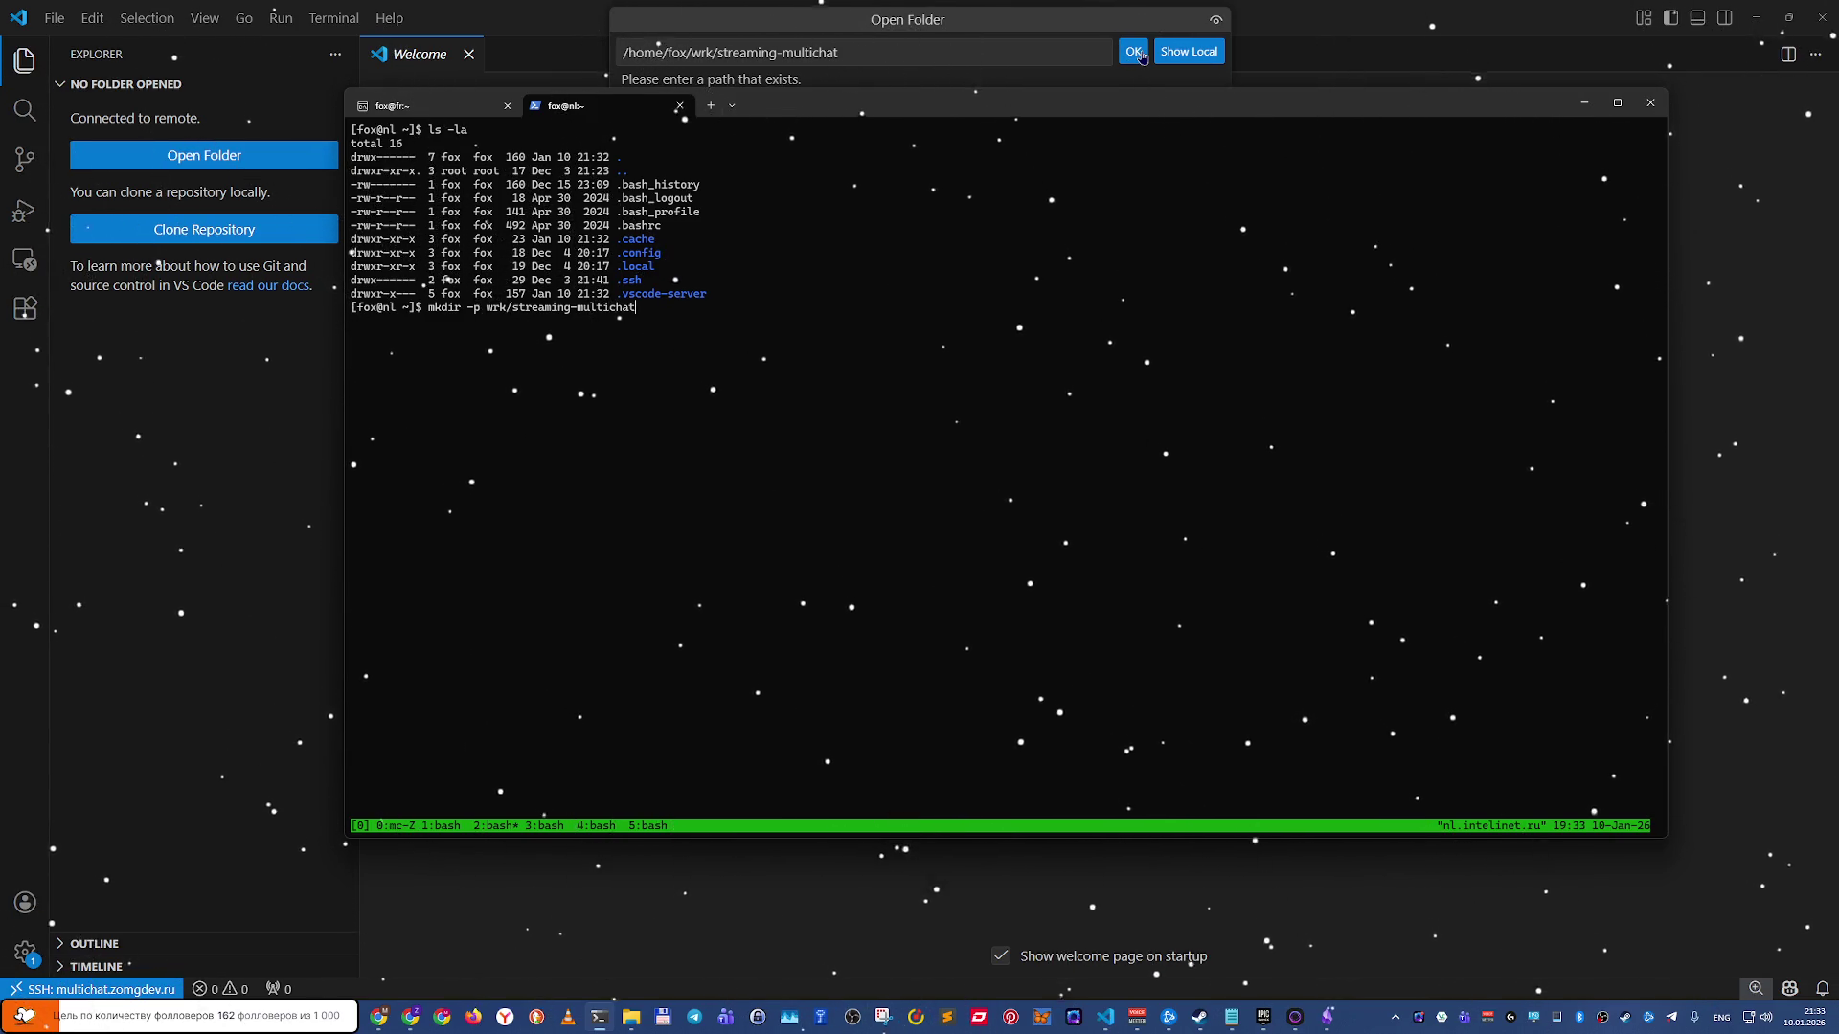
key(Return)
click(1135, 56)
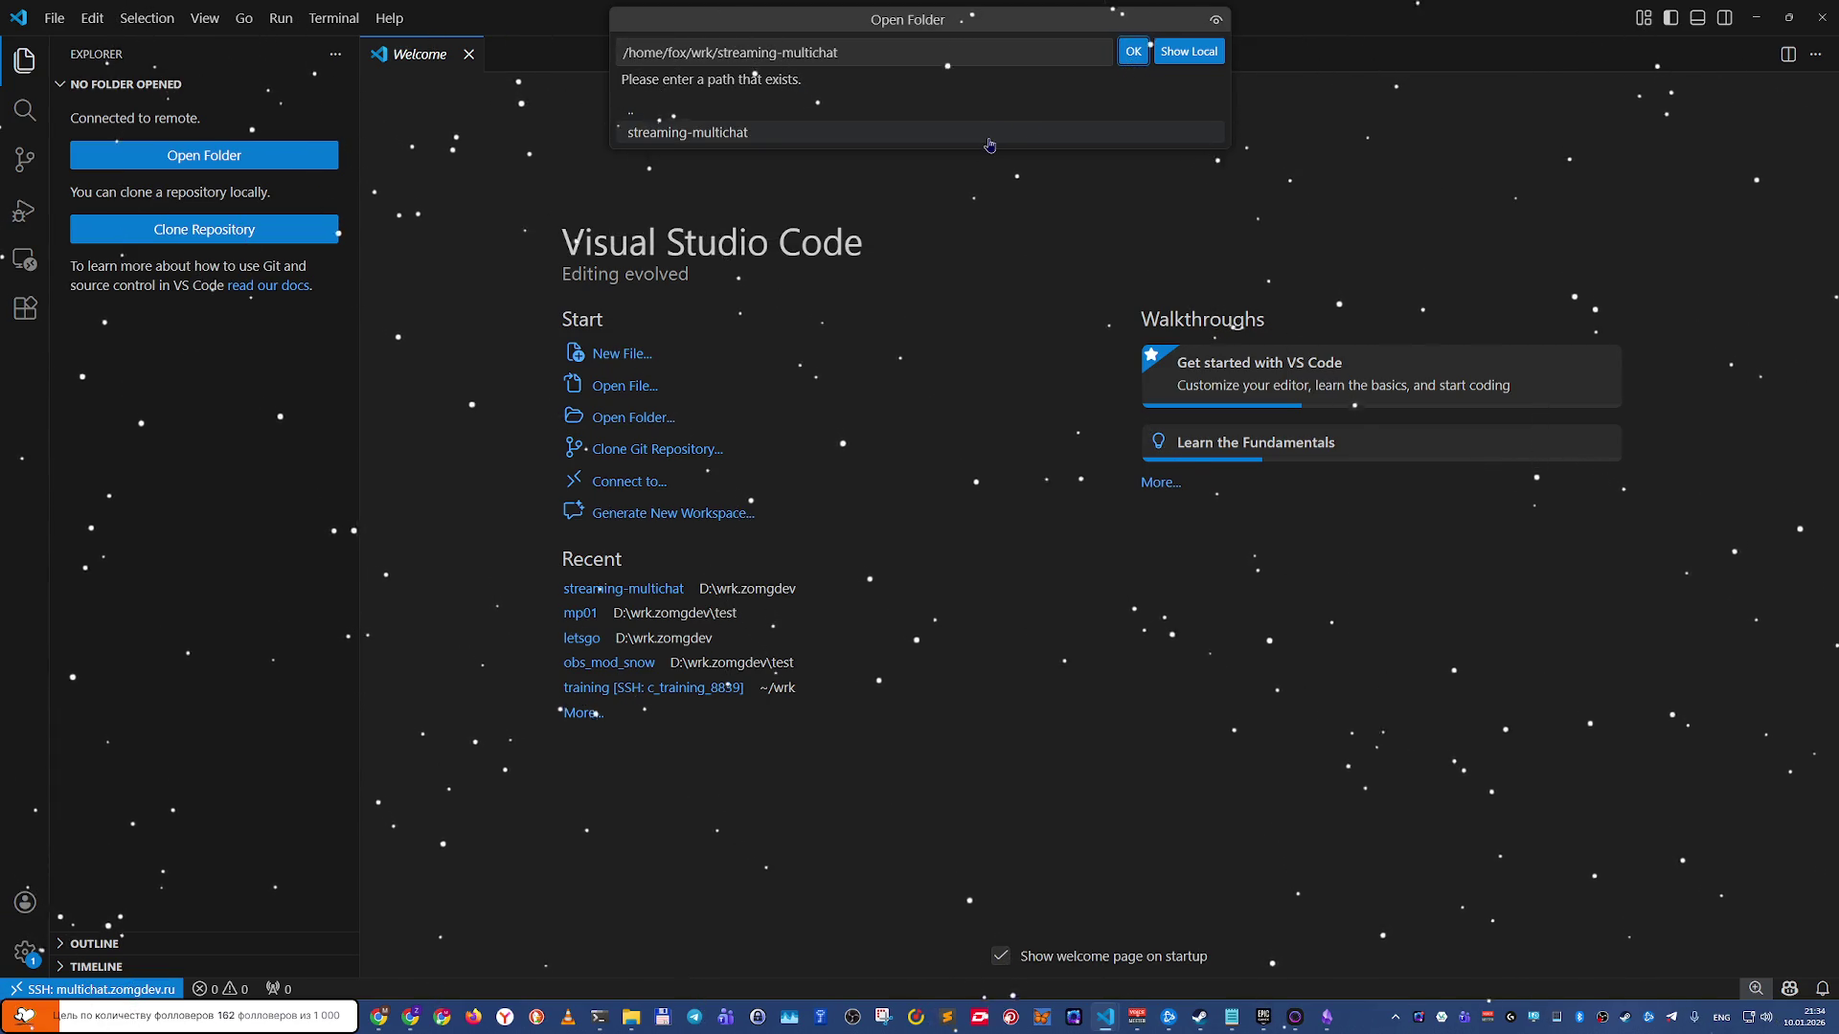
text(/)
Step: Open the remote streaming-multichat folder and trust its authors
click(1132, 54)
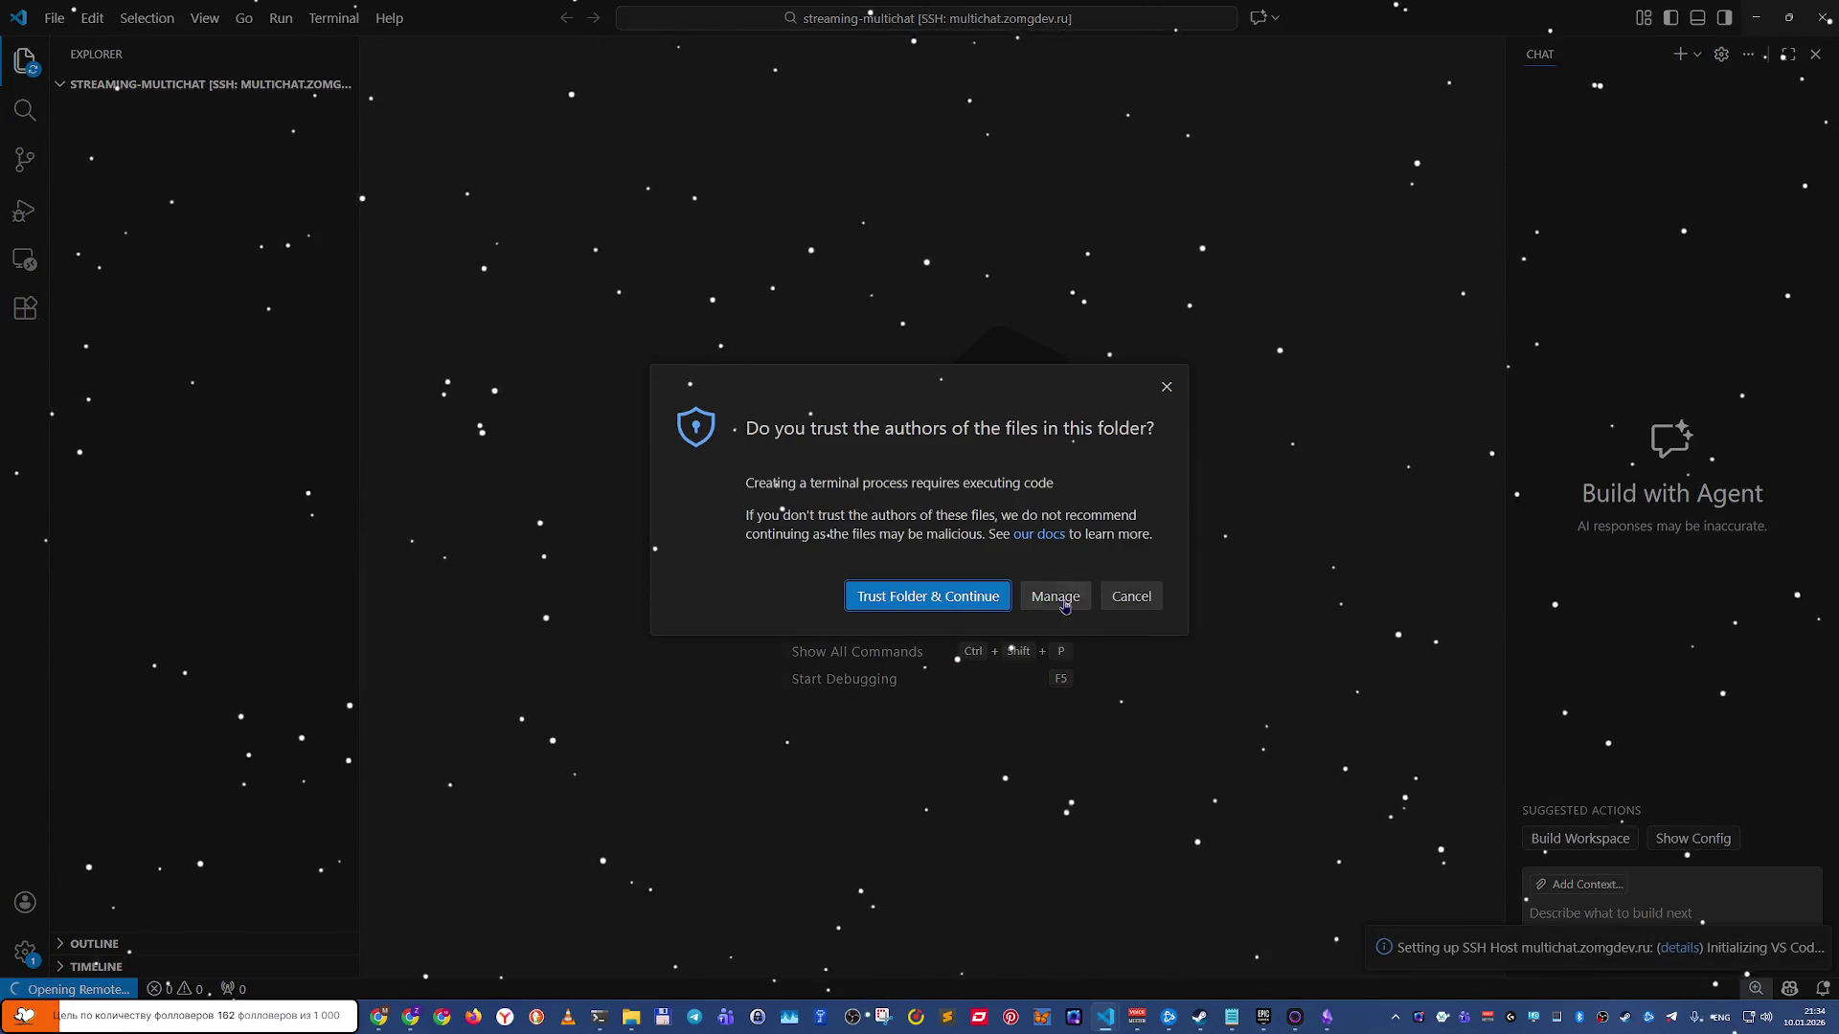
click(974, 606)
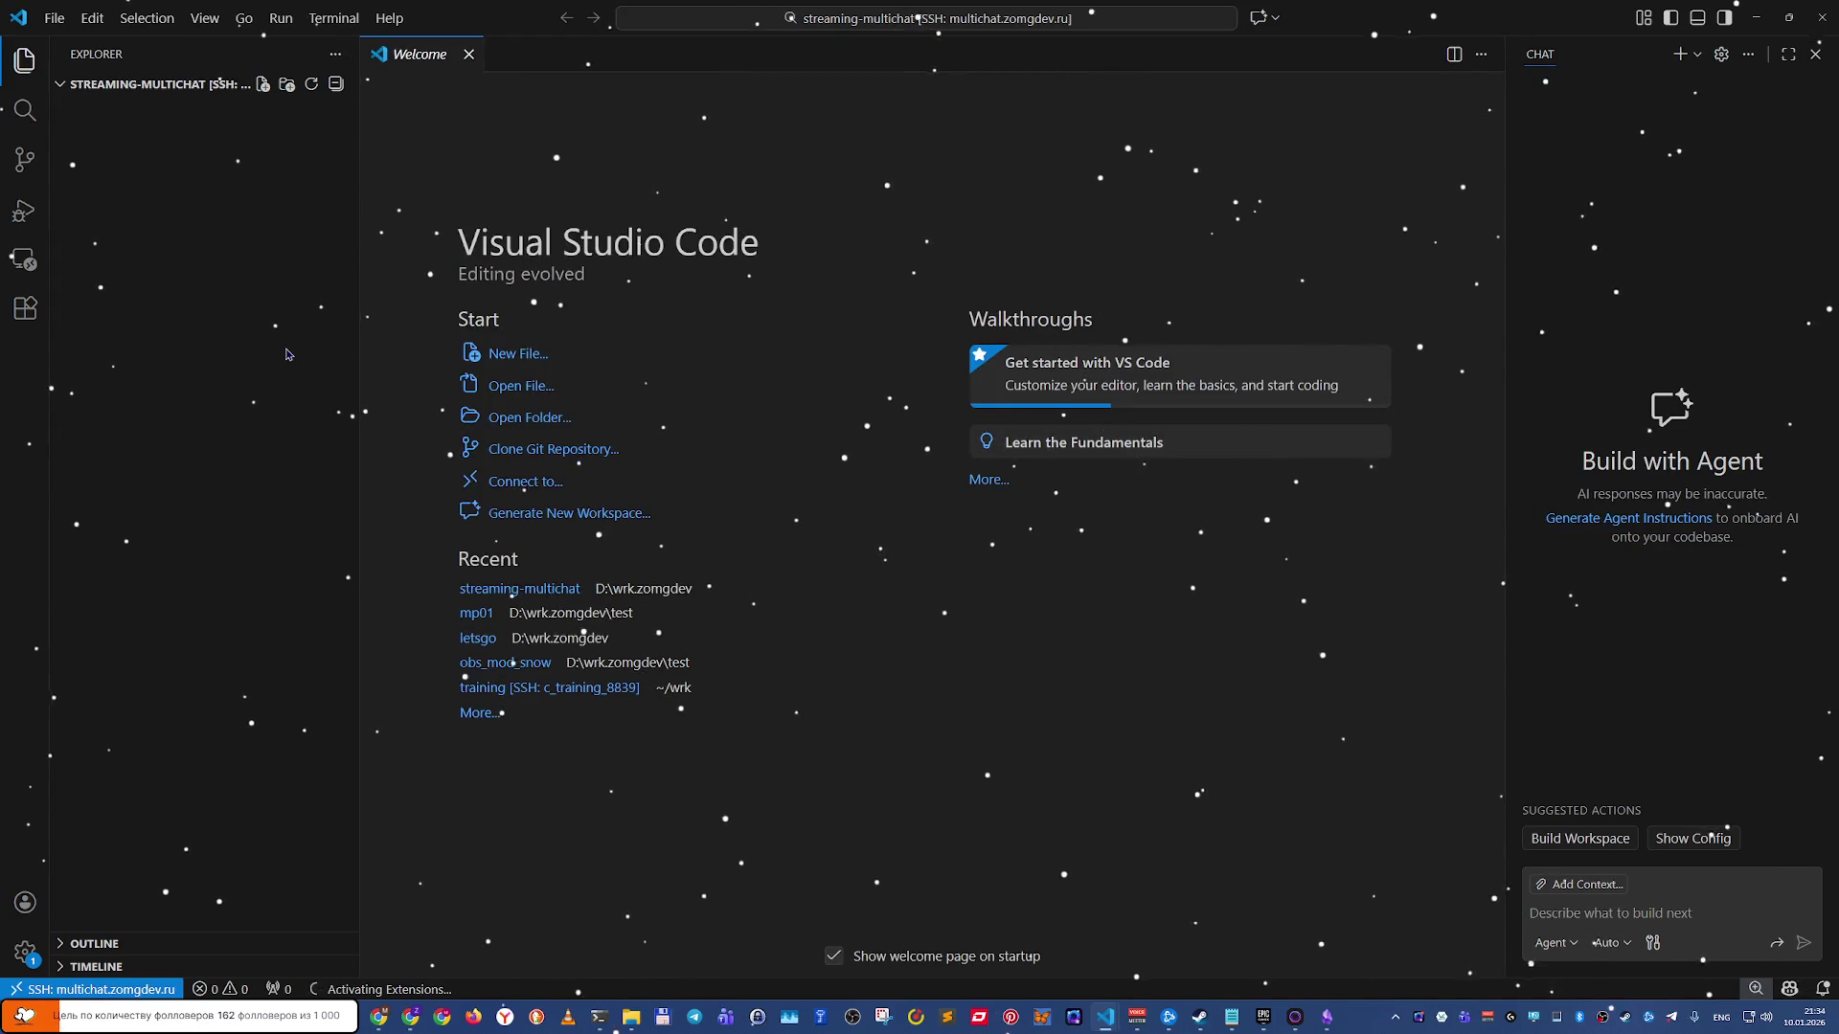
key(alt+Tab)
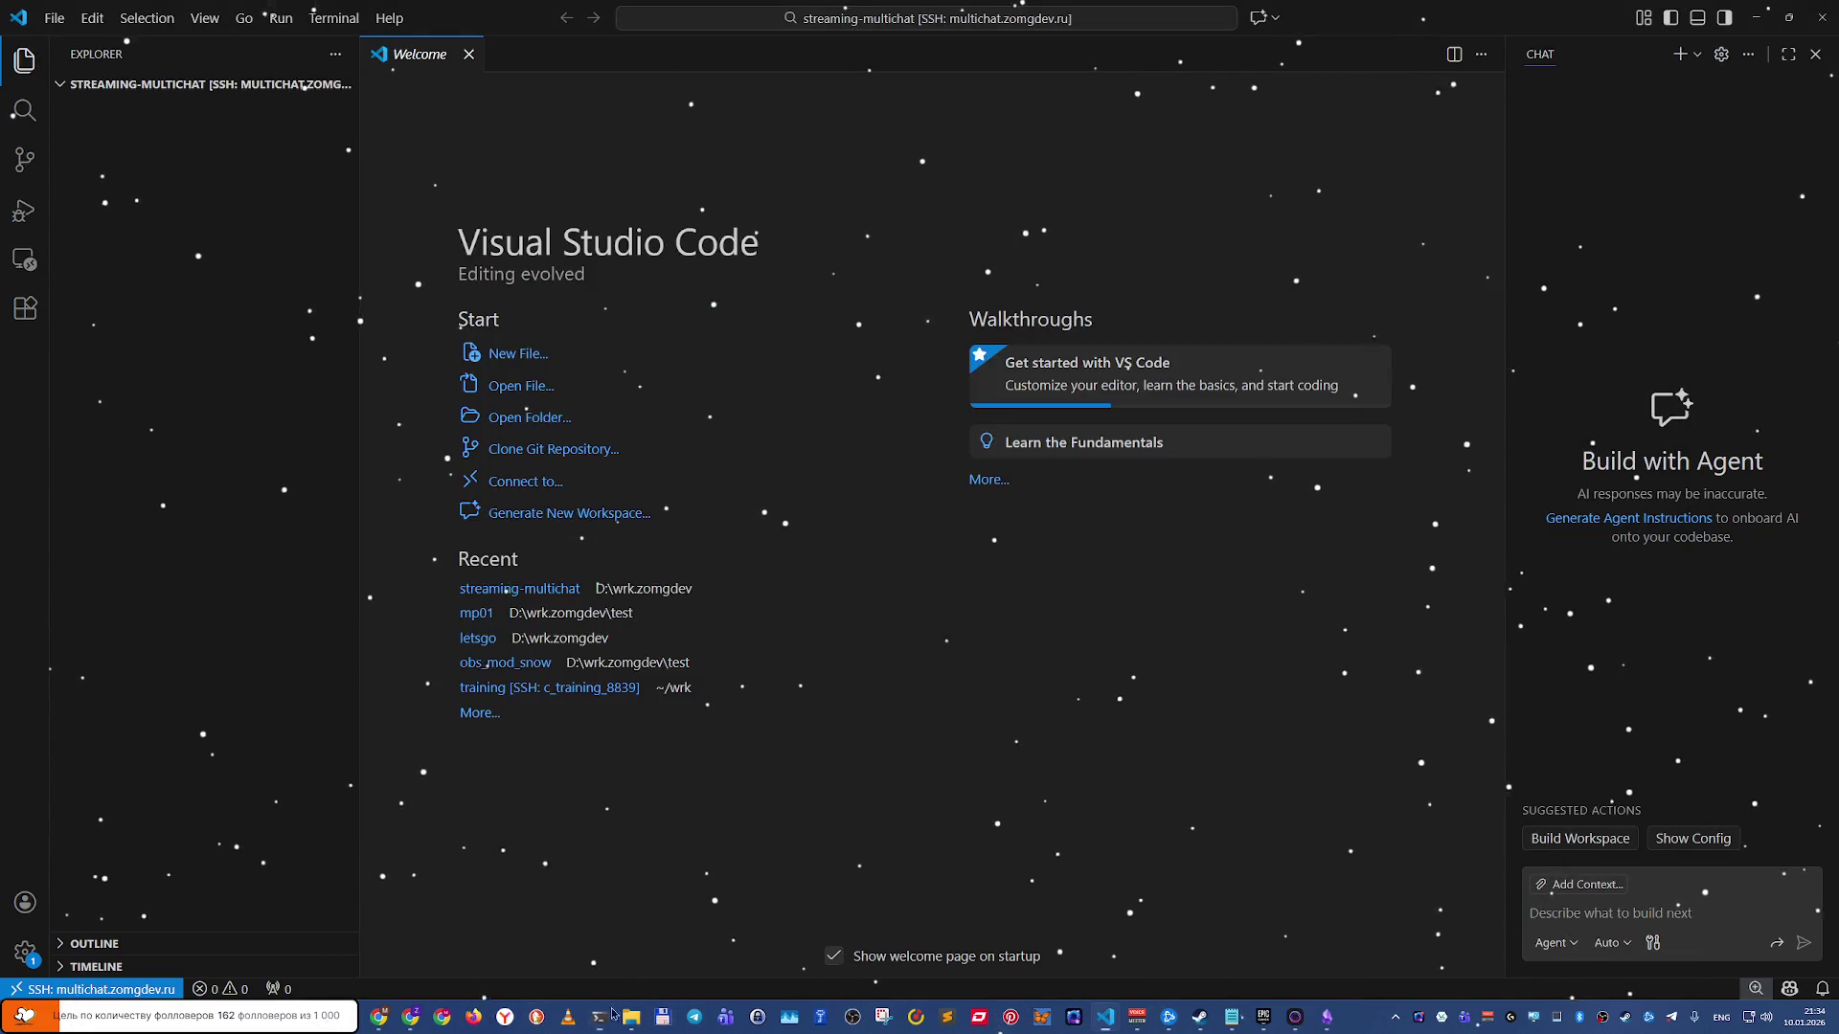
Step: Open a new local PowerShell tab and start entering the D:\wrk.zomgdev path
click(600, 1018)
click(601, 1019)
click(711, 106)
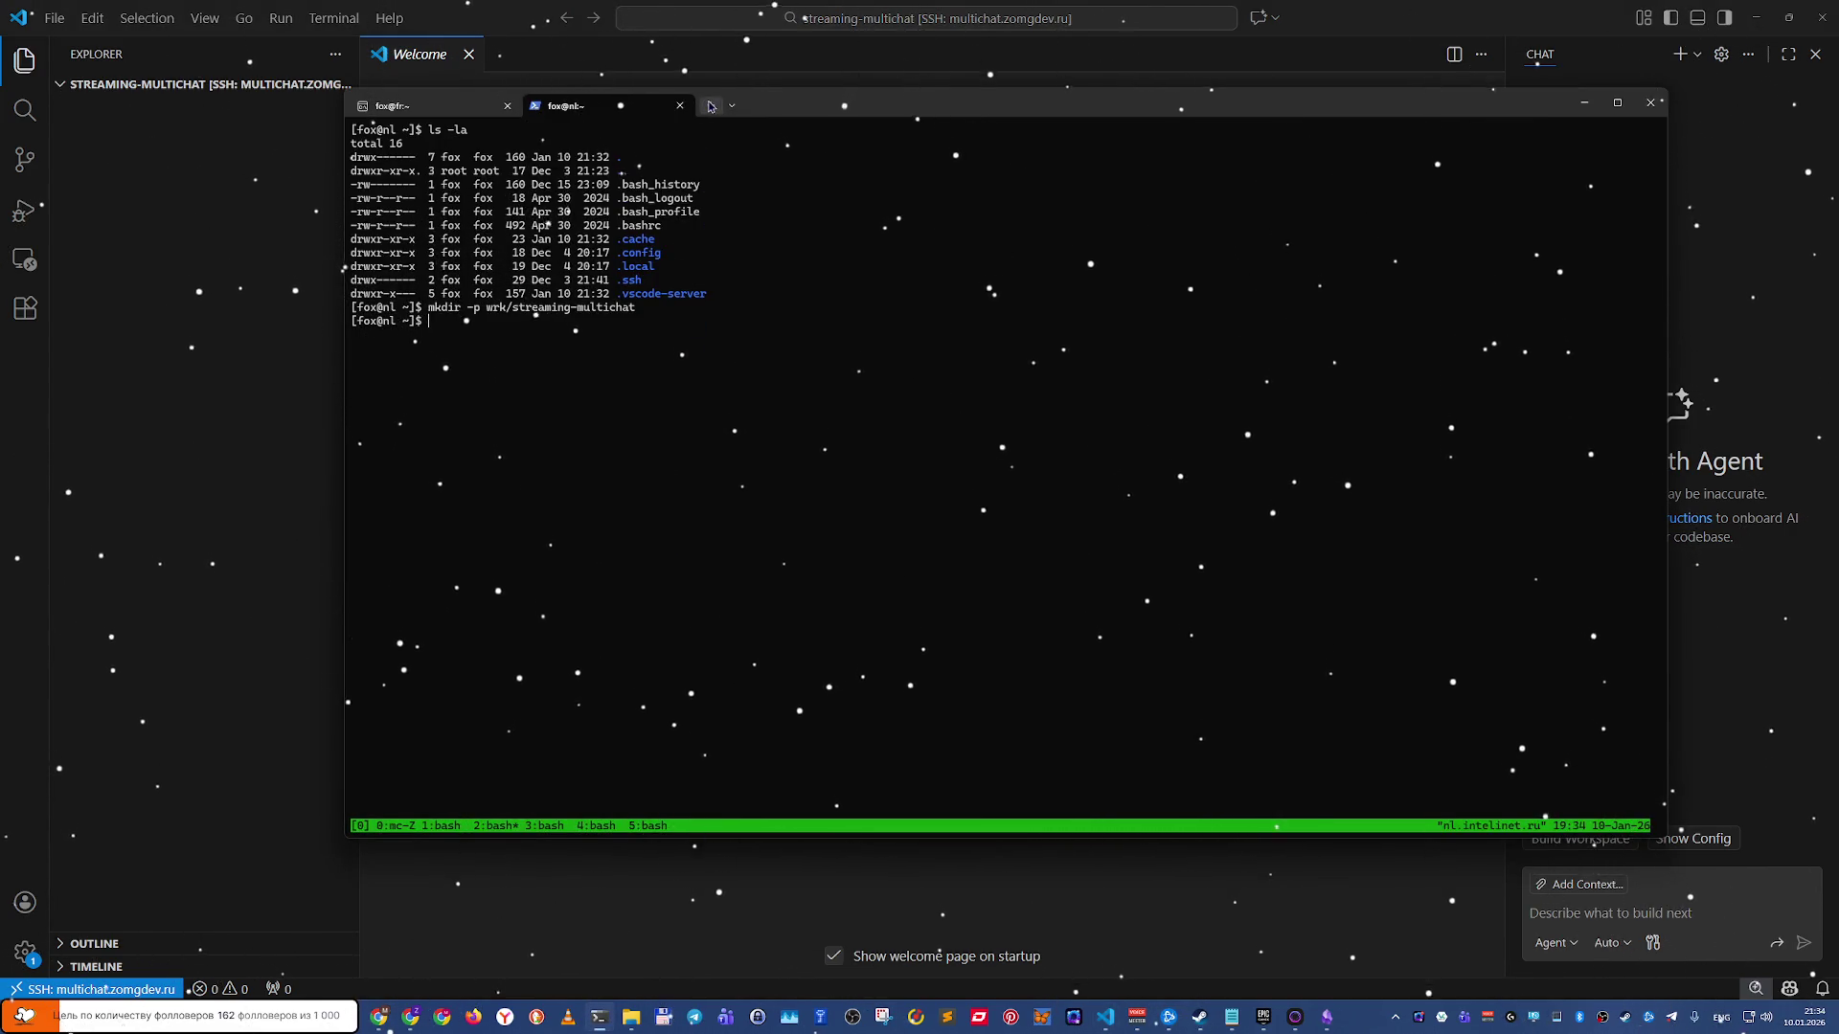
text(d:)
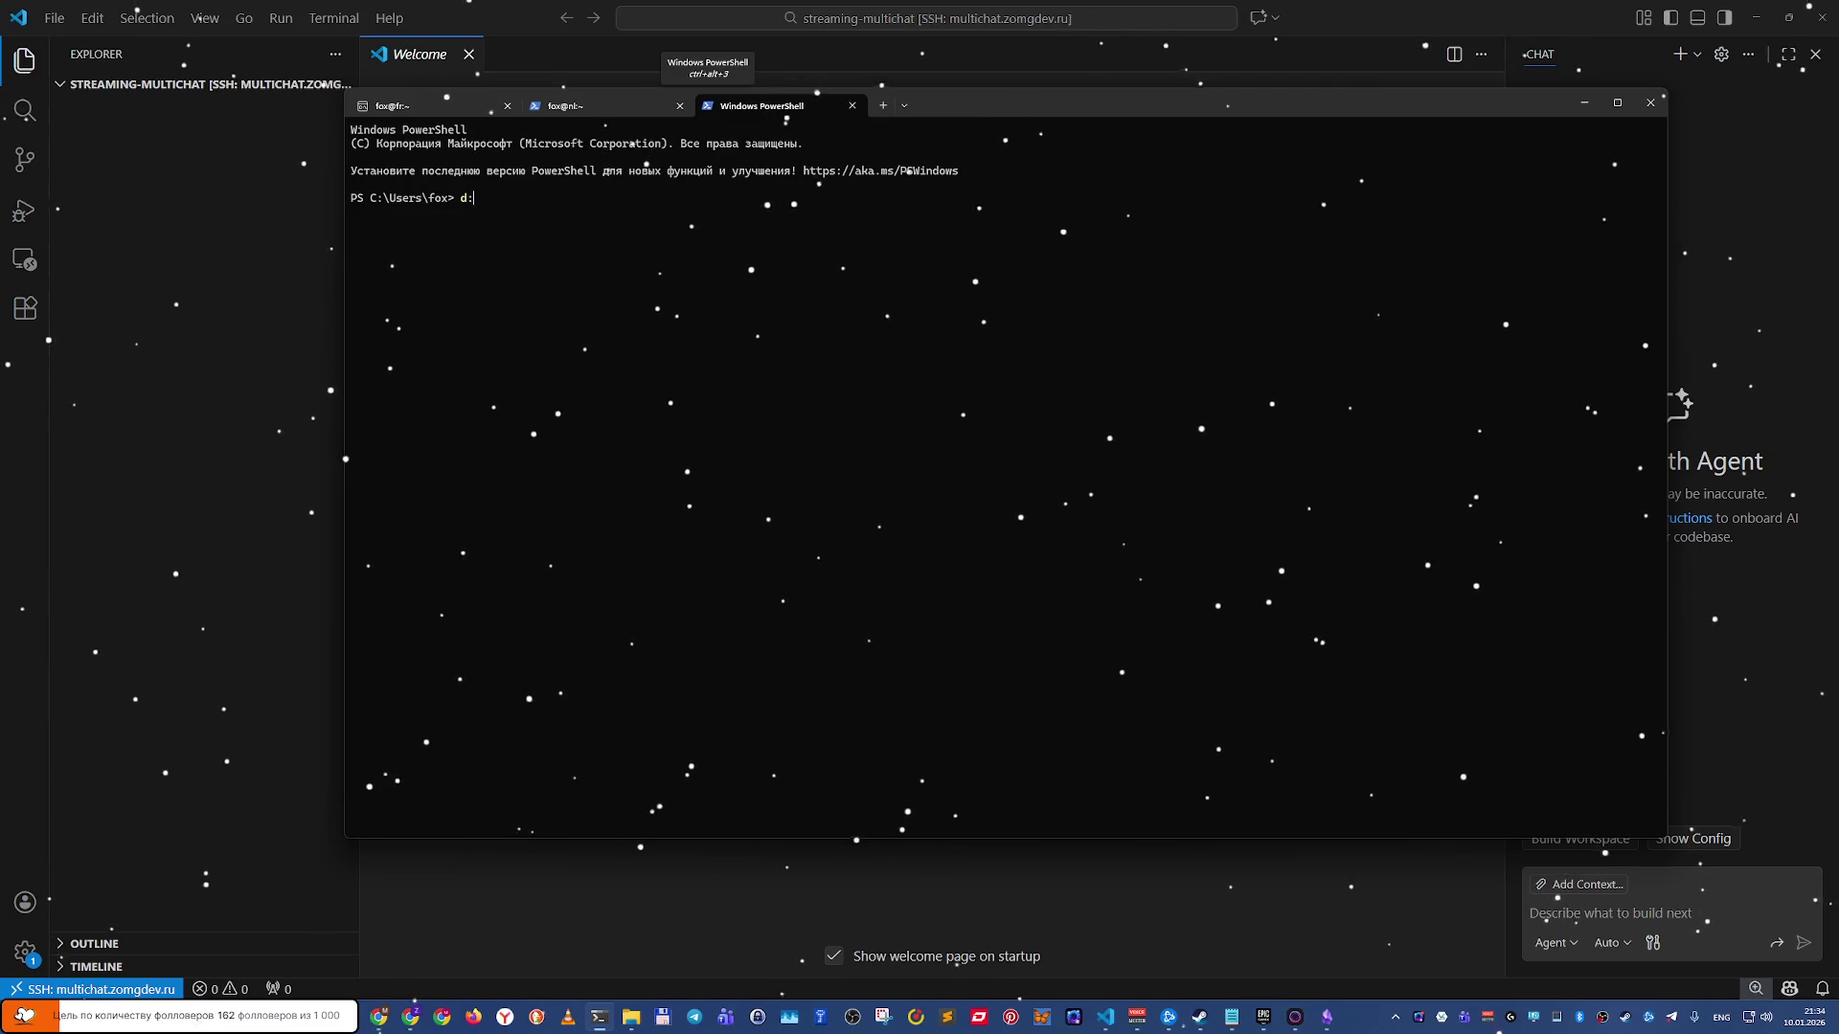
text(\wr)
key(Tab)
text(\wrk)
text(.zomgdev\str)
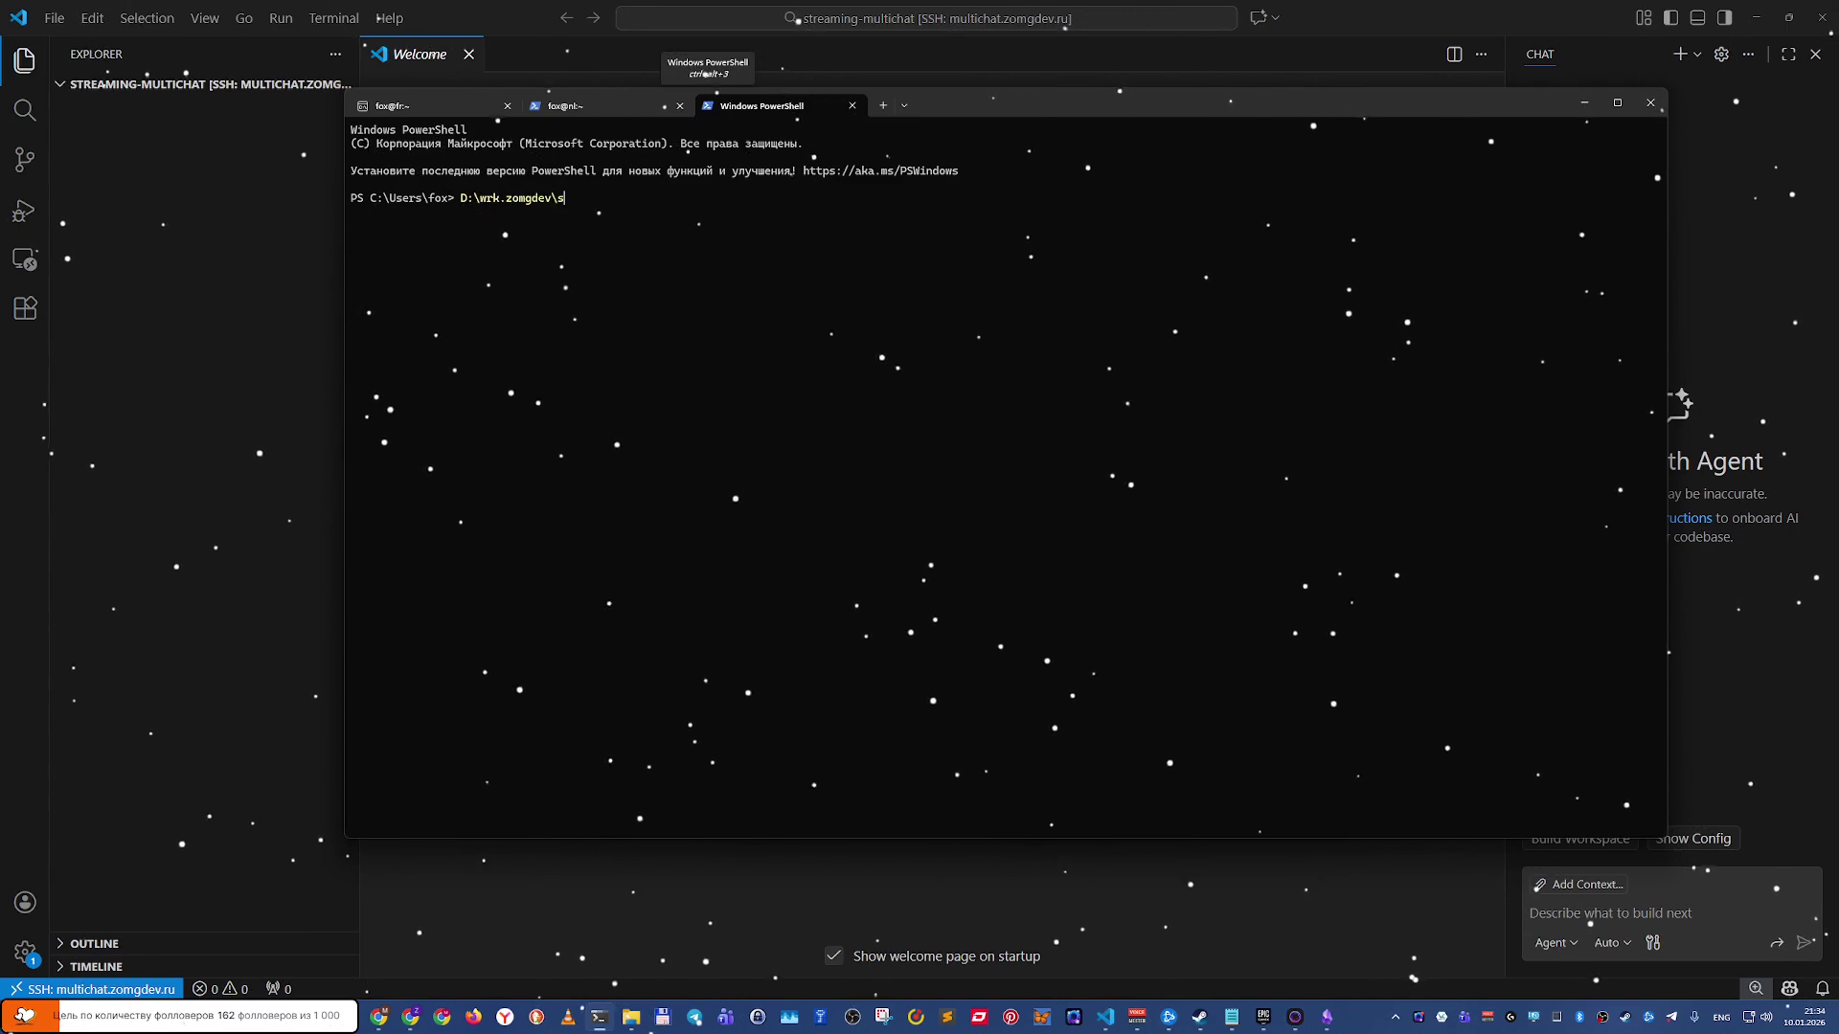